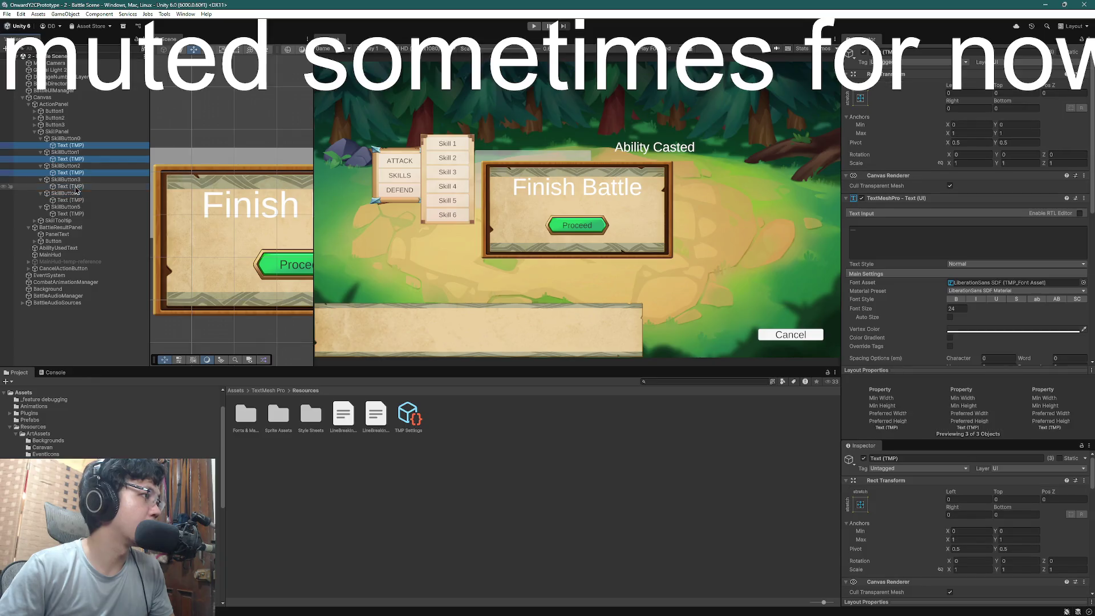
# Select the six skill button labels, try the Reactive Anchor font, then undo it
pyautogui.keyDown('ctrl'); pyautogui.click(70, 199); pyautogui.keyUp('ctrl')
pyautogui.keyDown('ctrl'); pyautogui.click(71, 213); pyautogui.keyUp('ctrl')
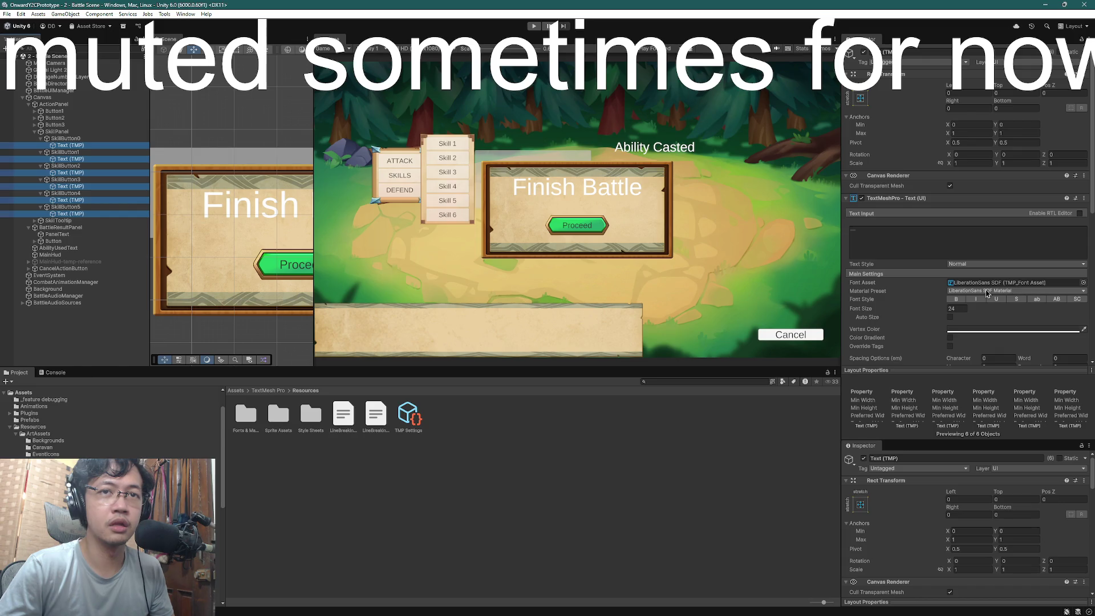
pyautogui.click(1083, 282)
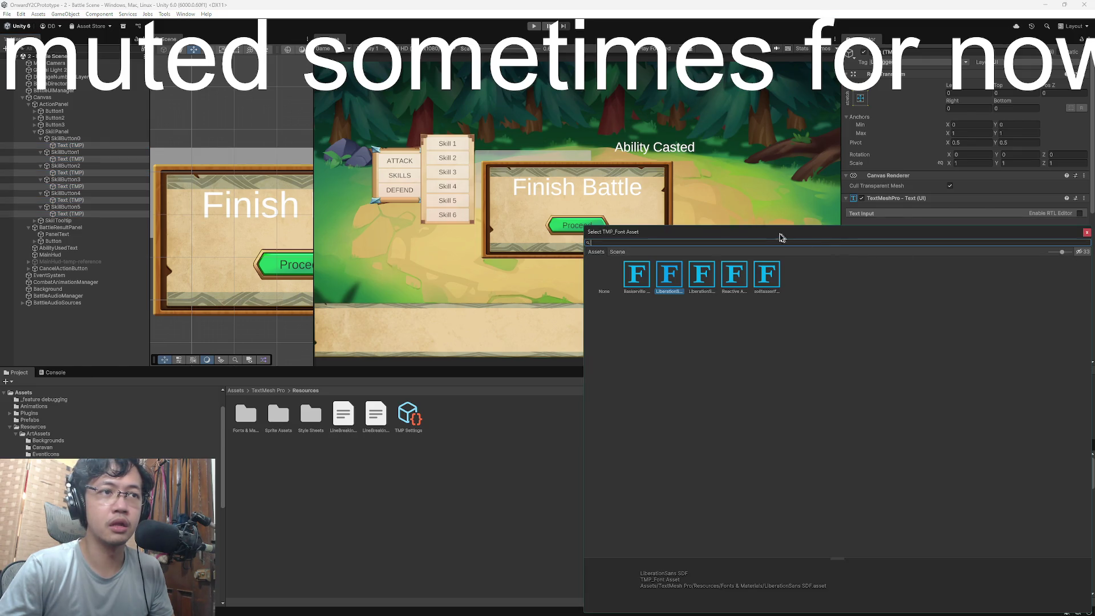
pyautogui.moveTo(779, 233); pyautogui.dragTo(732, 214)
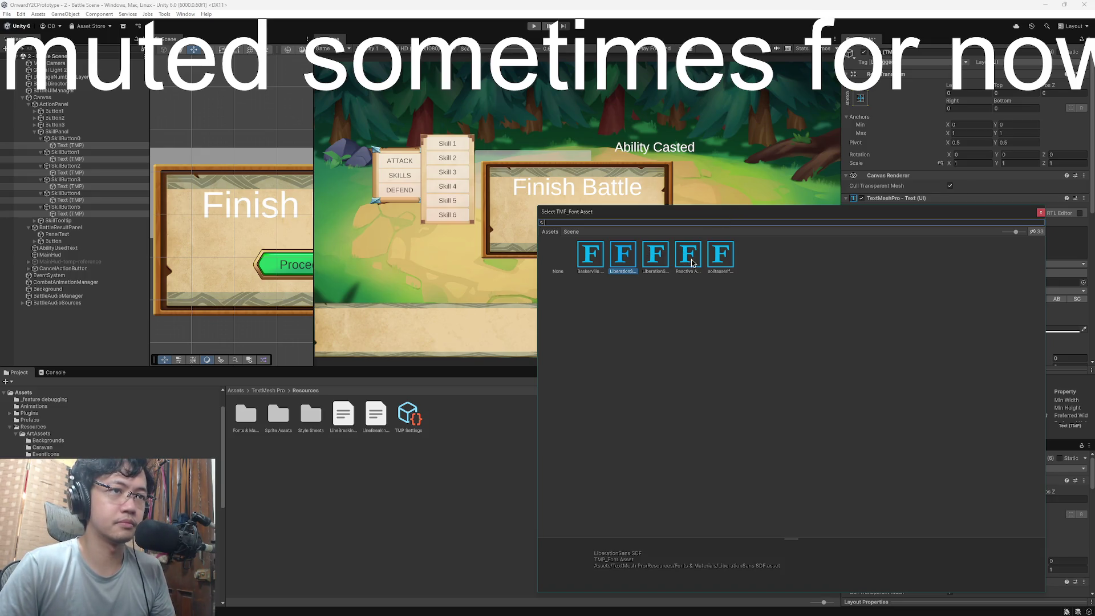
pyautogui.doubleClick(689, 260)
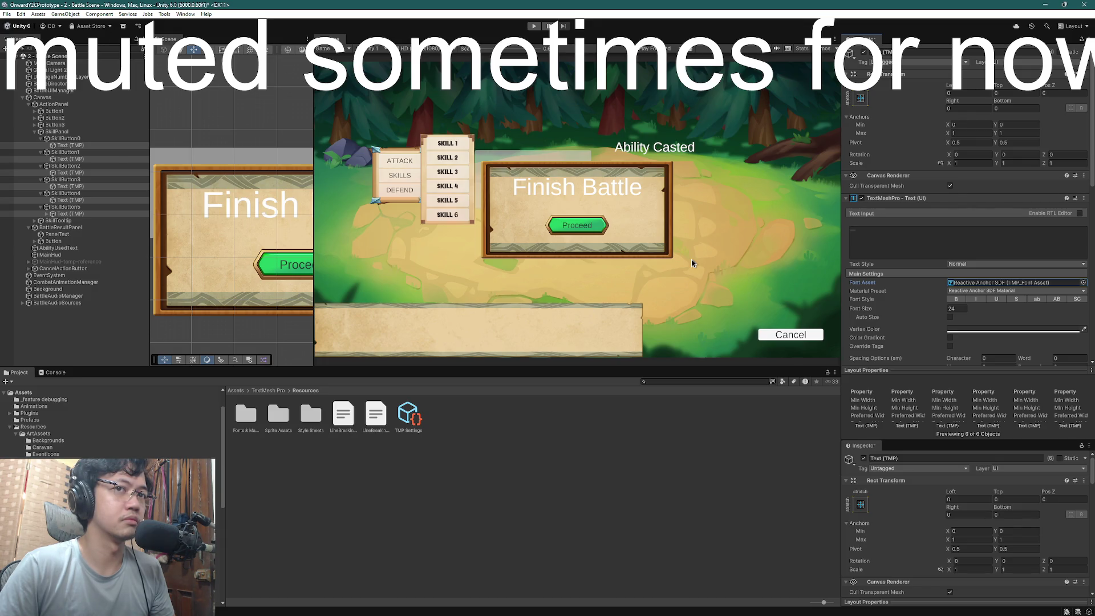
pyautogui.hotkey('ctrl', 'z')
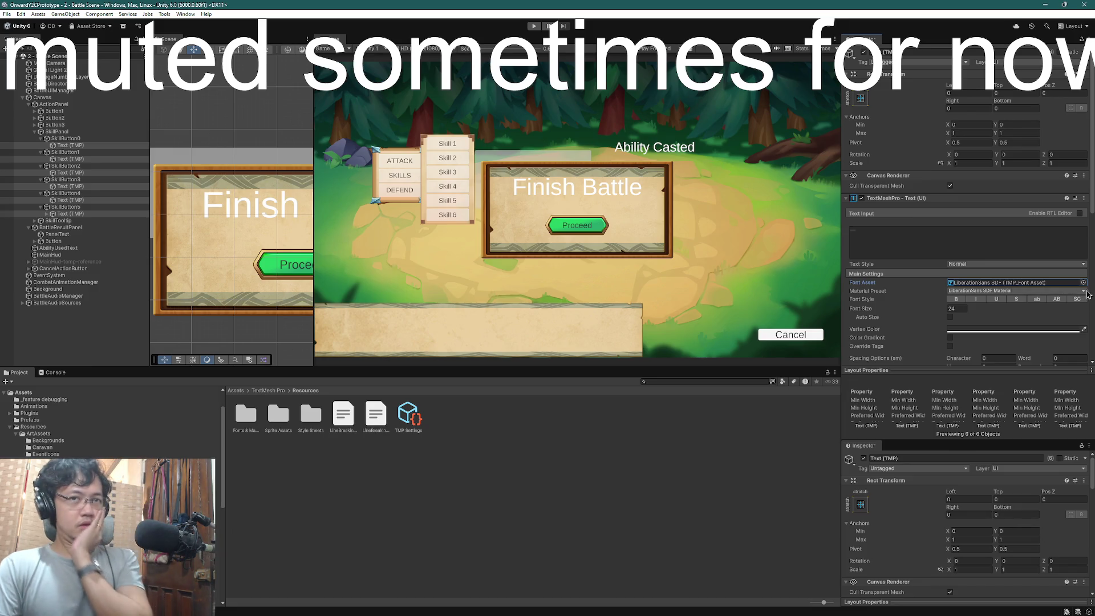
# Apply the Baskerville SDF font asset to the six skill button labels
pyautogui.click(1084, 283)
pyautogui.doubleClick(643, 280)
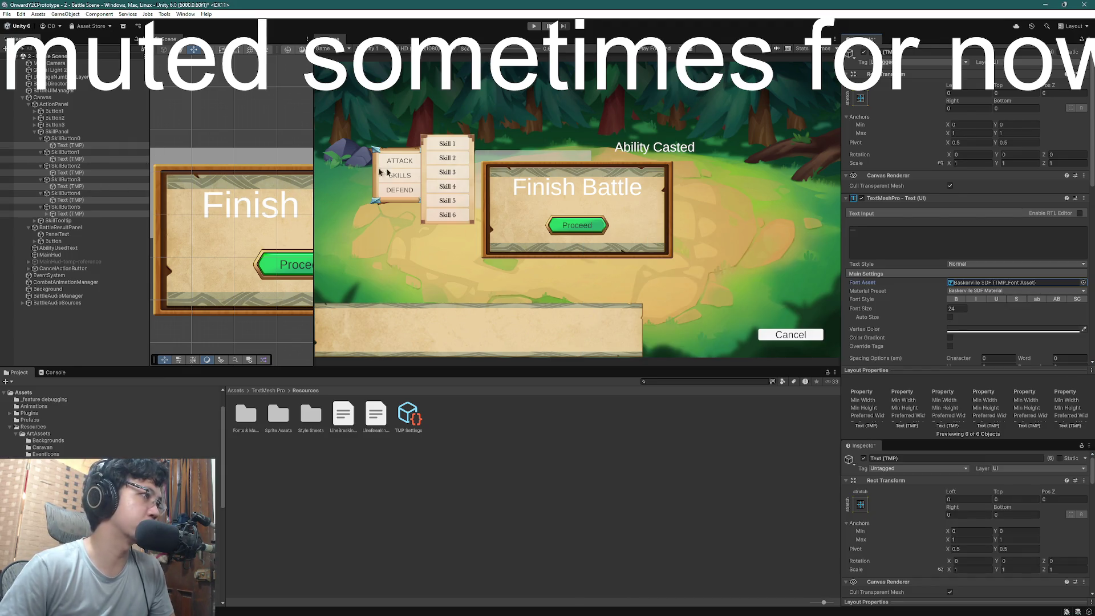
pyautogui.click(58, 235)
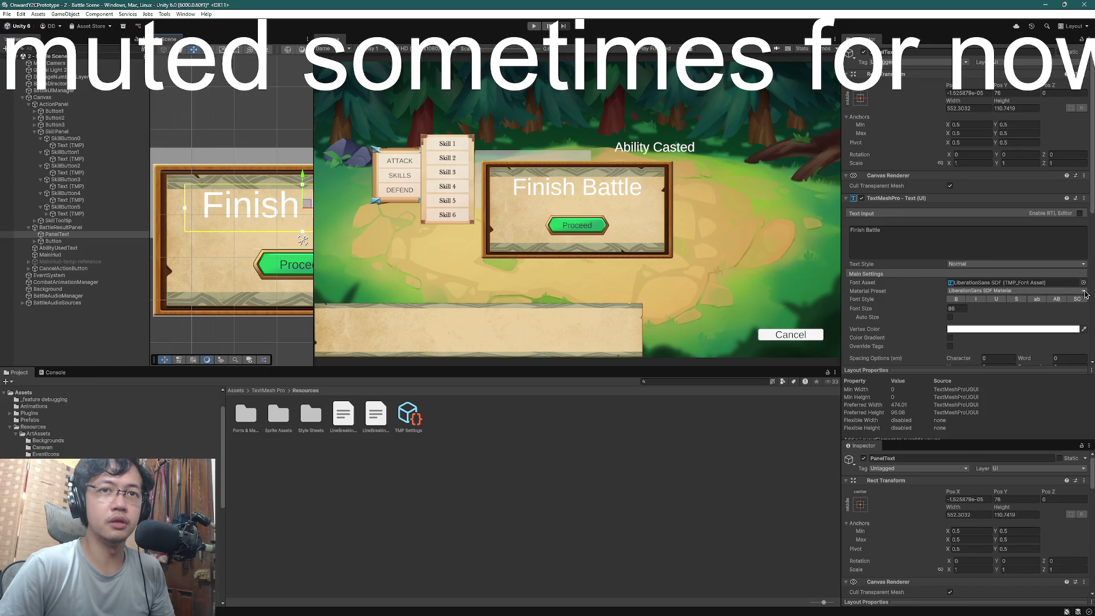
# Set the Finish Battle heading's font asset to Reactive Anchor SDF, keeping its white colour
pyautogui.click(1085, 294)
pyautogui.click(1083, 283)
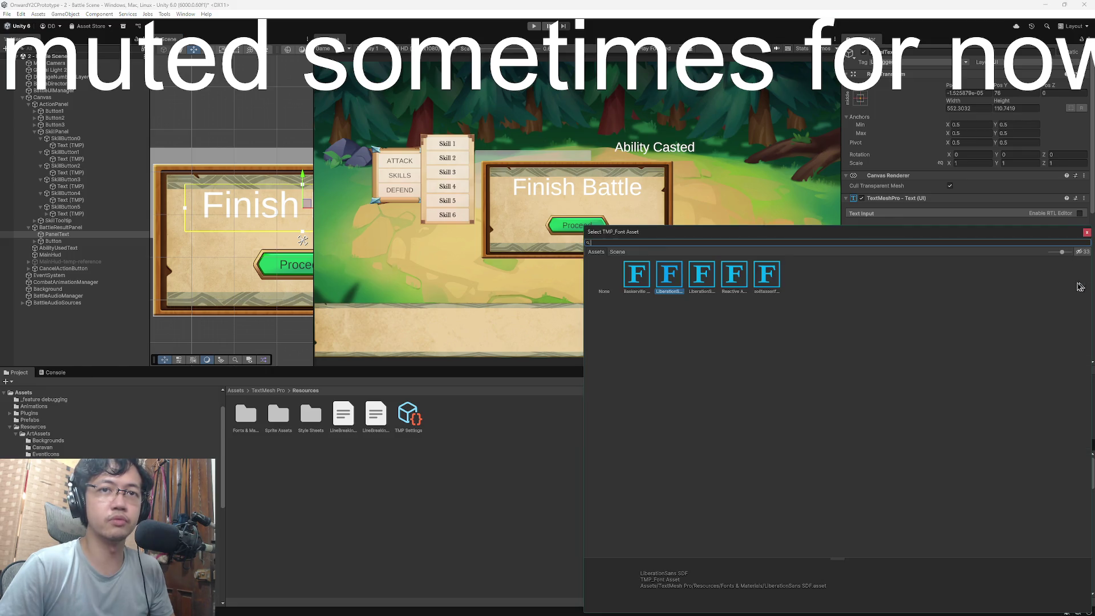
pyautogui.click(732, 279)
pyautogui.doubleClick(732, 279)
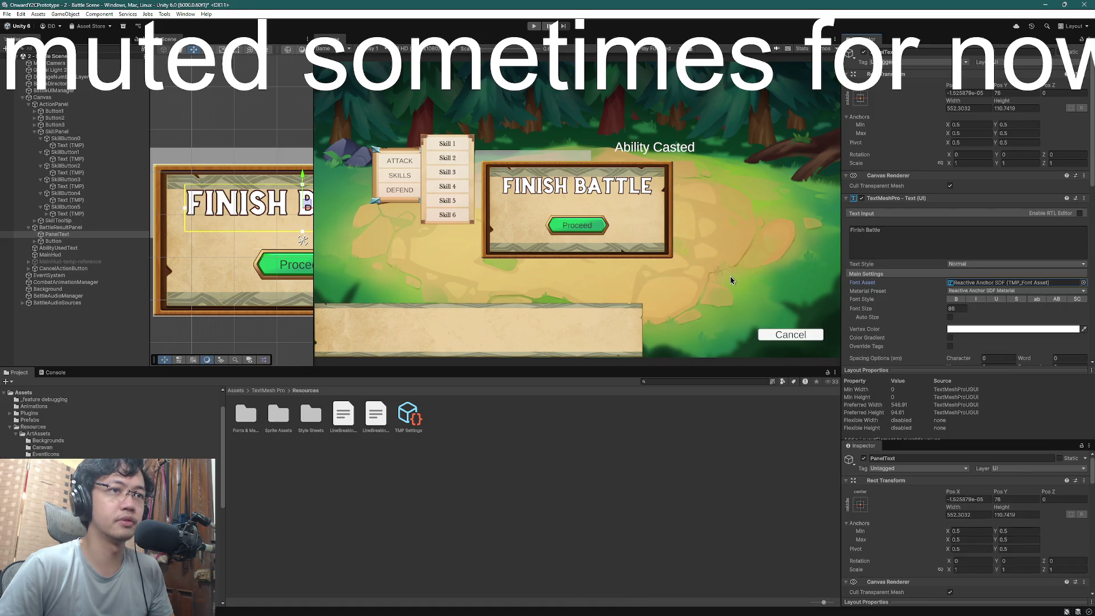
pyautogui.click(980, 331)
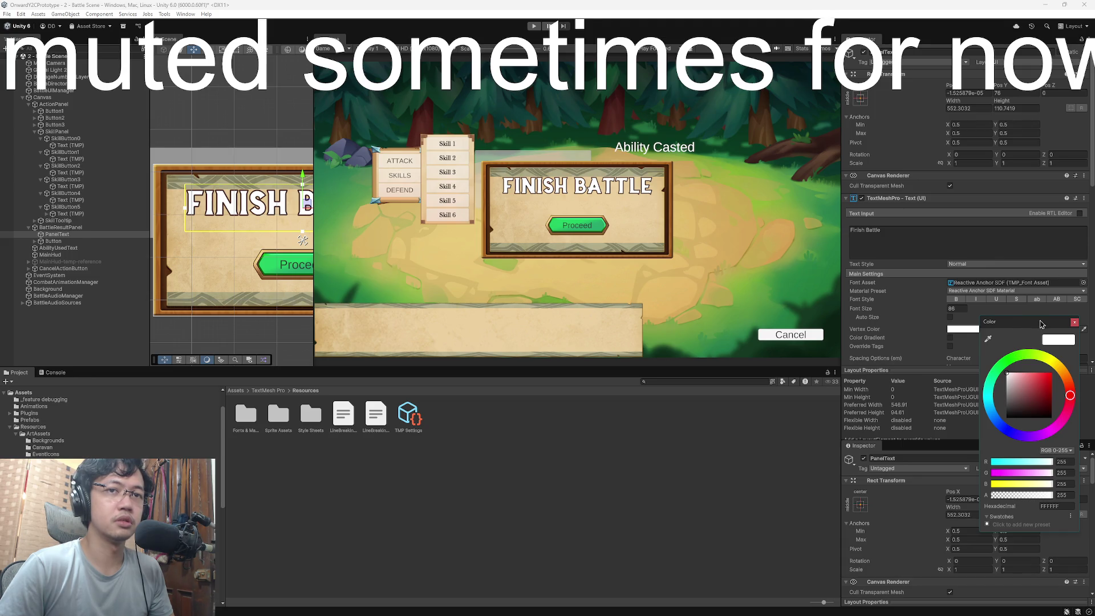
pyautogui.click(1074, 323)
# Scroll the Hierarchy and select the three action buttons
pyautogui.scroll(-10, 983, 330)
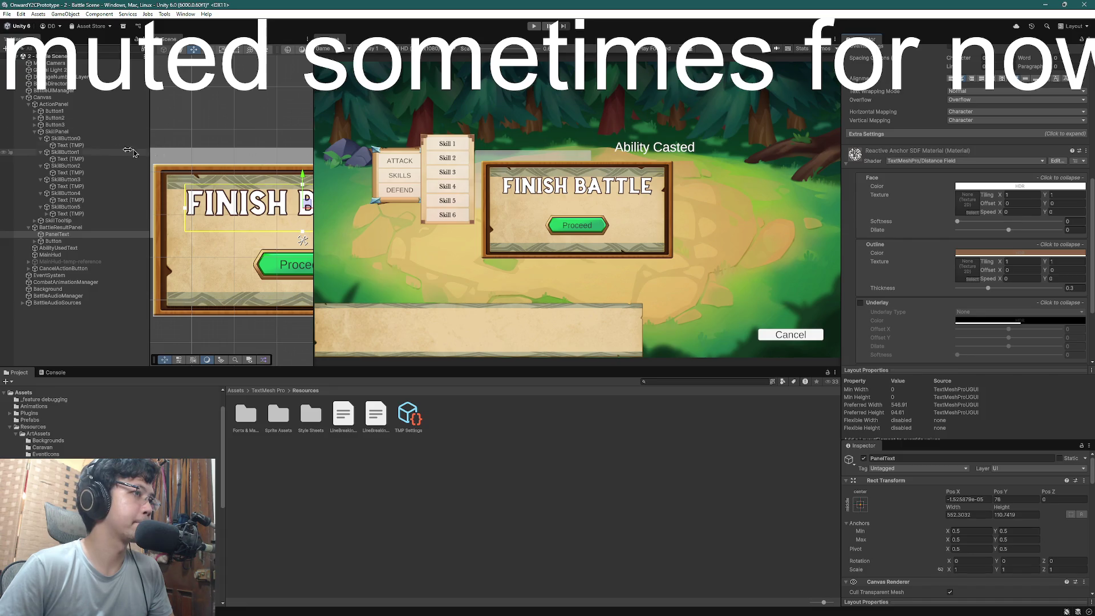
pyautogui.click(54, 111)
pyautogui.keyDown('shift'); pyautogui.click(62, 124); pyautogui.keyUp('shift')
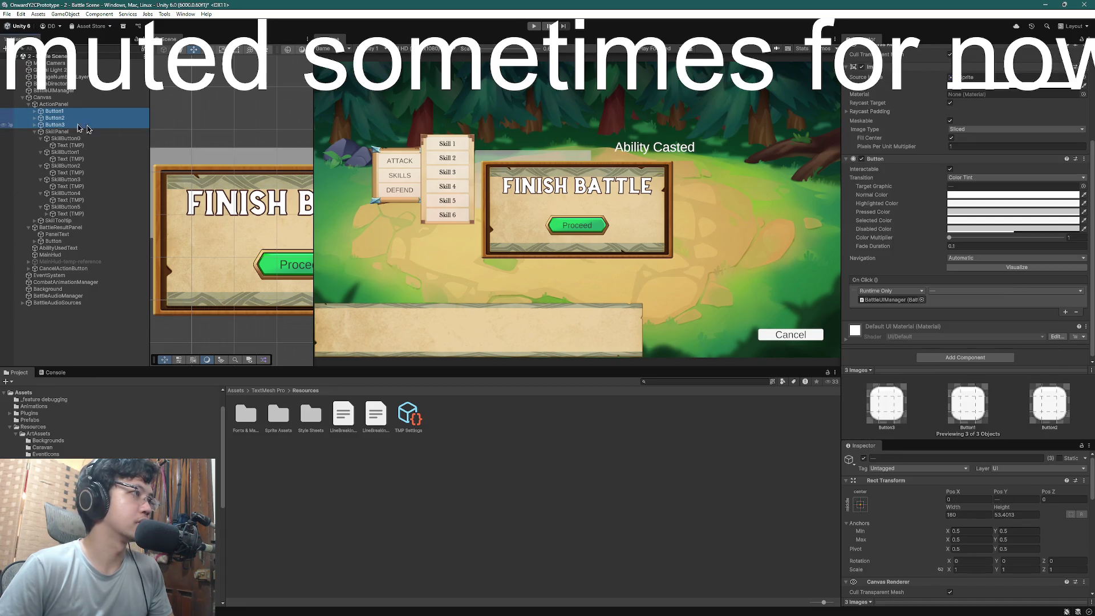
# Give the Button1–Button3 Text (TMP) labels Baskerville SDF, then bring up Task View
pyautogui.click(34, 112)
pyautogui.click(65, 118)
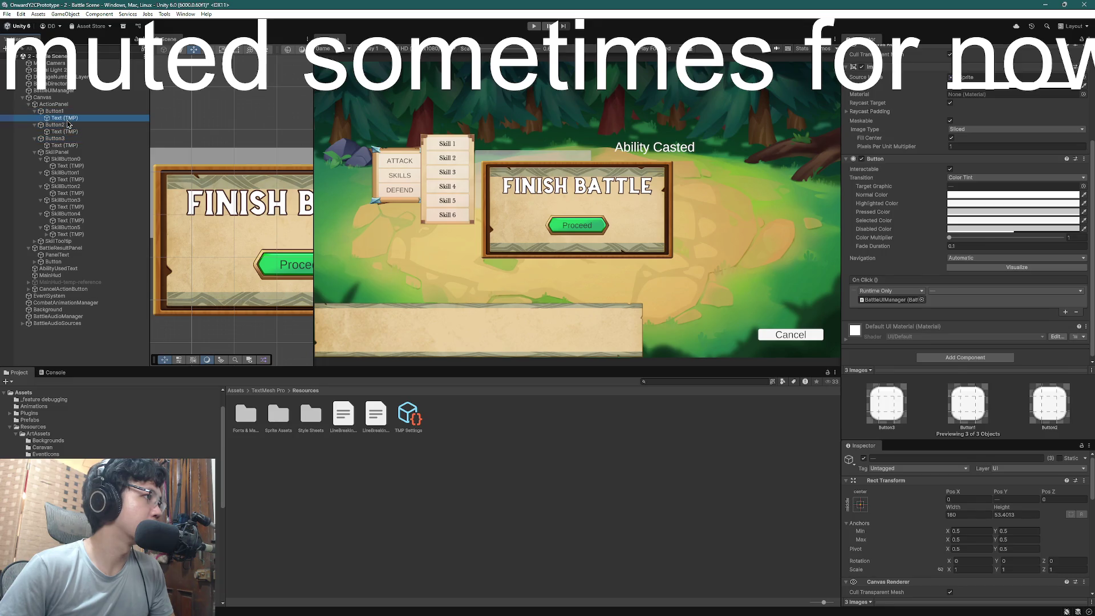
pyautogui.keyDown('ctrl'); pyautogui.click(65, 131); pyautogui.keyUp('ctrl')
pyautogui.keyDown('ctrl'); pyautogui.click(65, 145); pyautogui.keyUp('ctrl')
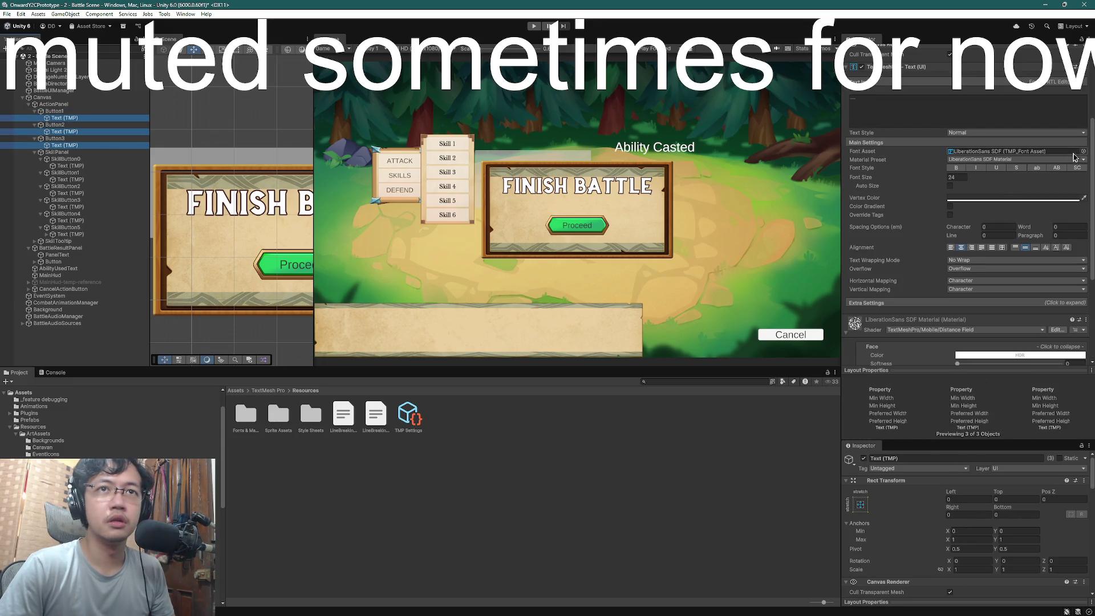
pyautogui.click(1083, 151)
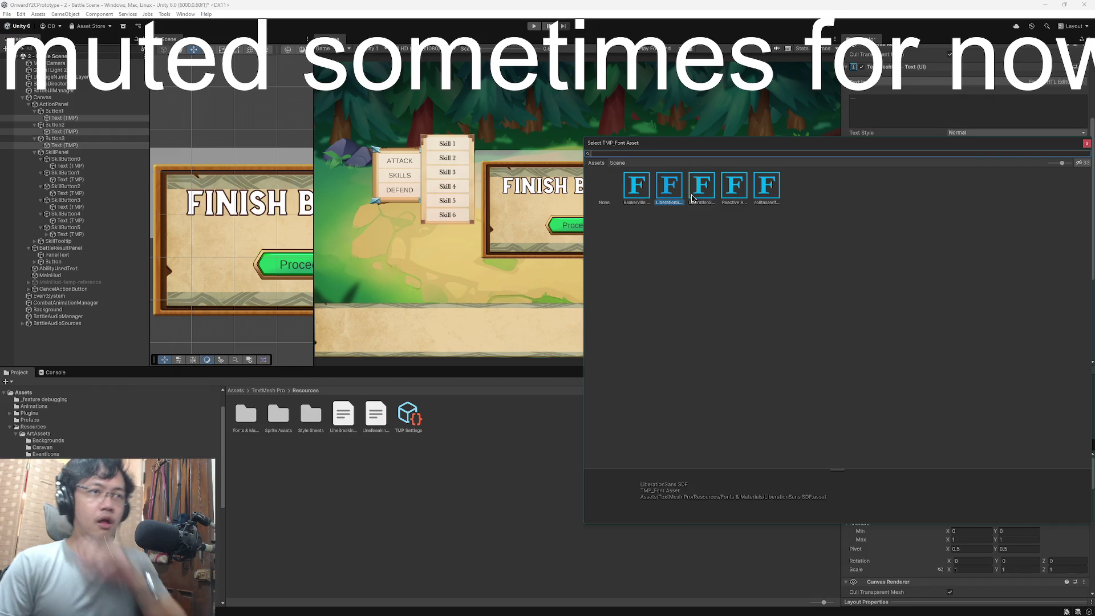
pyautogui.doubleClick(639, 193)
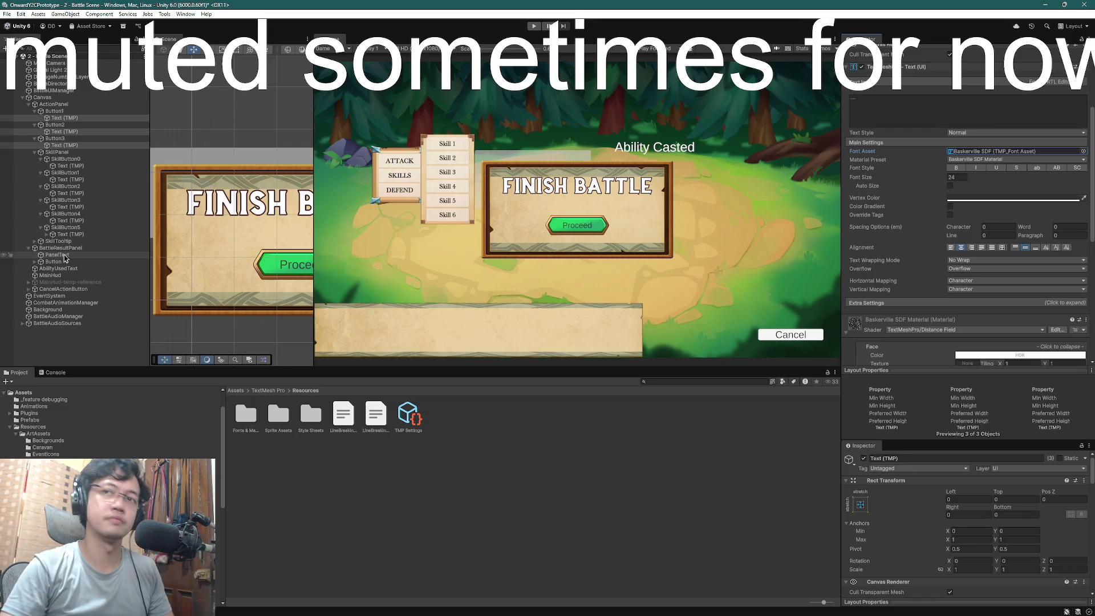
pyautogui.hotkey('alt', 'Tab')
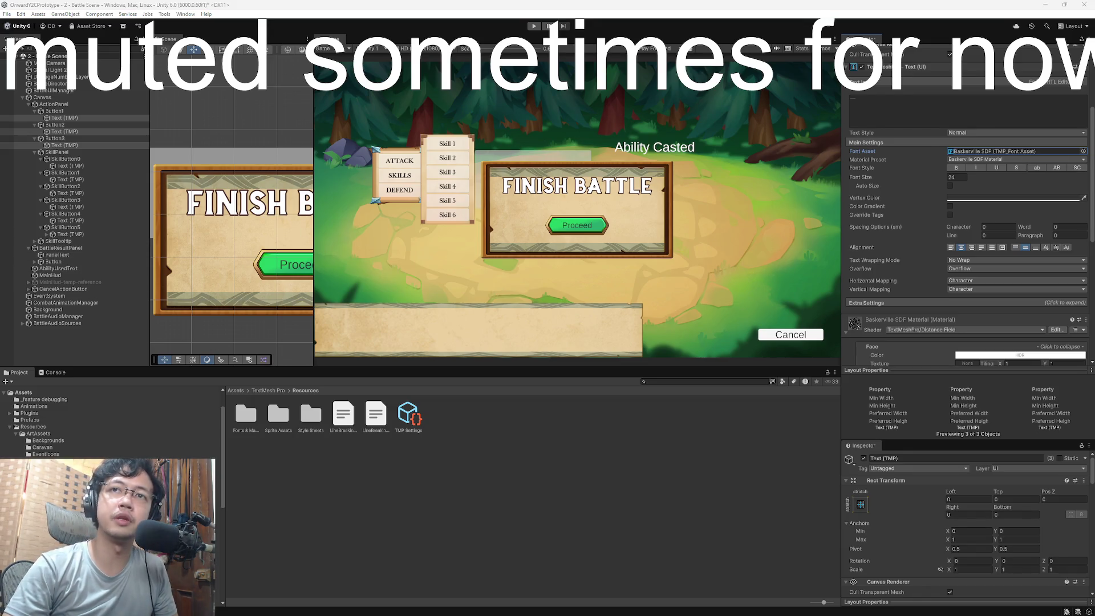
pyautogui.press('super+Tab')
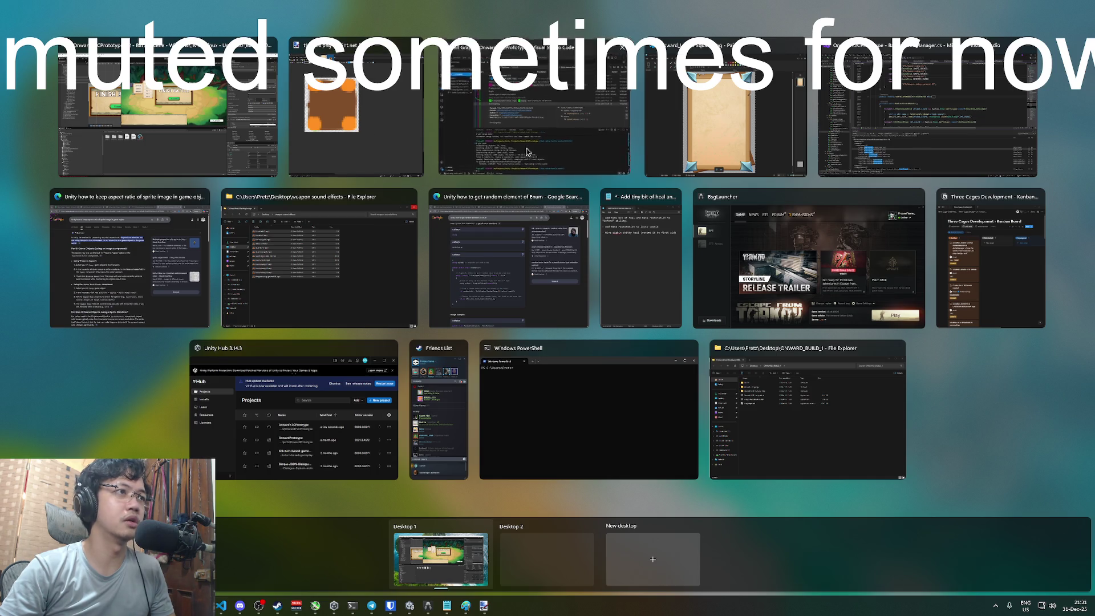
# In the VS Code terminal, stage all changes with git add --all
pyautogui.click(450, 155)
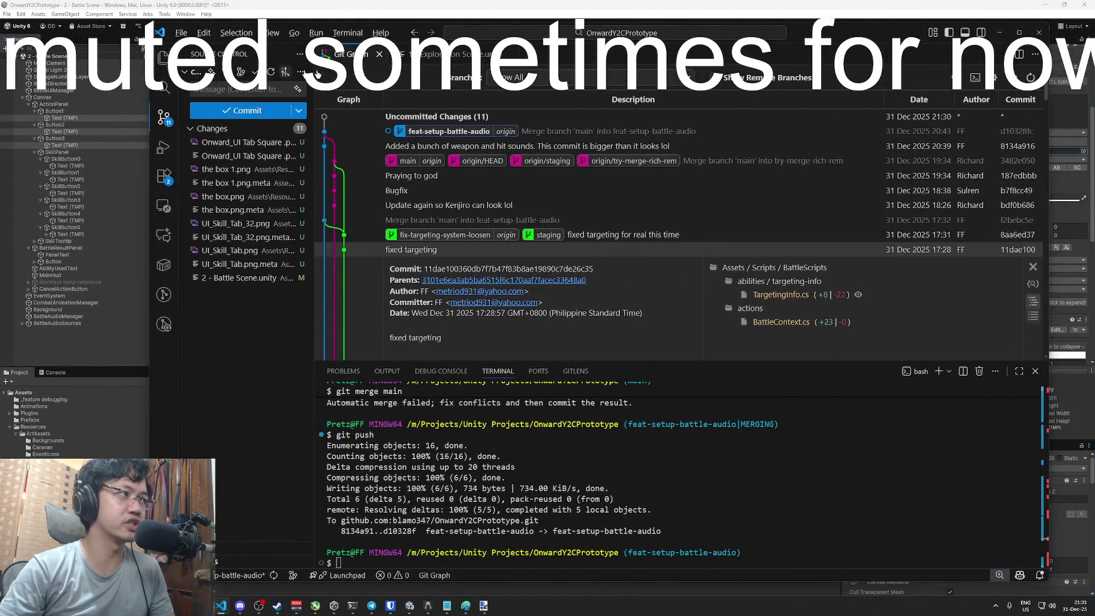
pyautogui.click(577, 3)
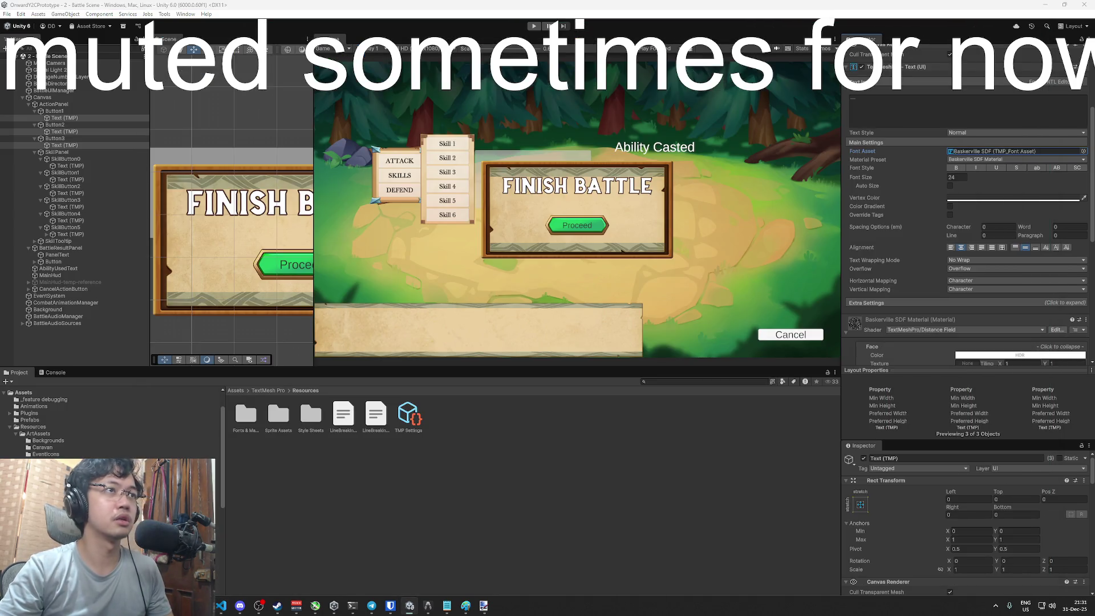
pyautogui.press('super+Tab')
pyautogui.click(529, 422)
pyautogui.write('git add --all')
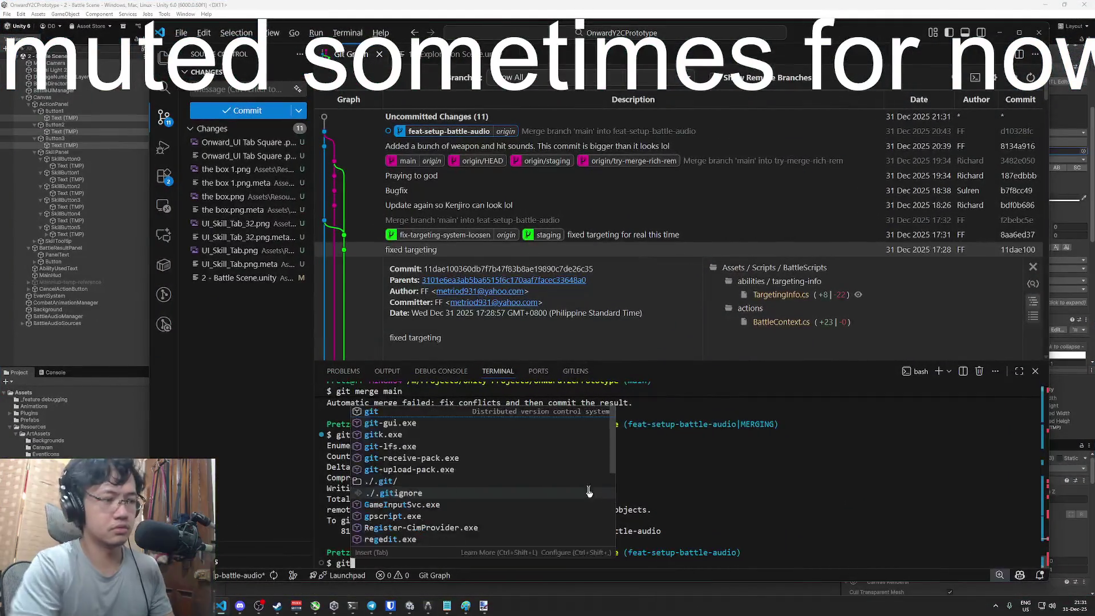
pyautogui.press('Return')
# Commit as "feat-battle-audio" and push it to the feat-setup-battle-audio branch
pyautogui.write('git commit -m ')
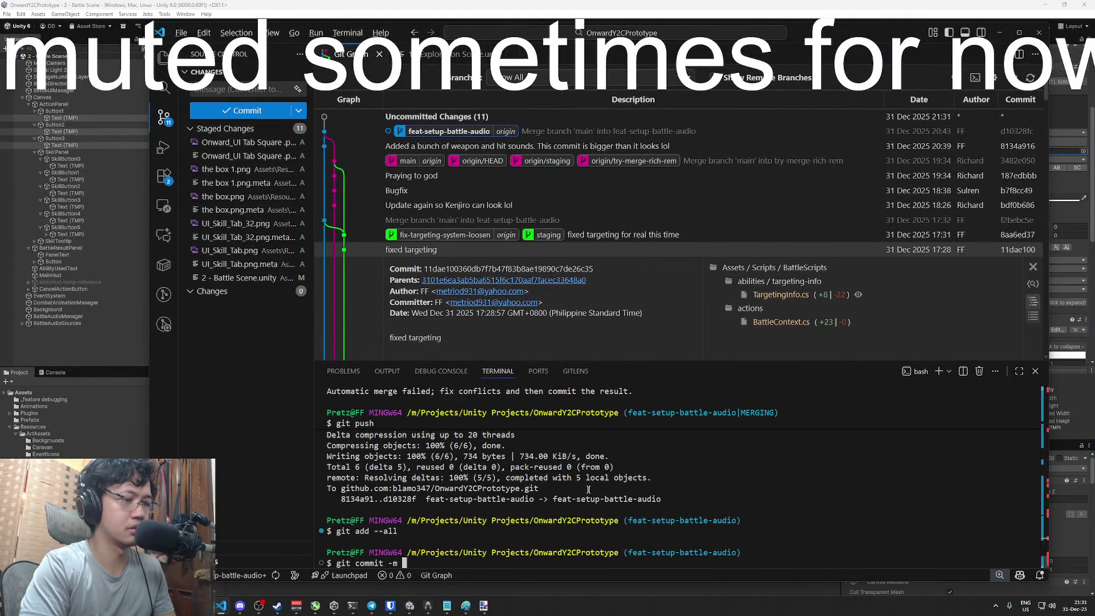
pyautogui.write('"')
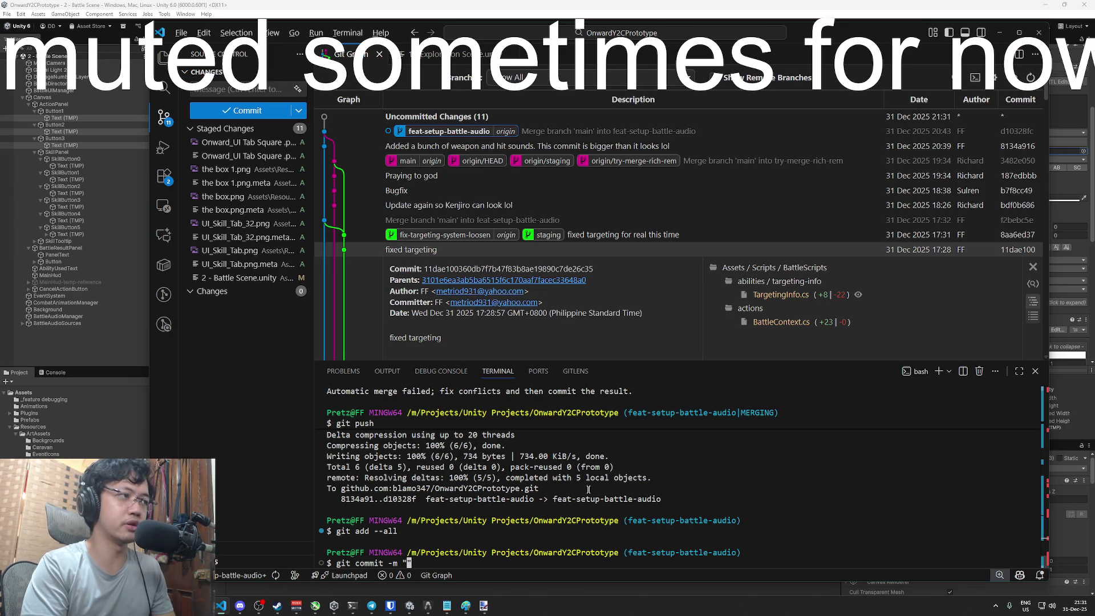
pyautogui.write('feat-bat')
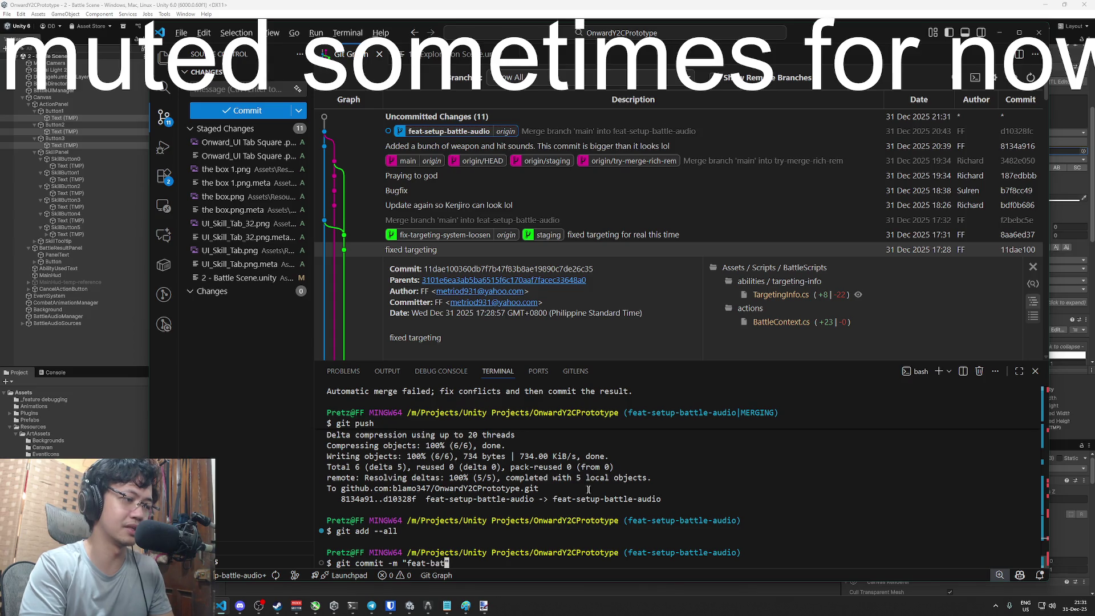
pyautogui.write('tle-audio"')
pyautogui.press('Return')
pyautogui.write('git push')
pyautogui.press('Return')
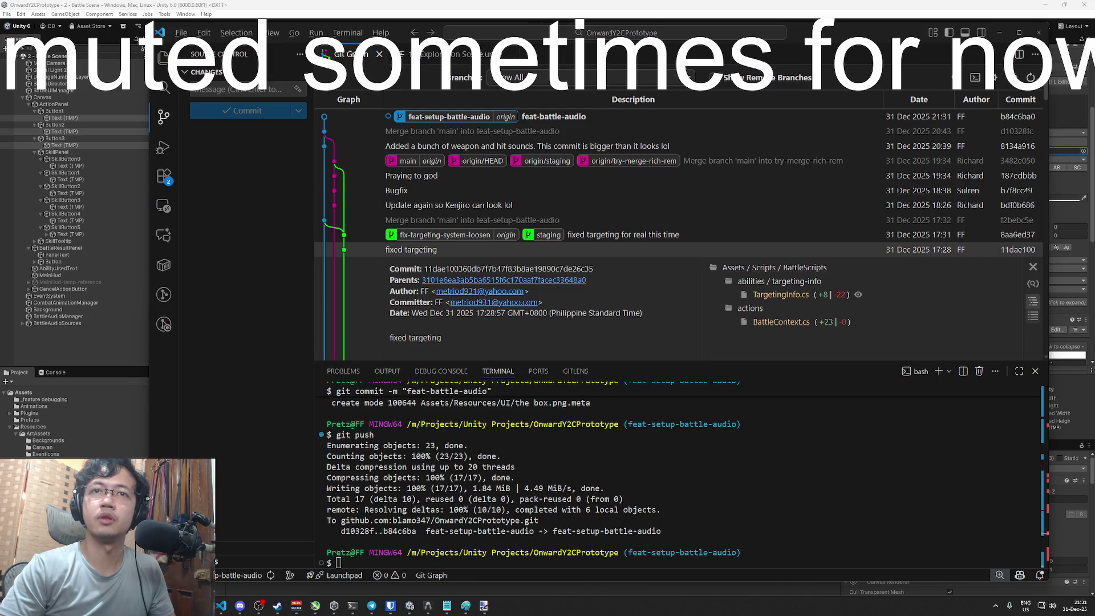
# Go back to the Unity Editor window
pyautogui.press('super+Tab')
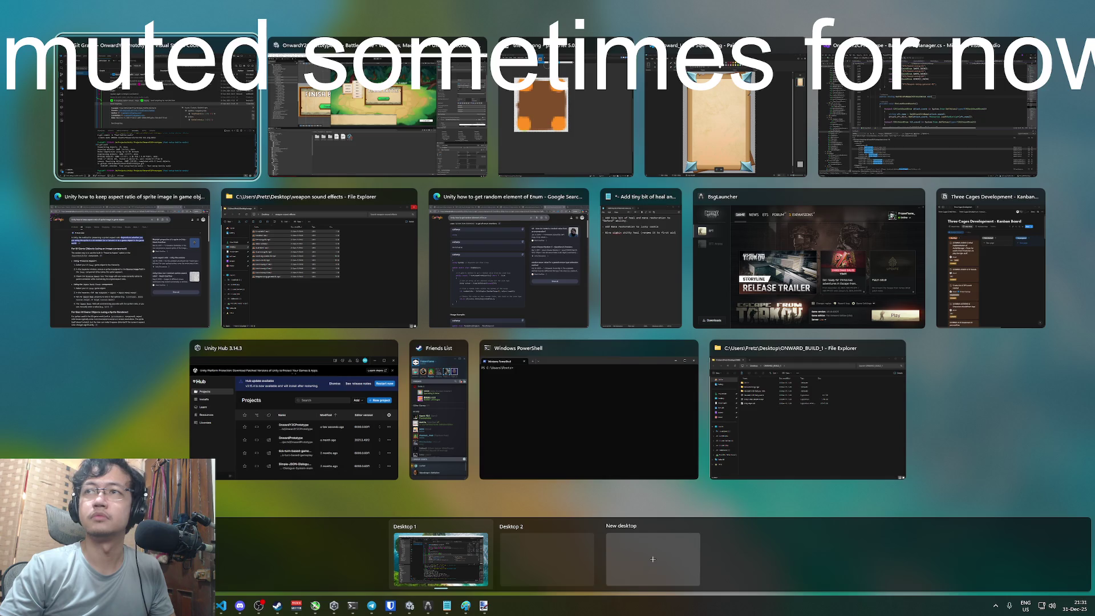
pyautogui.press('Escape')
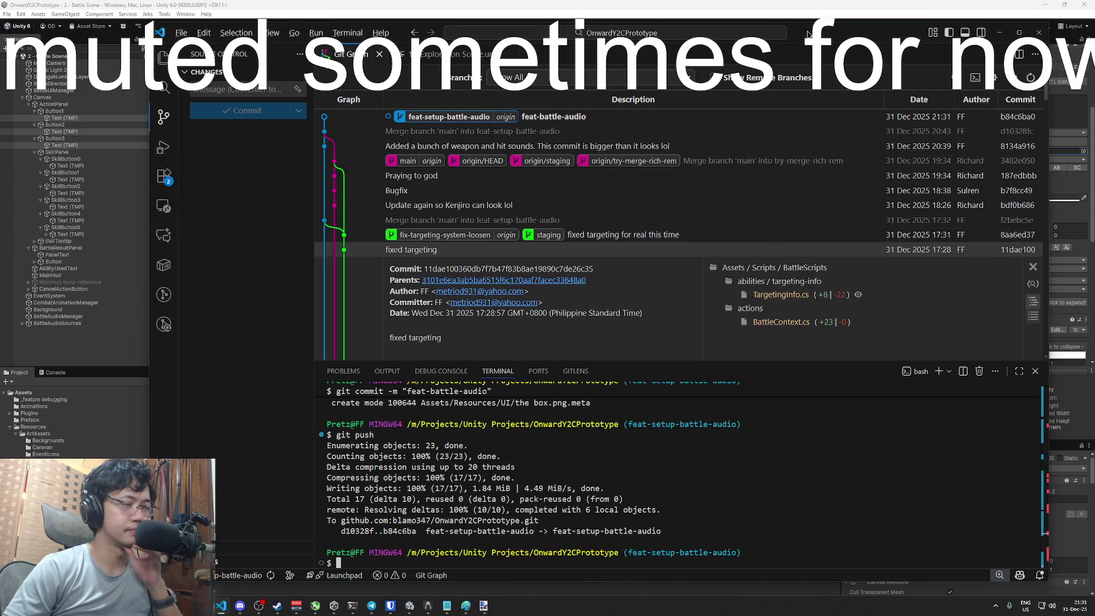
pyautogui.click(815, 5)
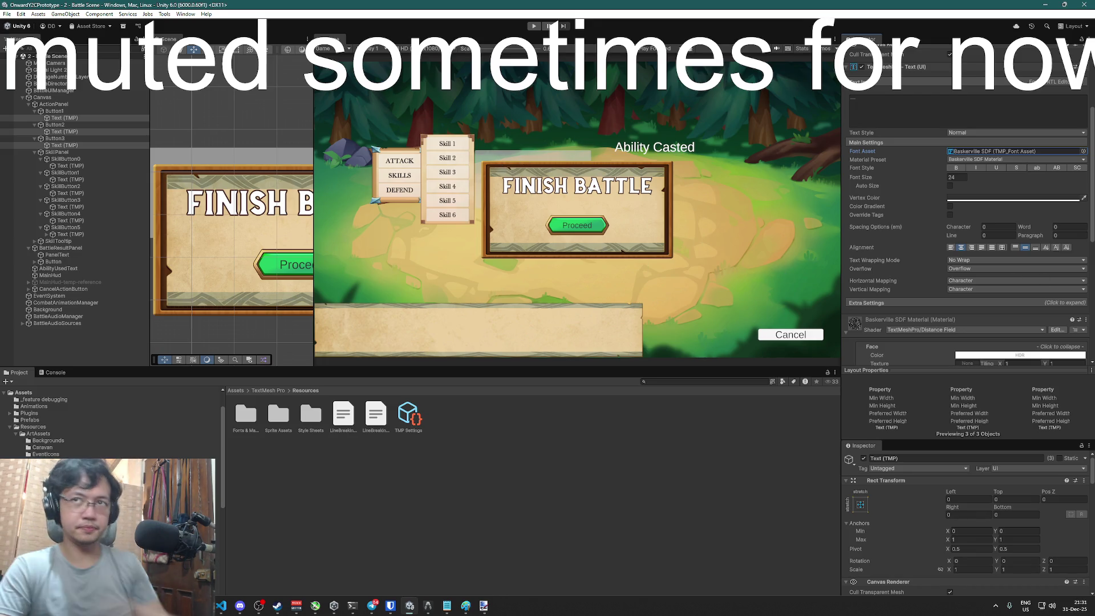
# Select the FINISH BATTLE panel text and set its vertex colour to hex 431F0F
pyautogui.press('super+Tab')
pyautogui.press('Escape')
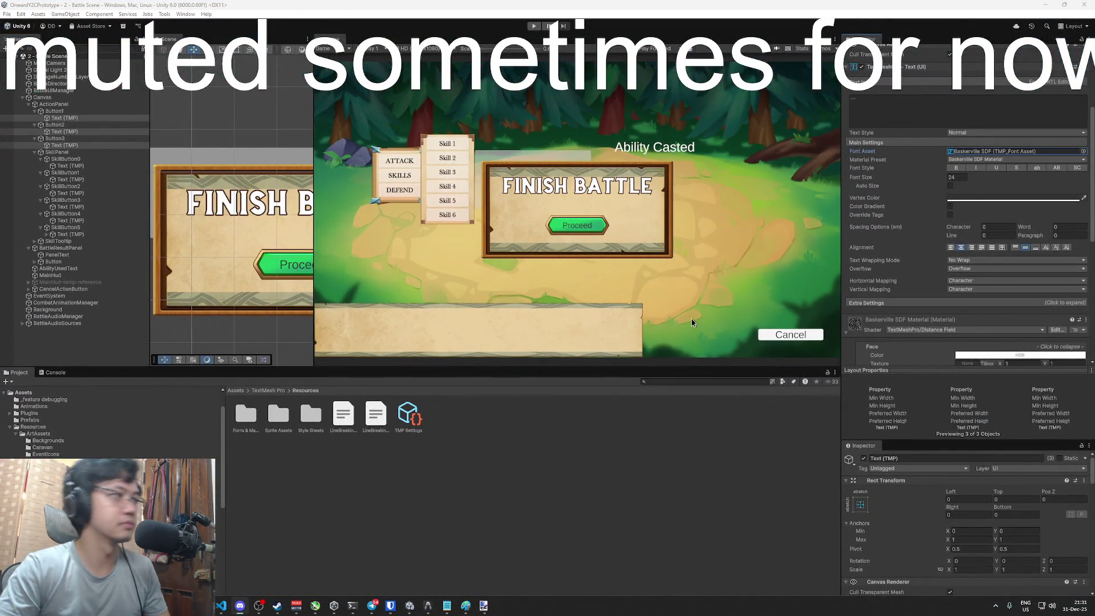
pyautogui.click(255, 208)
pyautogui.click(255, 207)
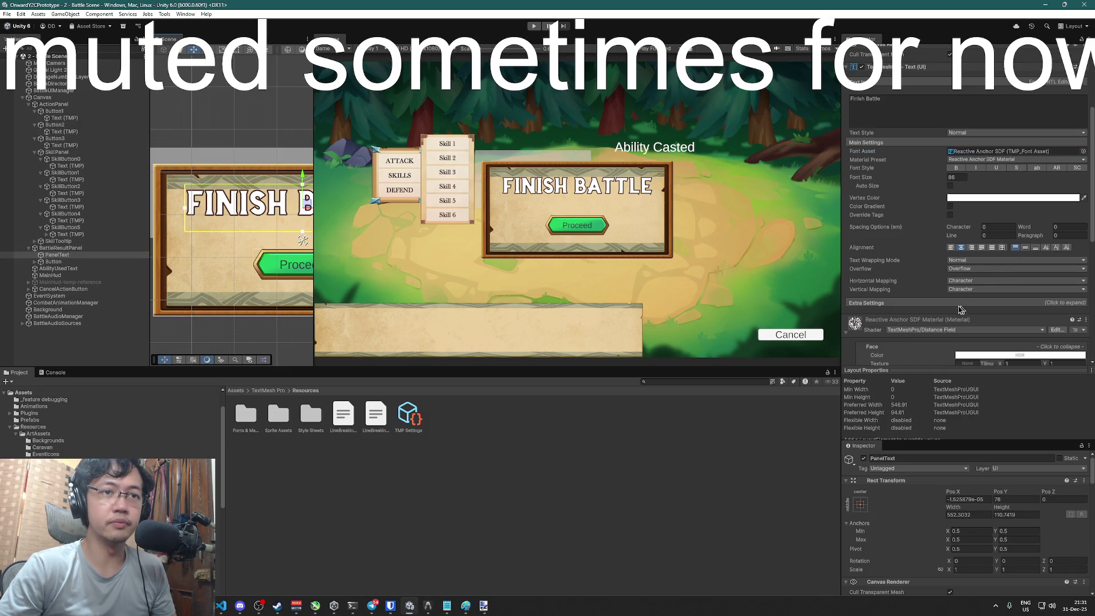
pyautogui.scroll(-4, 970, 216)
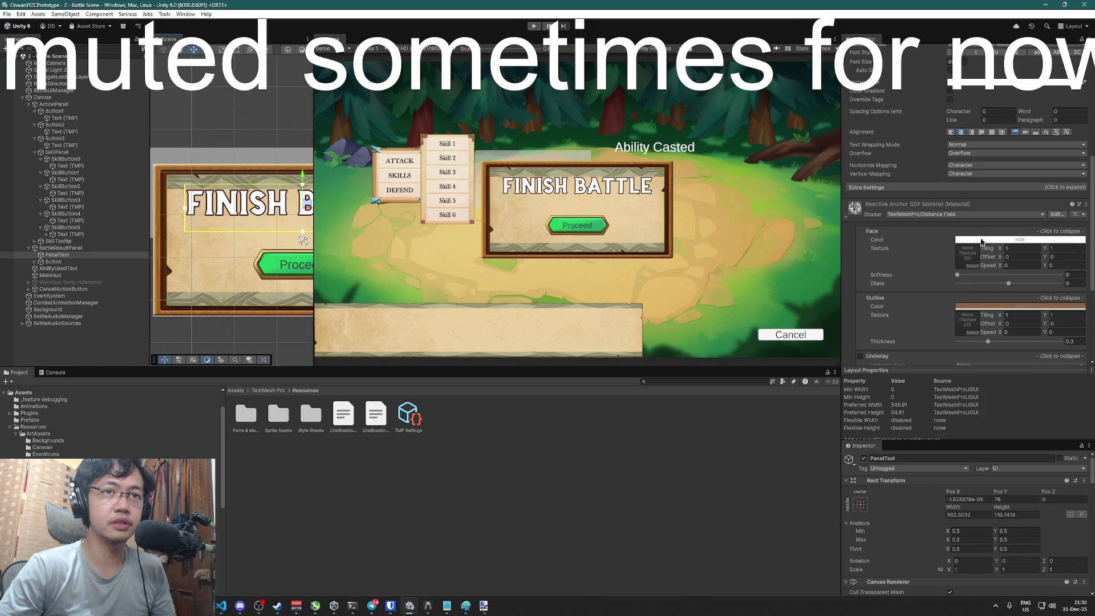
pyautogui.scroll(5, 981, 242)
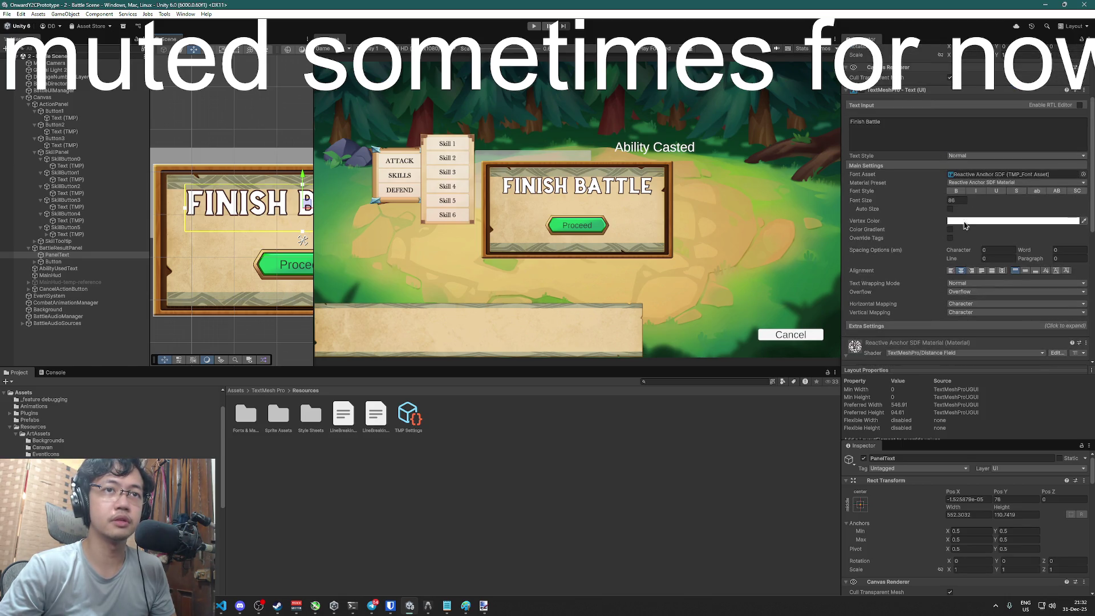
pyautogui.click(971, 221)
pyautogui.click(1052, 399)
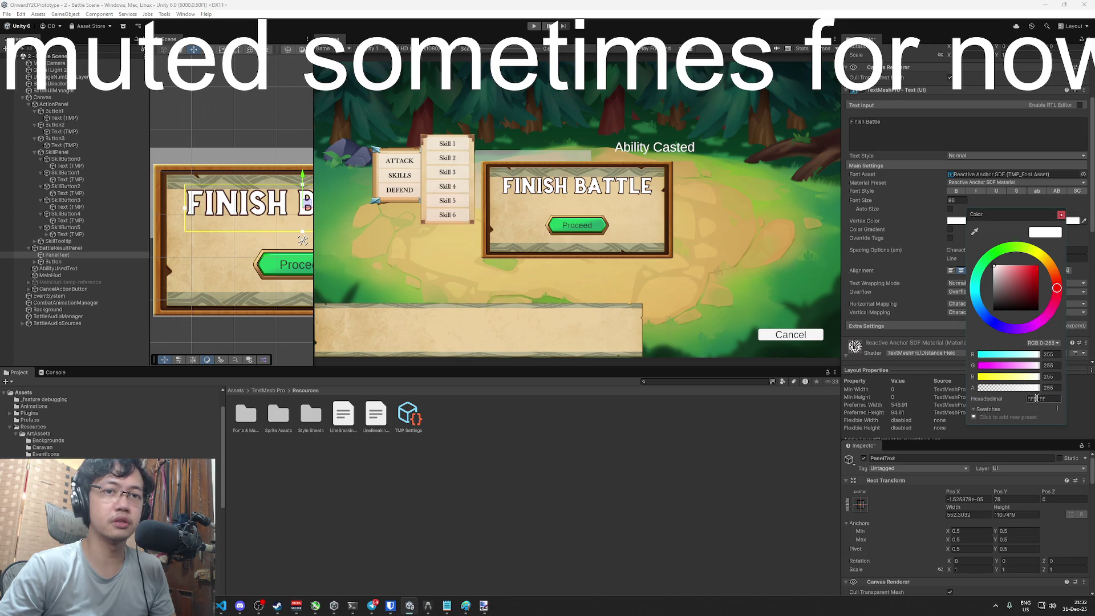
pyautogui.write('431F0F')
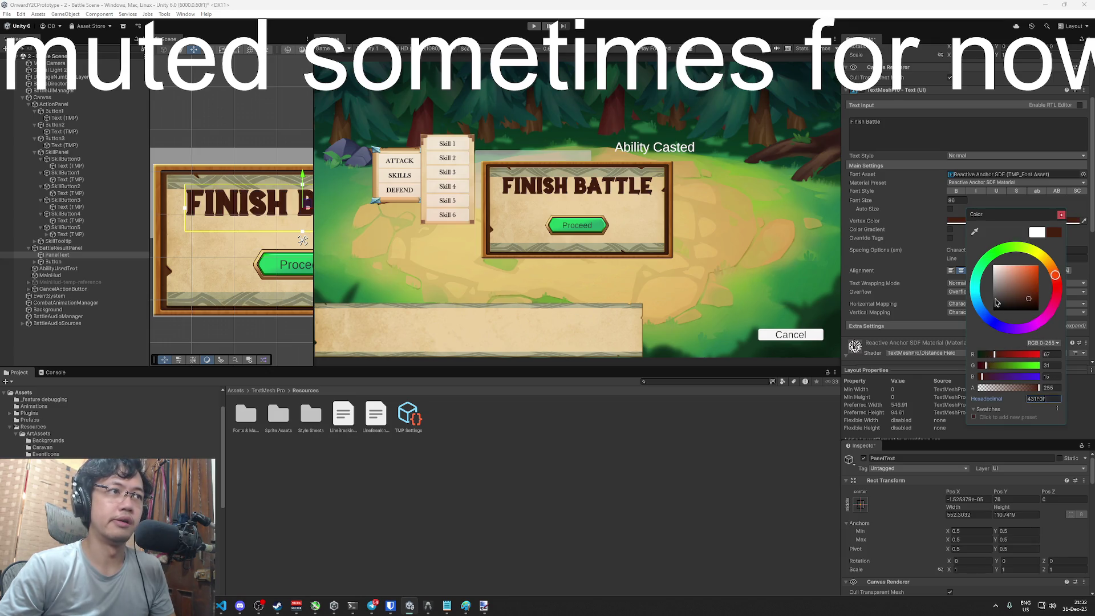
pyautogui.click(1061, 214)
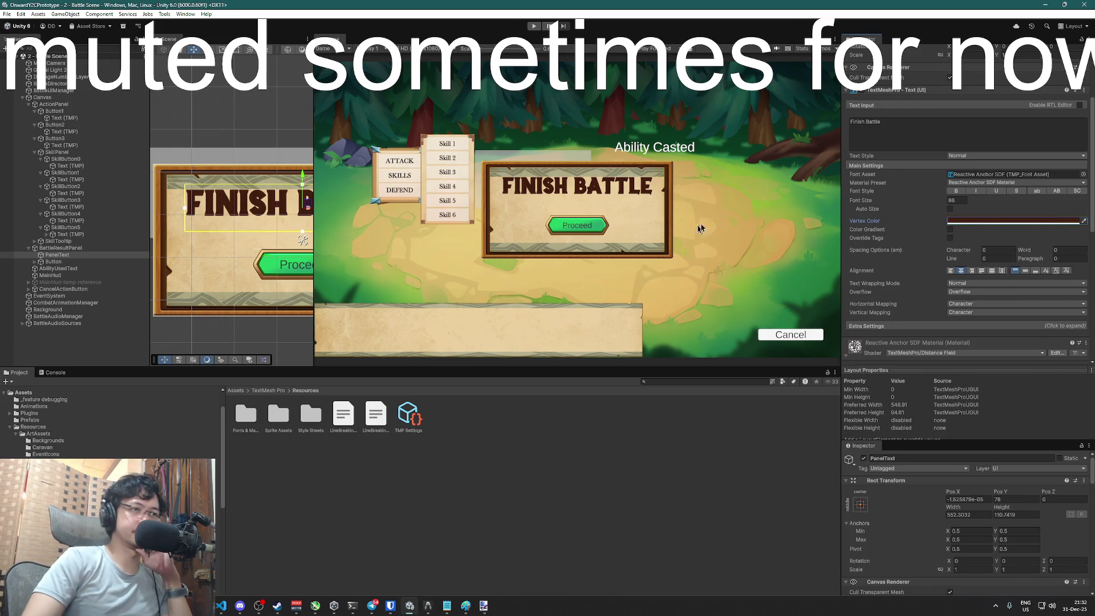
# Change the panel text's Rect Transform Pos Y from 38.8 to 41.3
pyautogui.scroll(3, 984, 149)
pyautogui.click(1012, 93)
pyautogui.write('38.8')
pyautogui.write('41.3')
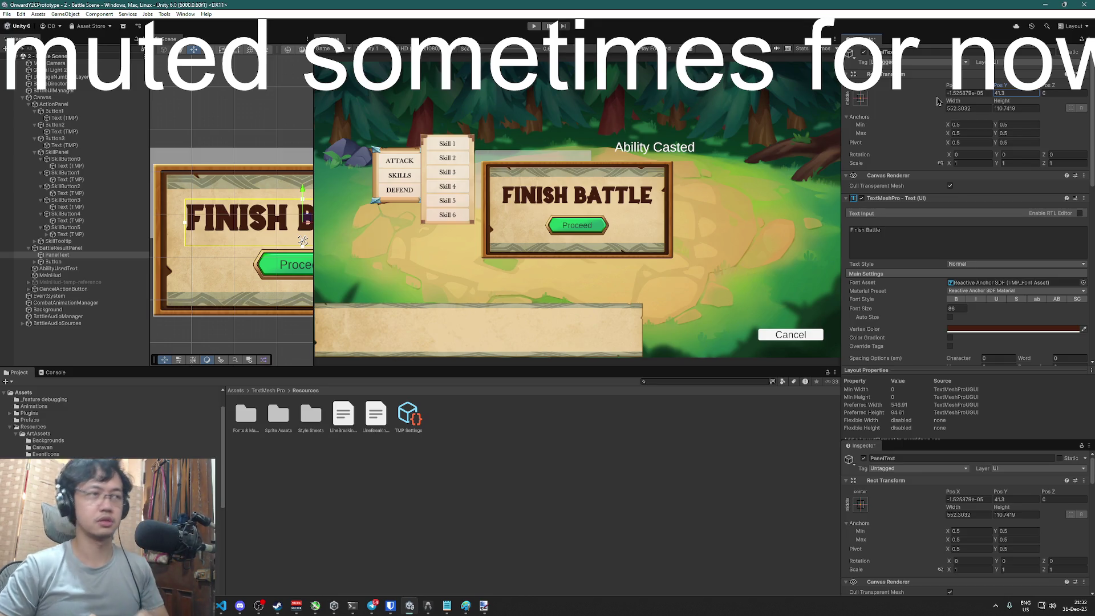
pyautogui.press('super+Tab')
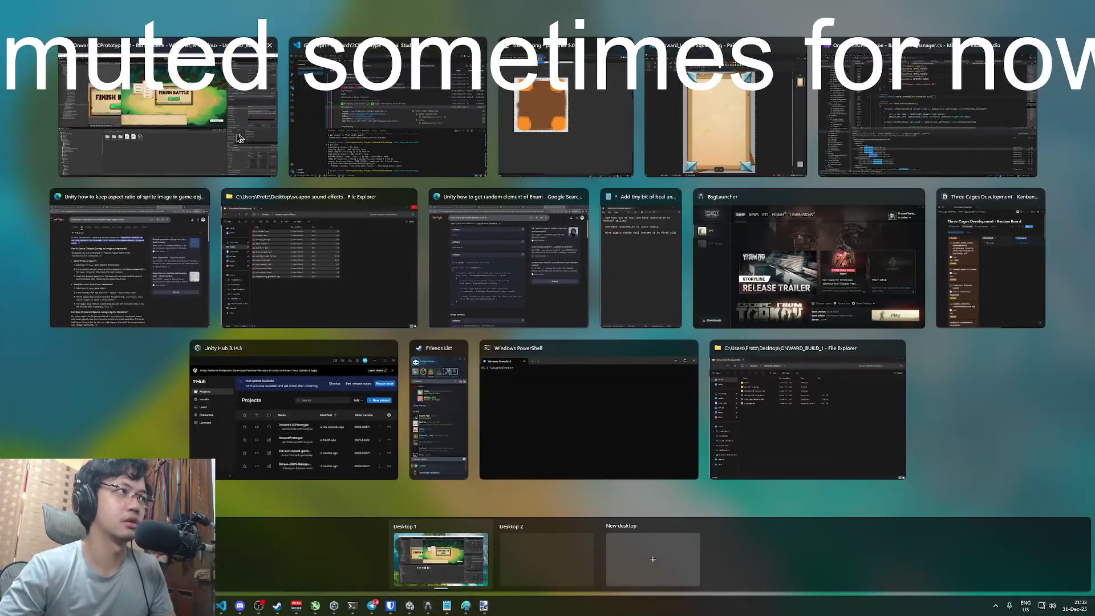
# Switch between open windows and bring Visual Studio to the front
pyautogui.click(238, 138)
pyautogui.press('super+Tab')
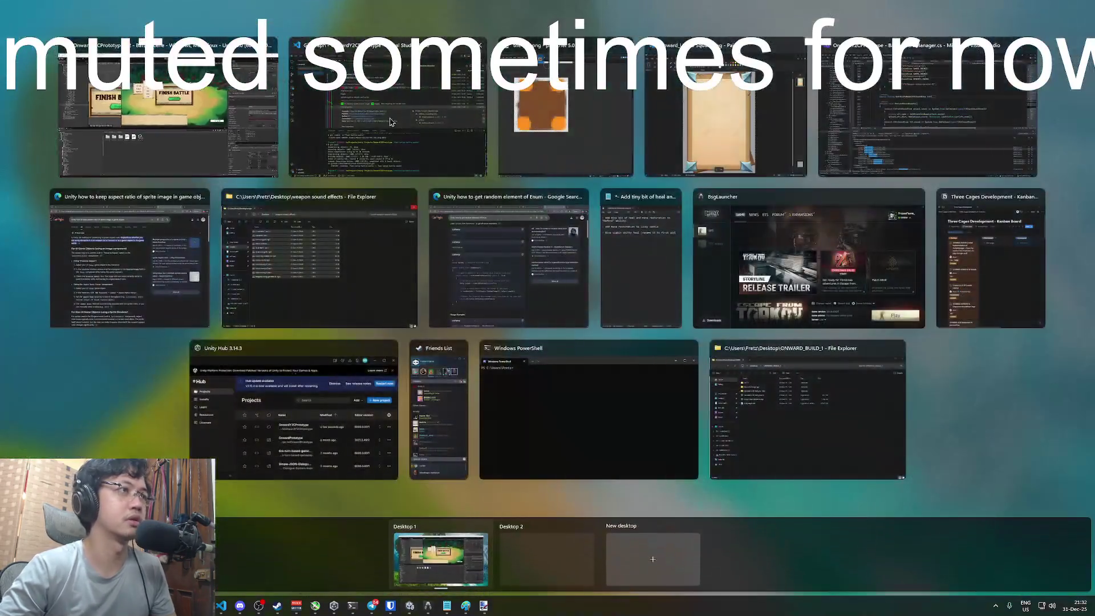
pyautogui.click(390, 122)
pyautogui.click(456, 5)
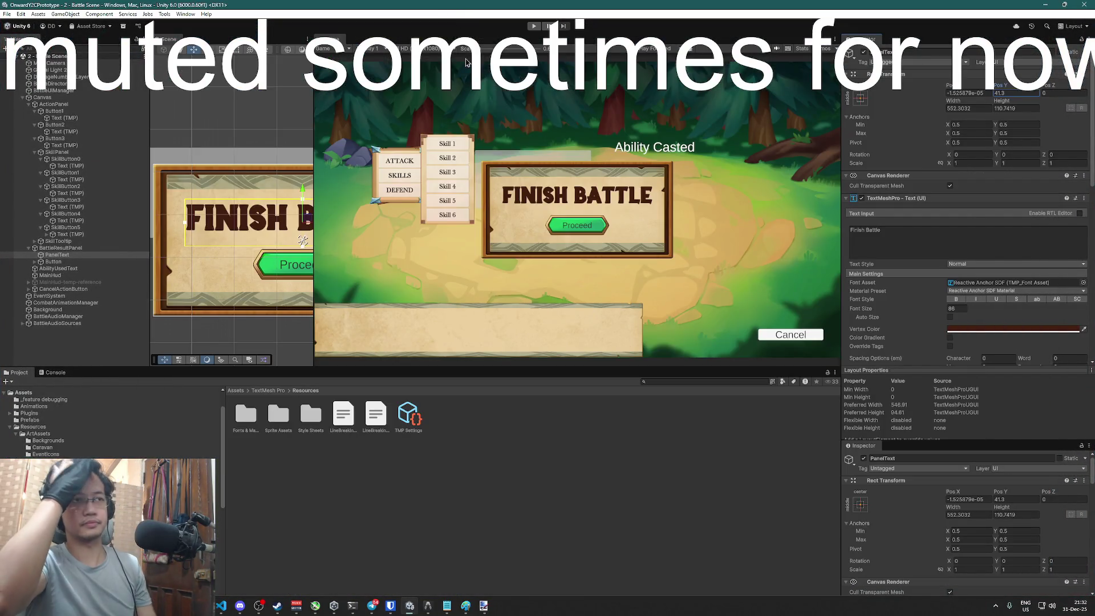
pyautogui.press('super+Tab')
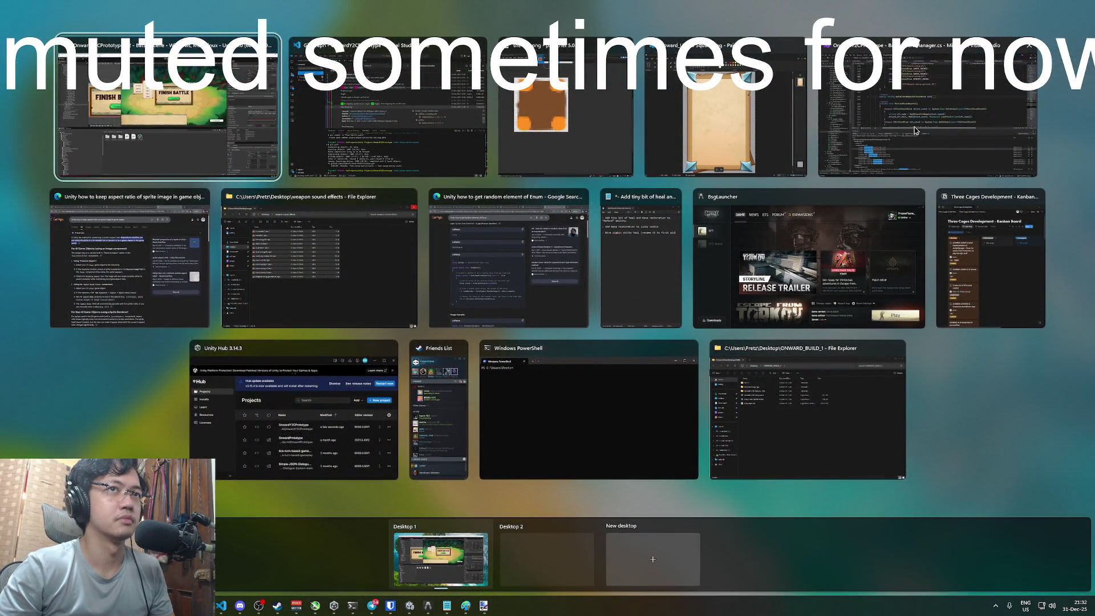
pyautogui.click(916, 130)
# Run a solution-wide search for 'Redo'
pyautogui.hotkey('ctrl', 'shift', 'f')
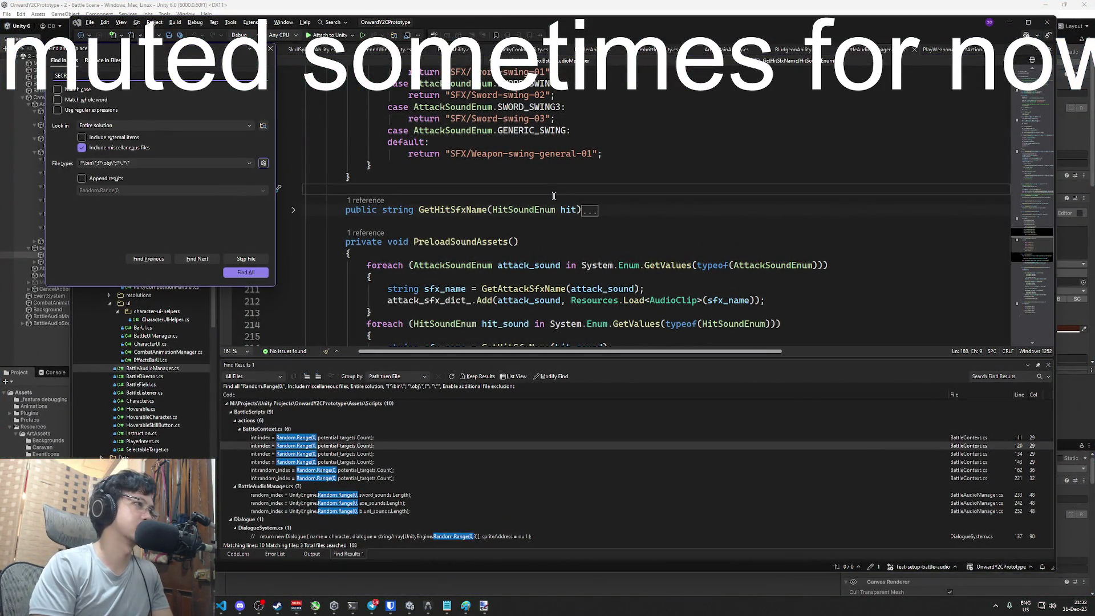
pyautogui.press('BackSpace')
pyautogui.write('Red')
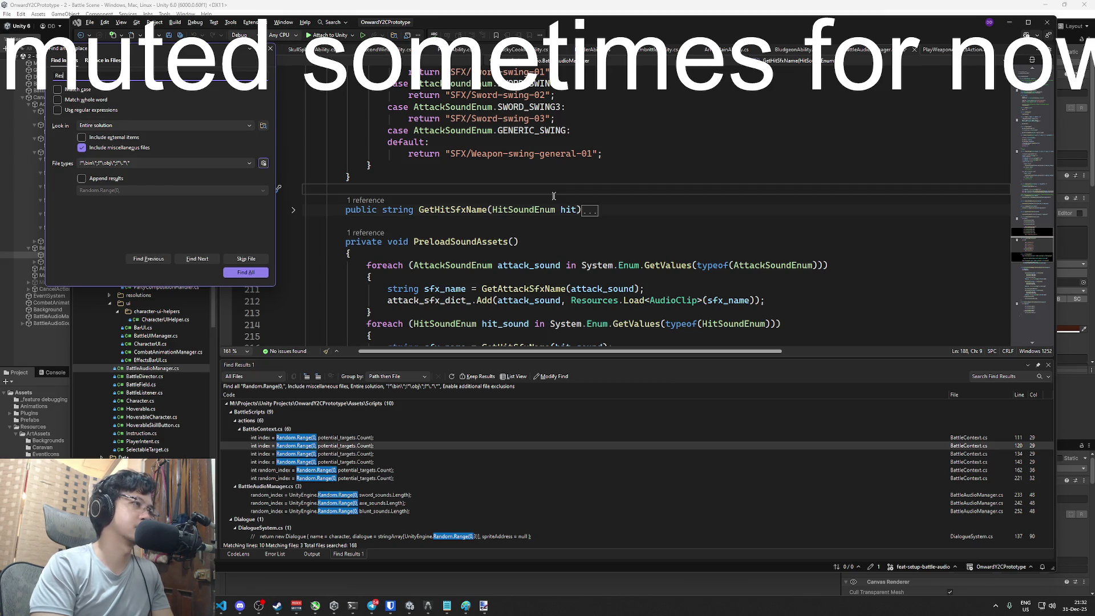
pyautogui.write('olu')
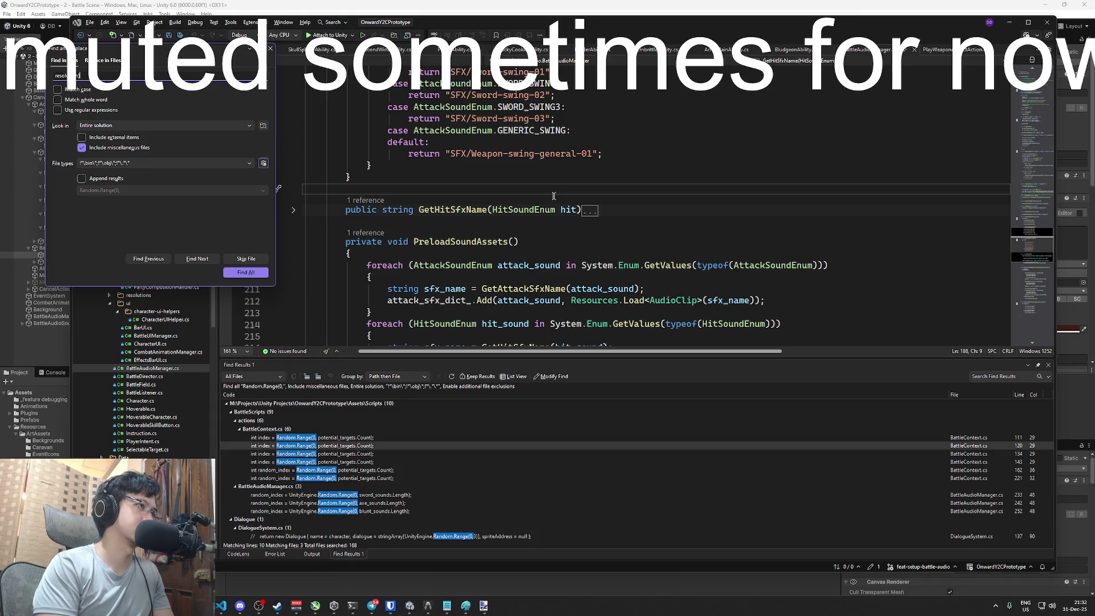
pyautogui.press('Return')
pyautogui.click(644, 265)
# Open BattleUIManager.cs through the file quick search
pyautogui.hotkey('ctrl', 'shift', 't')
pyautogui.write('battledire')
pyautogui.press('BackSpace')
pyautogui.press('BackSpace')
pyautogui.press('BackSpace')
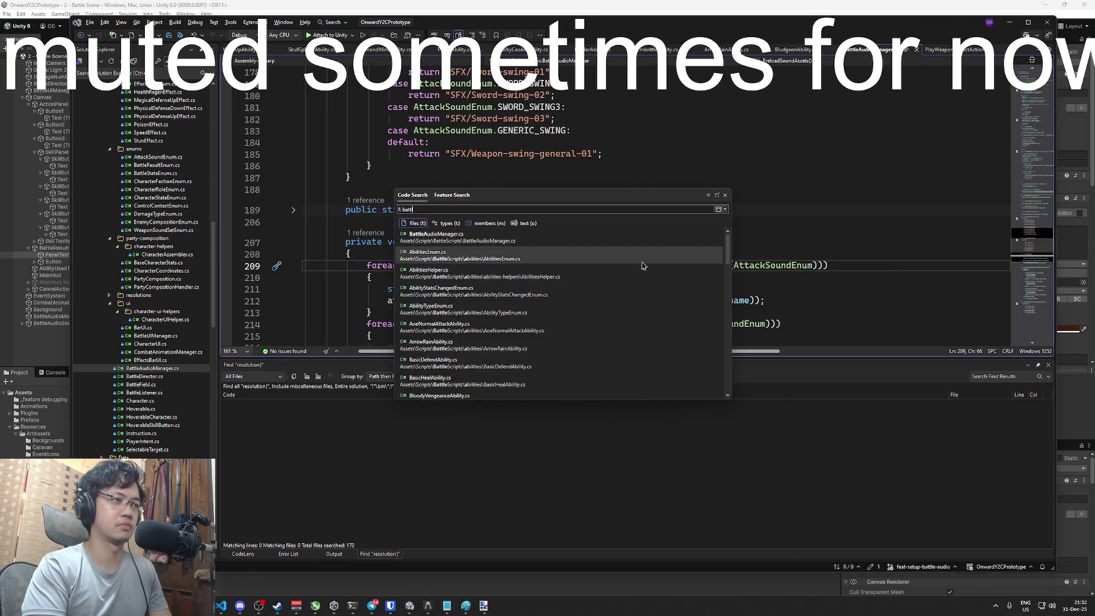
pyautogui.write('uimanager')
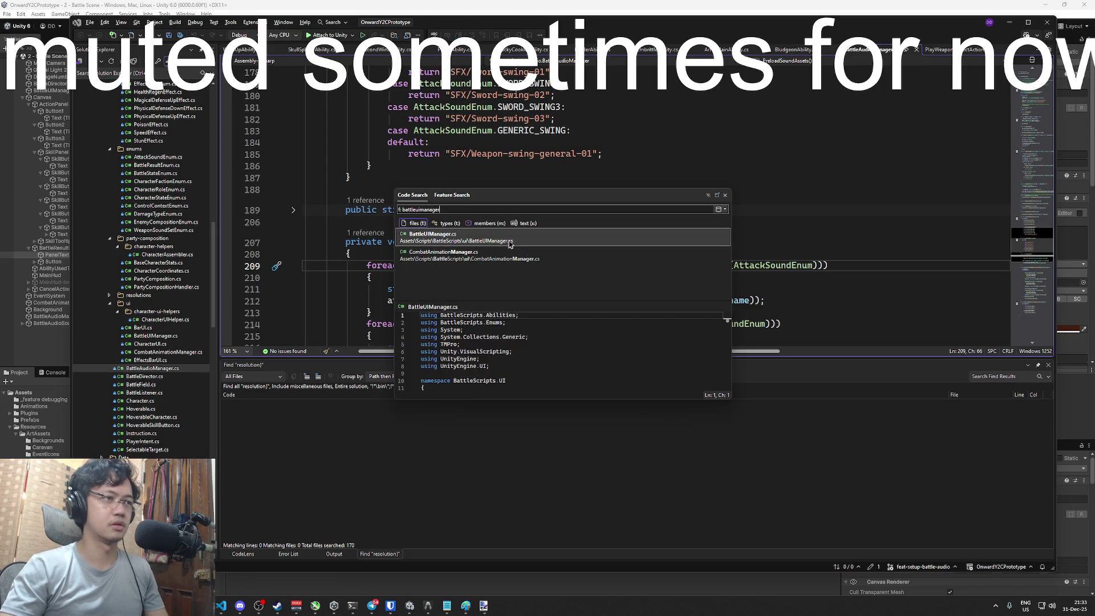
pyautogui.press('Return')
pyautogui.click(679, 219)
# Find the SetText call in SetTextResolutionPanel and comment out line 205
pyautogui.hotkey('ctrl', 'f')
pyautogui.write('SetText(')
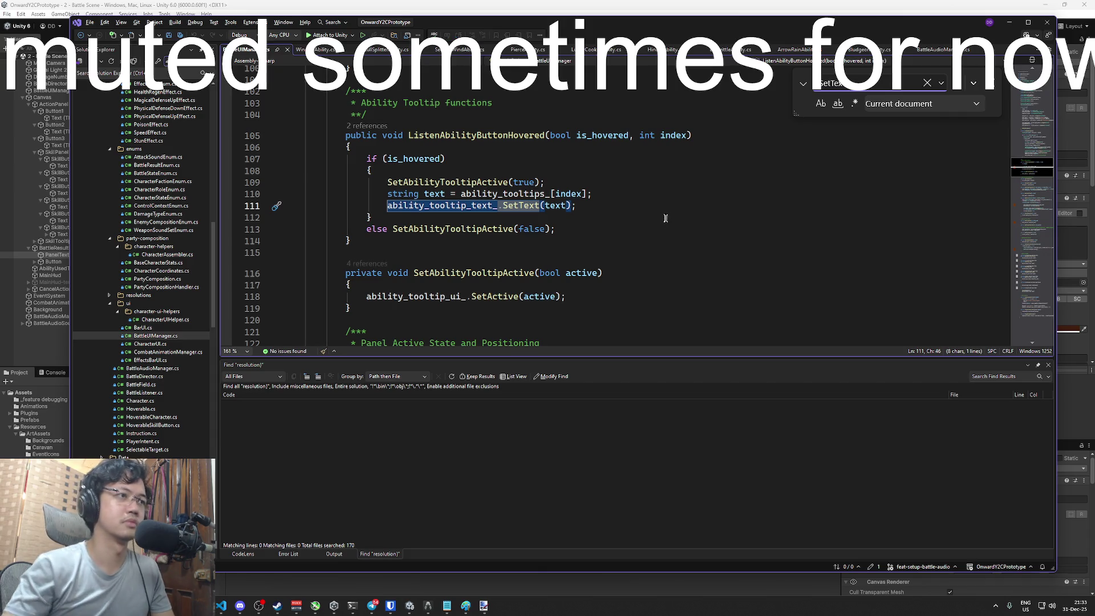
pyautogui.press('Return')
pyautogui.press('Return')
pyautogui.press('Return')
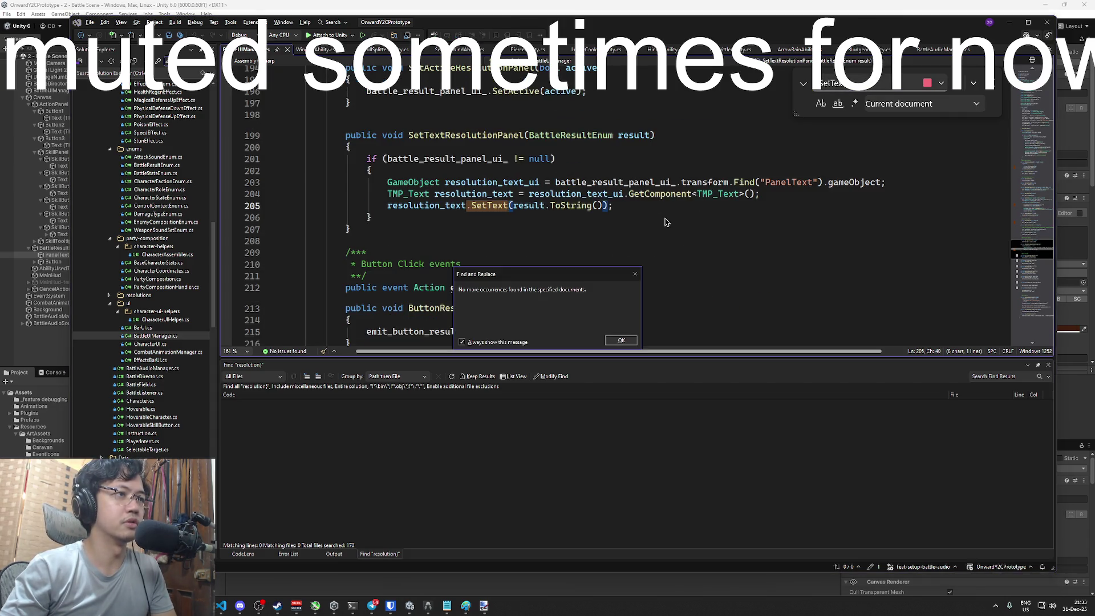
pyautogui.press('Escape')
pyautogui.click(622, 205)
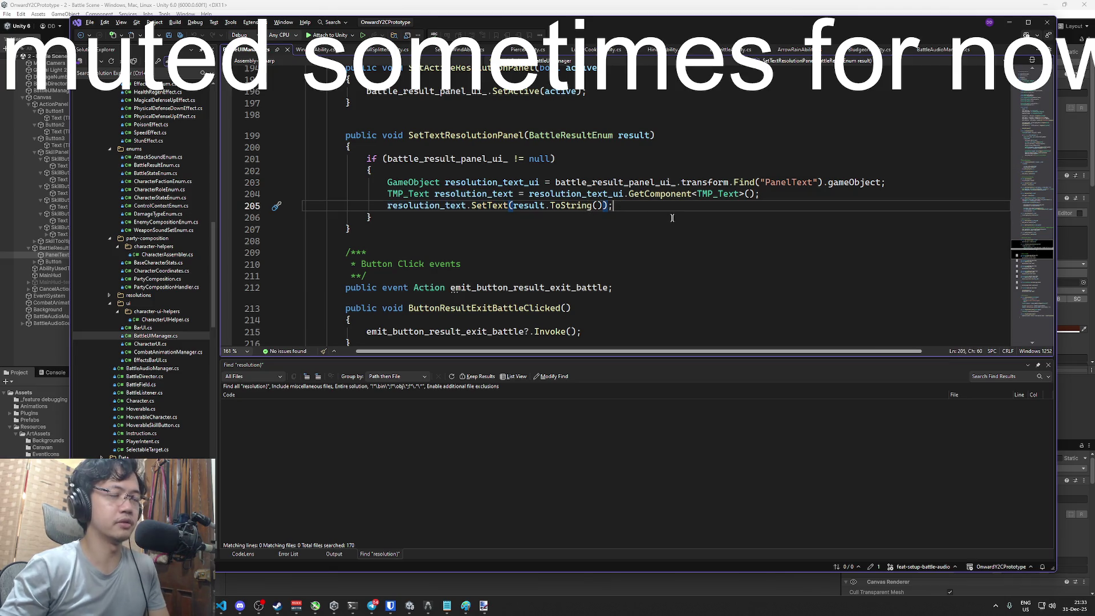
pyautogui.press('Right')
pyautogui.hotkey('shift', 'Right')
pyautogui.press('End')
pyautogui.hotkey('ctrl', 'k')
pyautogui.hotkey('ctrl', 'c')
# Copy the commented SetText call onto a new line 206
pyautogui.press('Return')
pyautogui.write('re')
pyautogui.press('Escape')
pyautogui.press('Up')
pyautogui.hotkey('shift', 'End')
pyautogui.hotkey('ctrl', 'shift', 'c')
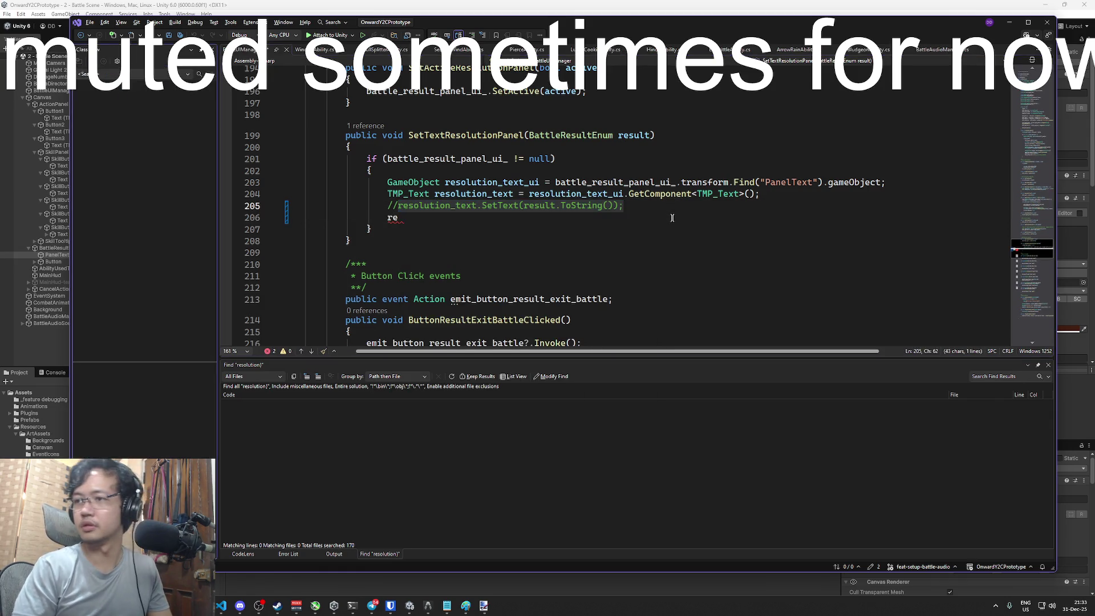
pyautogui.click(638, 207)
pyautogui.keyDown('shift'); pyautogui.click(397, 206); pyautogui.keyUp('shift')
pyautogui.click(434, 216)
pyautogui.press('BackSpace')
pyautogui.press('BackSpace')
pyautogui.hotkey('ctrl', 'v')
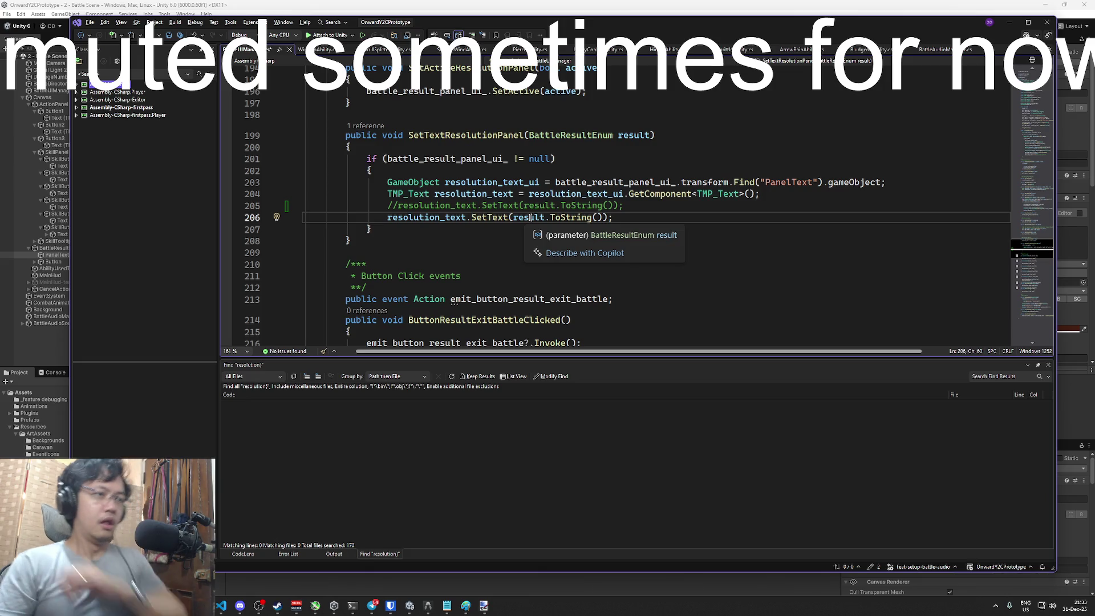
# Replace its result.ToString() argument with "FINISH BATTLE" and save BattleUIManager.cs
pyautogui.moveTo(603, 217); pyautogui.dragTo(515, 221)
pyautogui.write('"FINISH BATTLE')
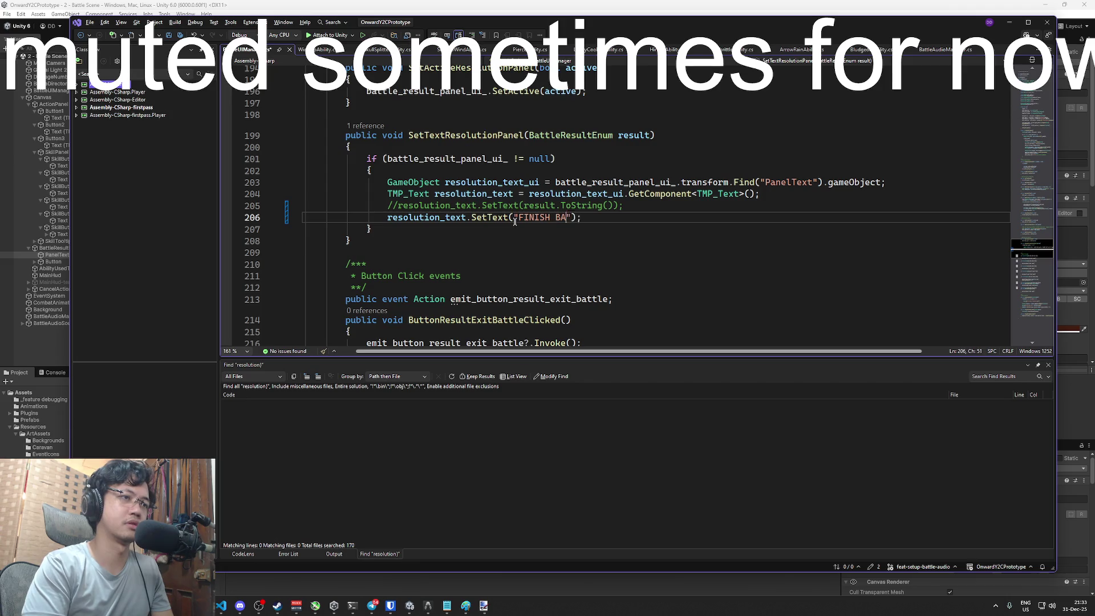
pyautogui.press('End')
pyautogui.hotkey('ctrl', 's')
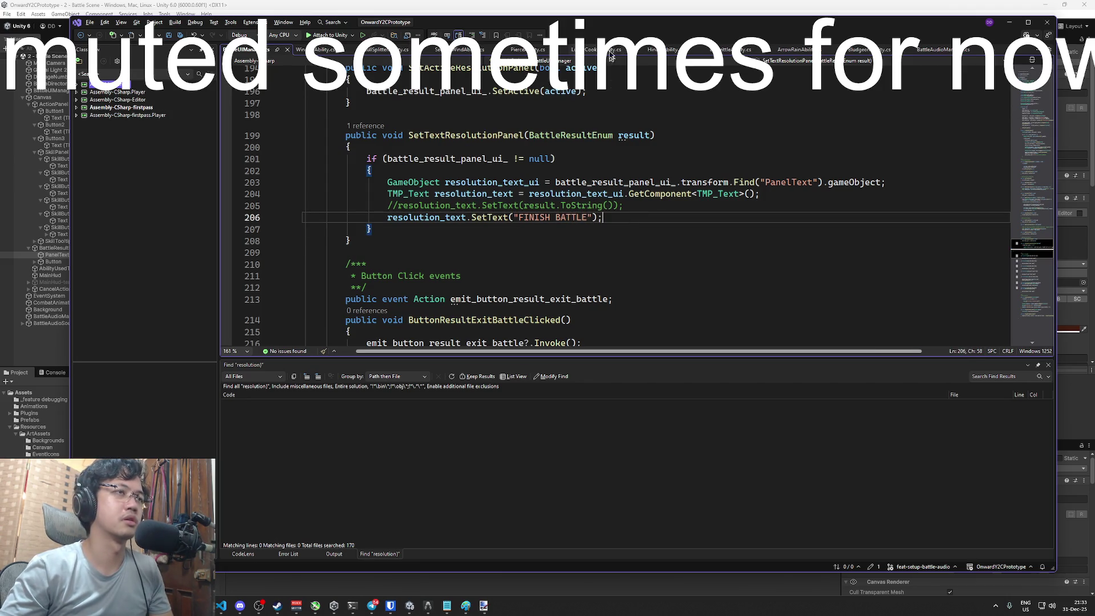
pyautogui.hotkey('alt', 'Tab')
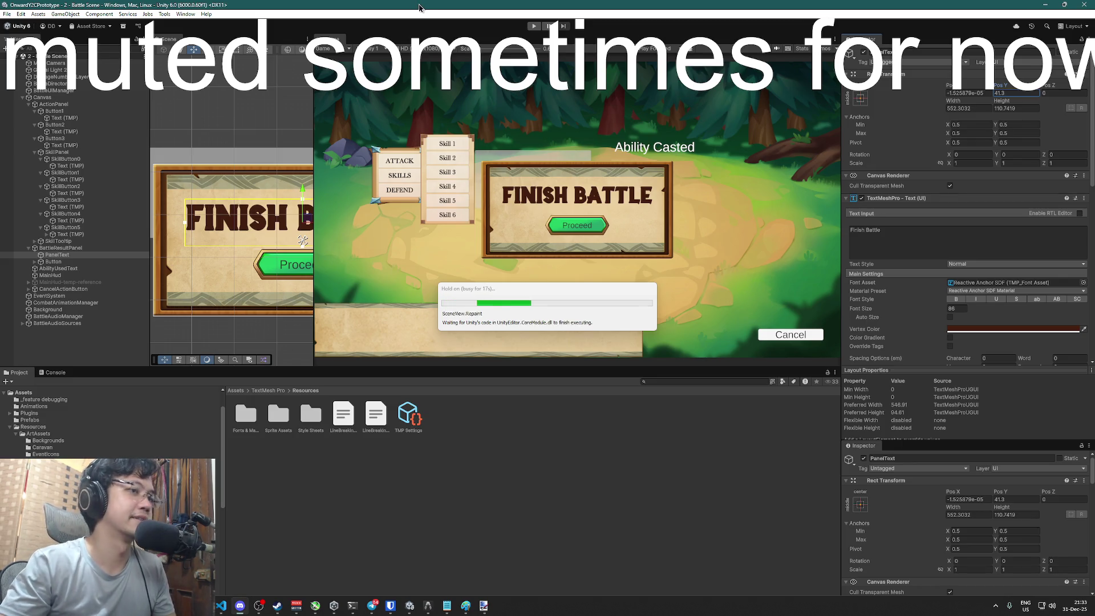
# Select the Proceed button's Text (TMP) label and set its font asset to Reactive Anchor SDF
pyautogui.click(57, 261)
pyautogui.click(57, 261)
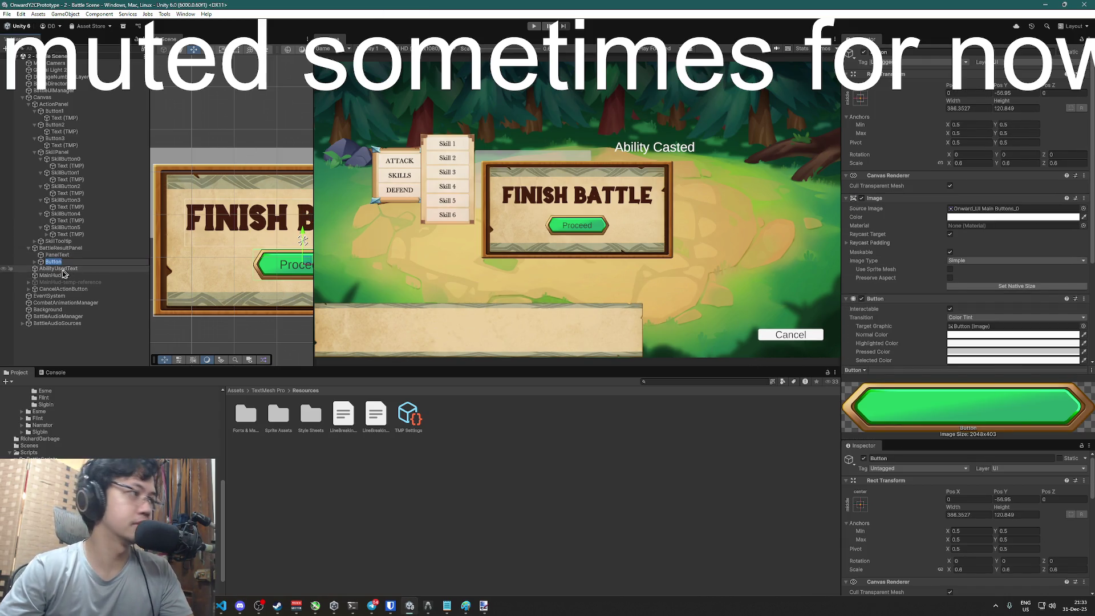
pyautogui.click(35, 261)
pyautogui.click(108, 269)
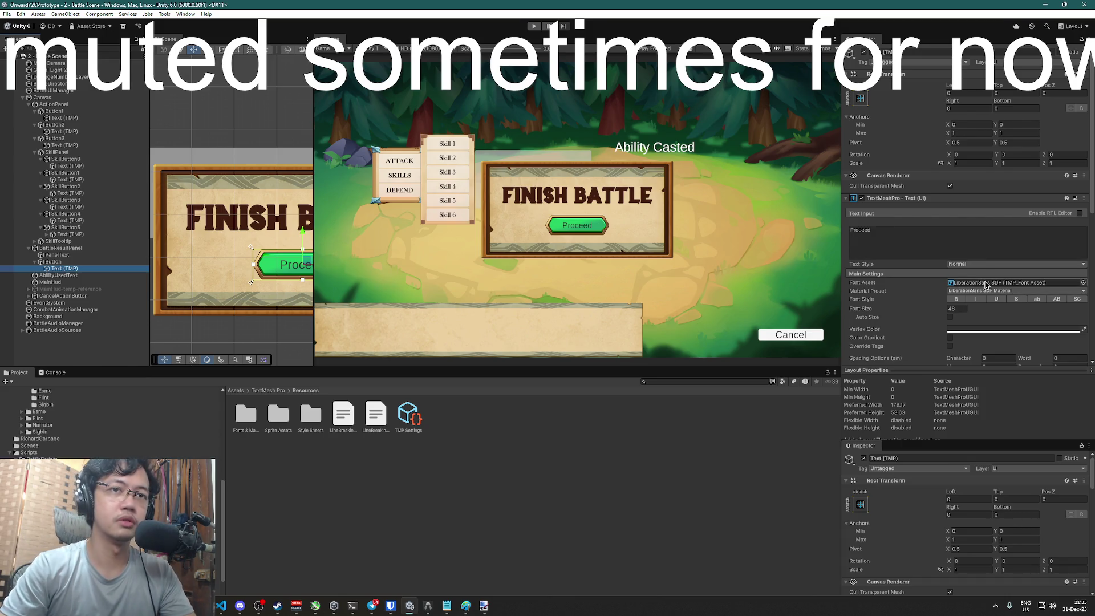
pyautogui.click(987, 282)
pyautogui.click(1084, 283)
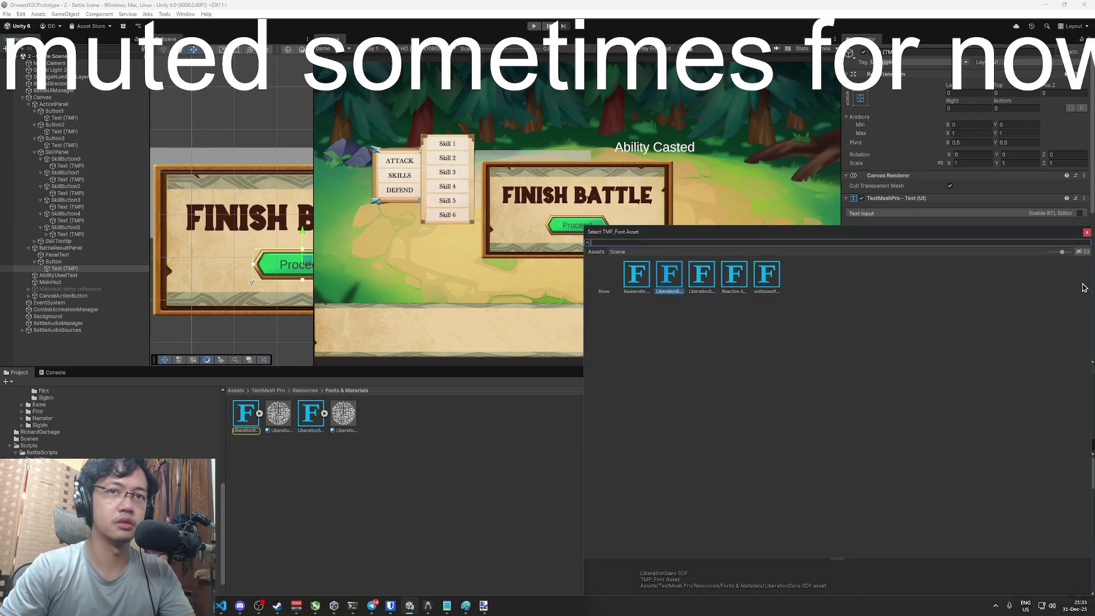
pyautogui.moveTo(762, 235)
pyautogui.mouseDown()
pyautogui.moveTo(806, 225)
pyautogui.moveTo(785, 255)
pyautogui.mouseUp()
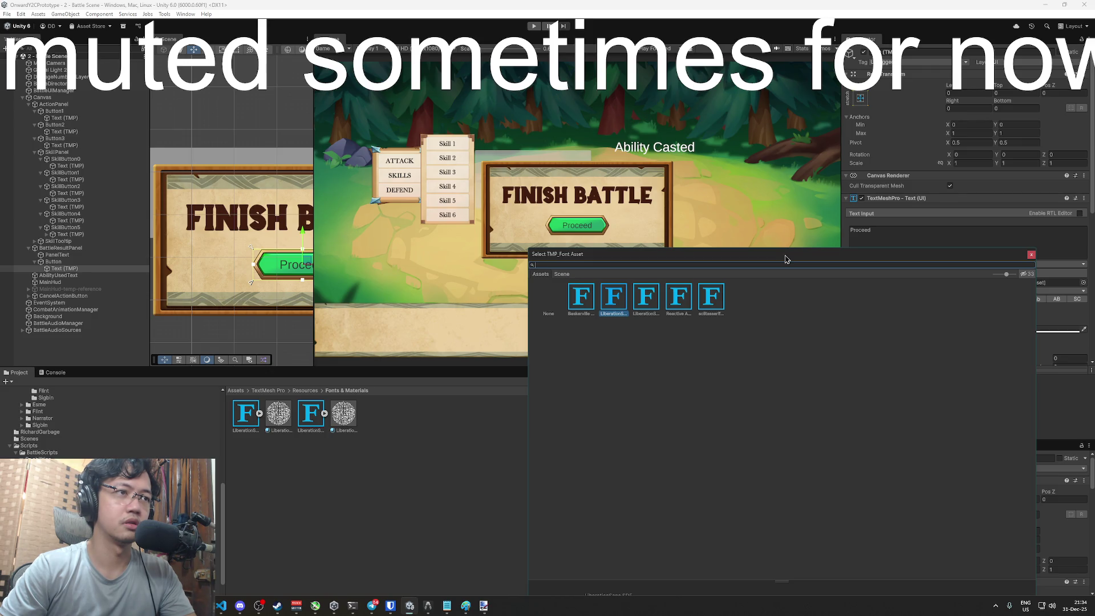
pyautogui.click(679, 301)
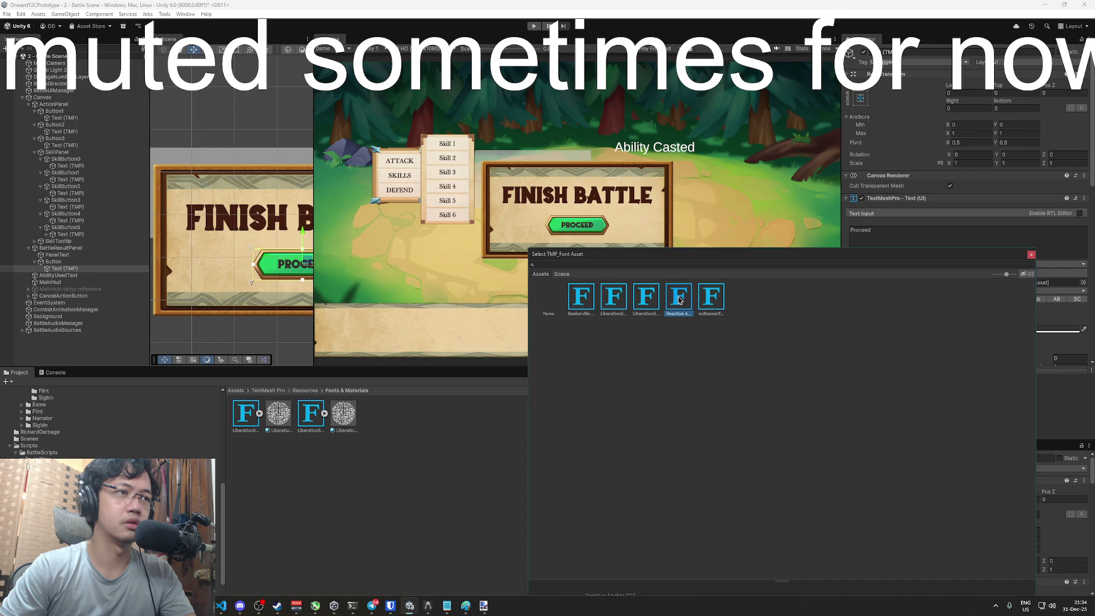
pyautogui.doubleClick(680, 301)
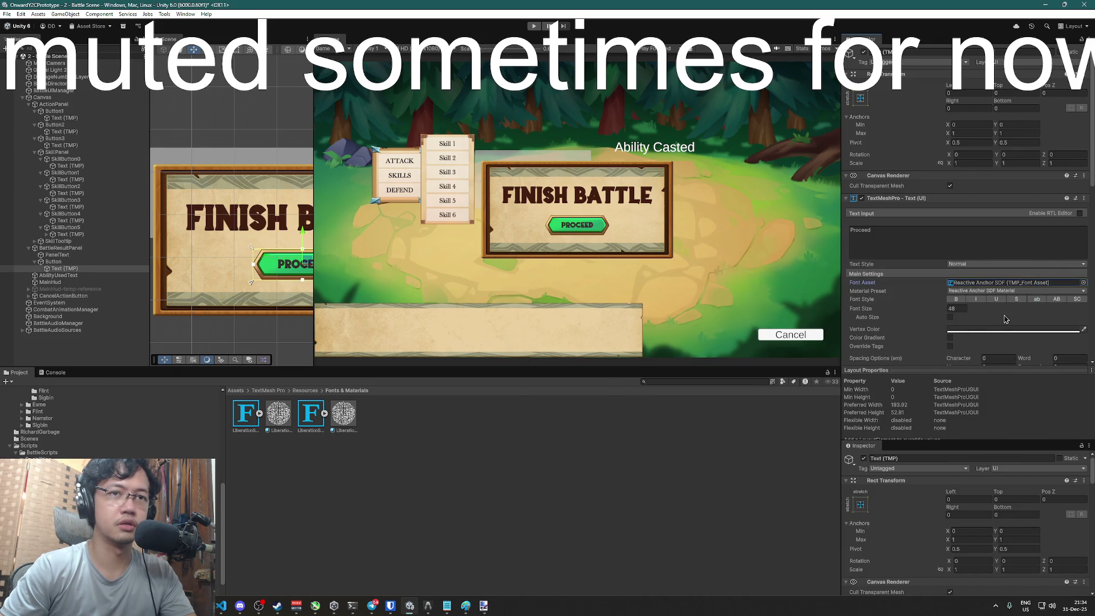
# Set the Proceed label's vertex colour to hex FAD400, deselect, and enter Play mode
pyautogui.scroll(-3, 1009, 318)
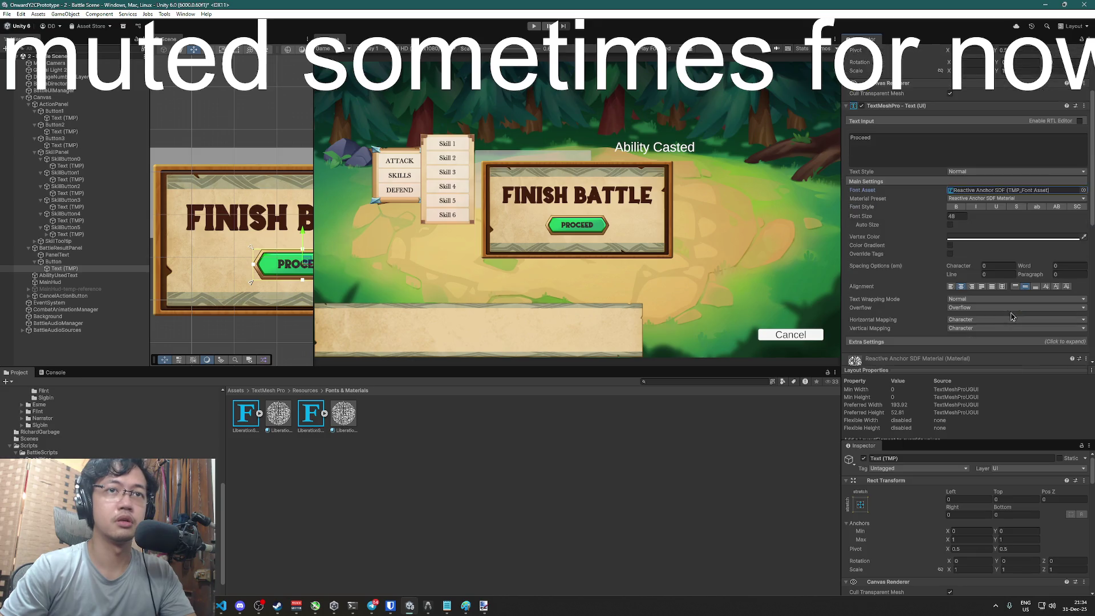
pyautogui.scroll(-3, 1012, 317)
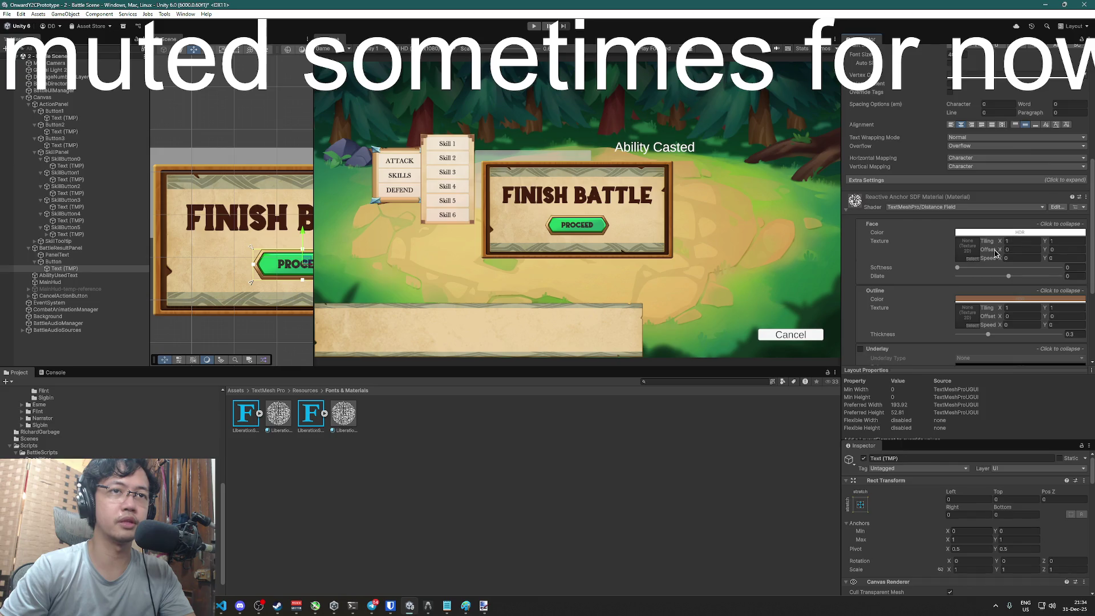
pyautogui.scroll(5, 996, 253)
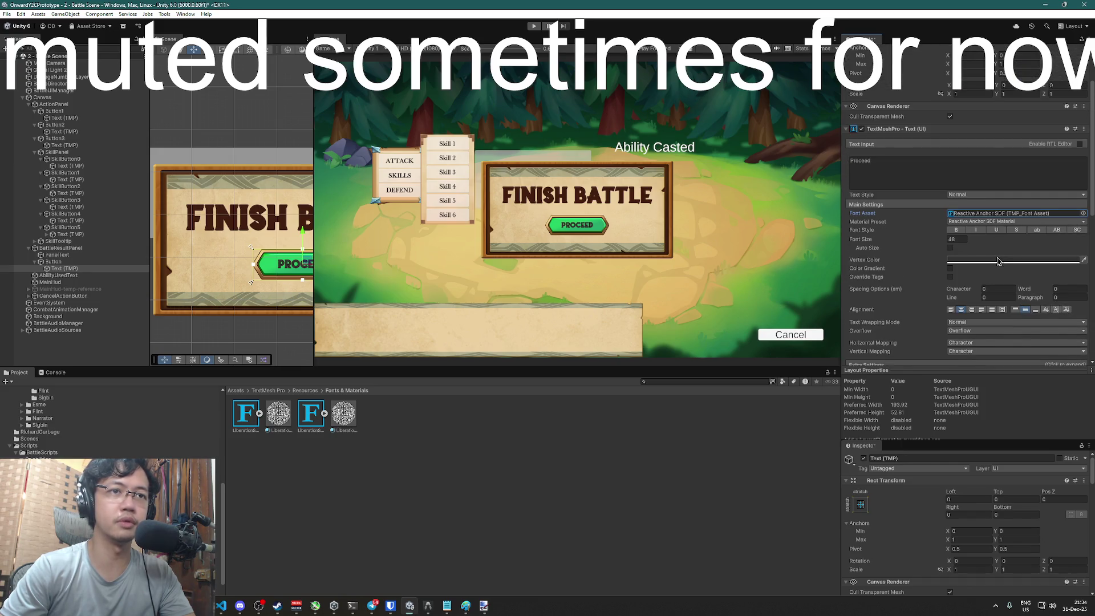
pyautogui.scroll(1, 998, 262)
pyautogui.click(1006, 307)
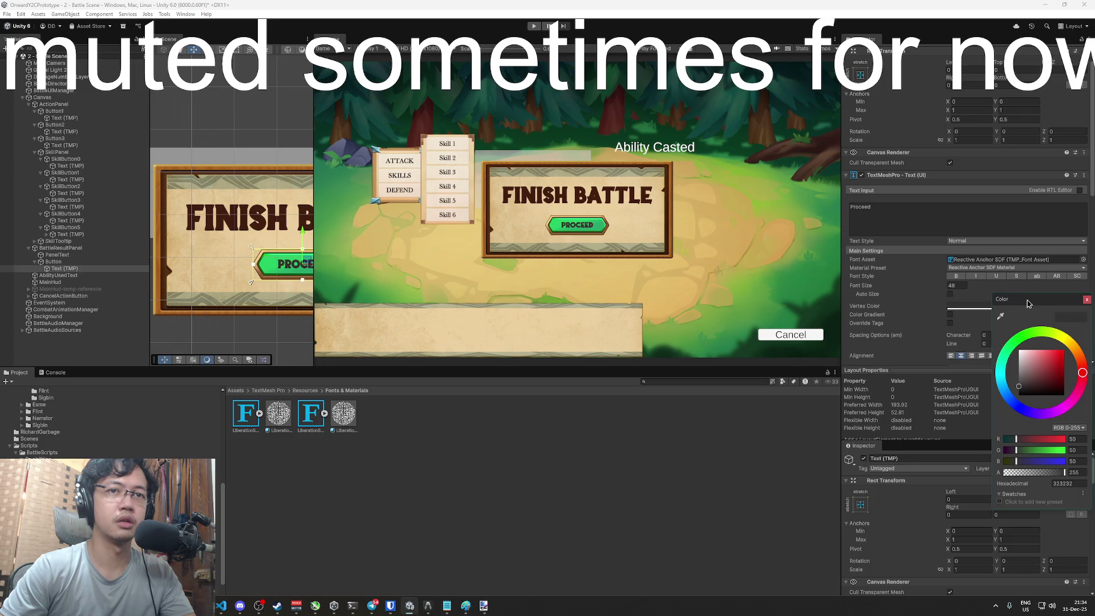
pyautogui.moveTo(1029, 304); pyautogui.dragTo(905, 285)
pyautogui.click(946, 466)
pyautogui.write('FAD')
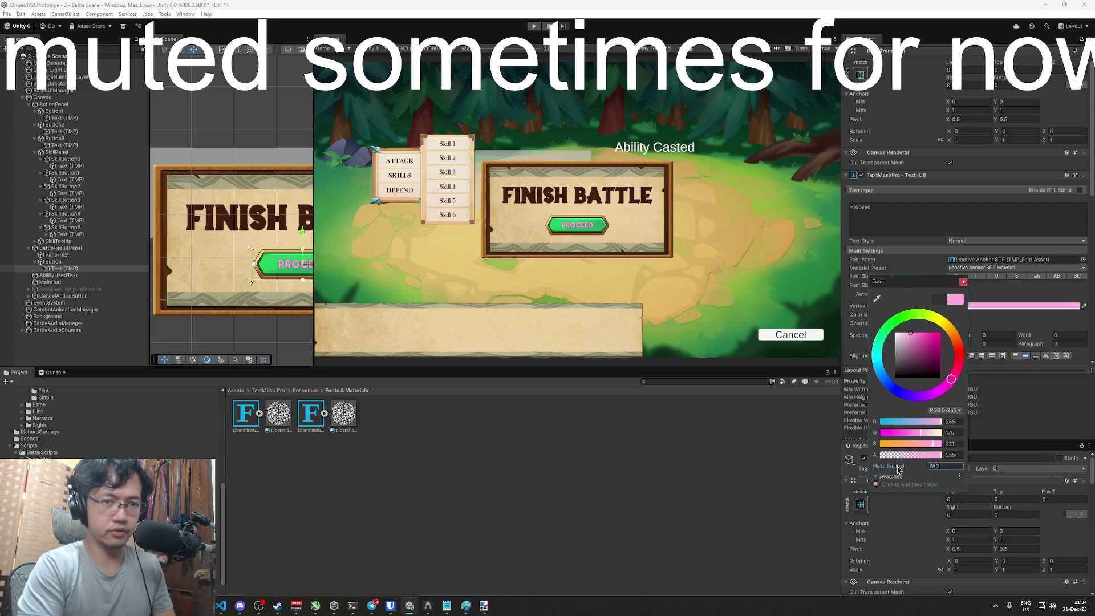
pyautogui.write('200')
pyautogui.press('BackSpace')
pyautogui.press('BackSpace')
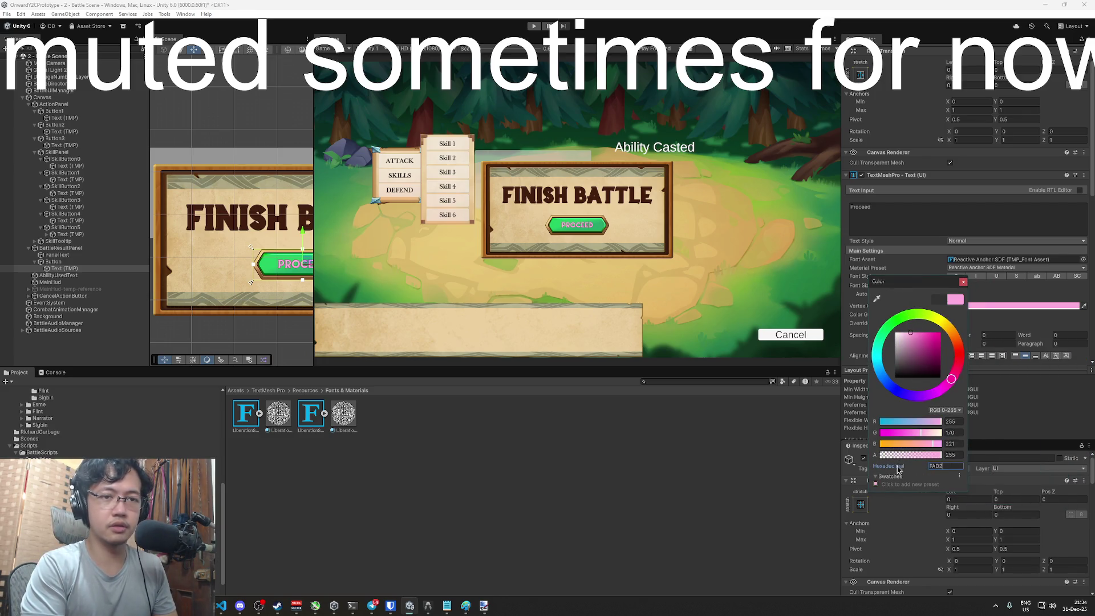
pyautogui.write('00')
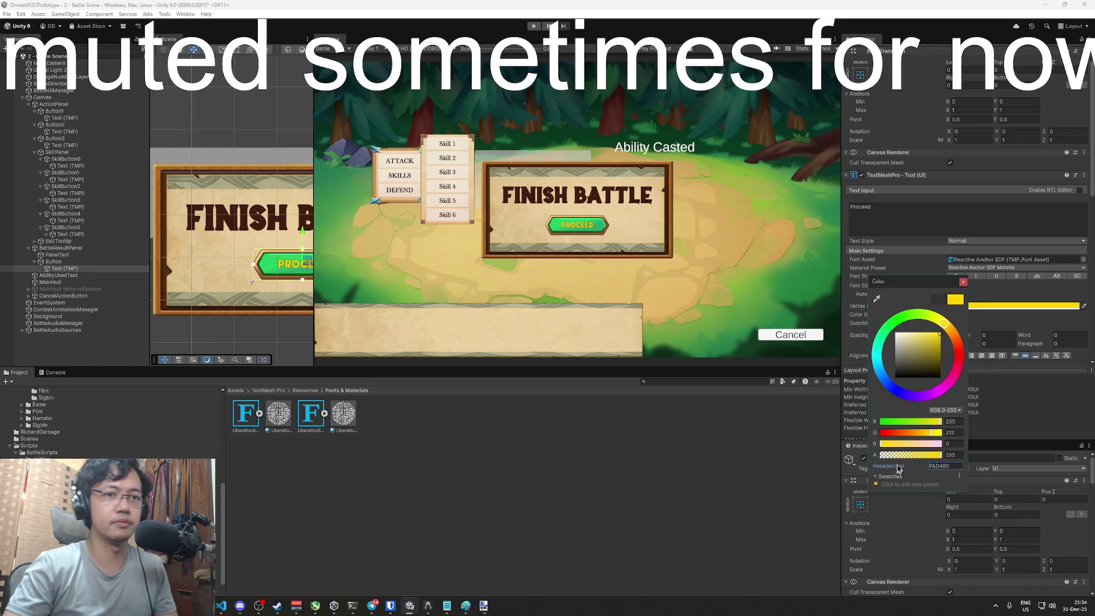
pyautogui.click(964, 283)
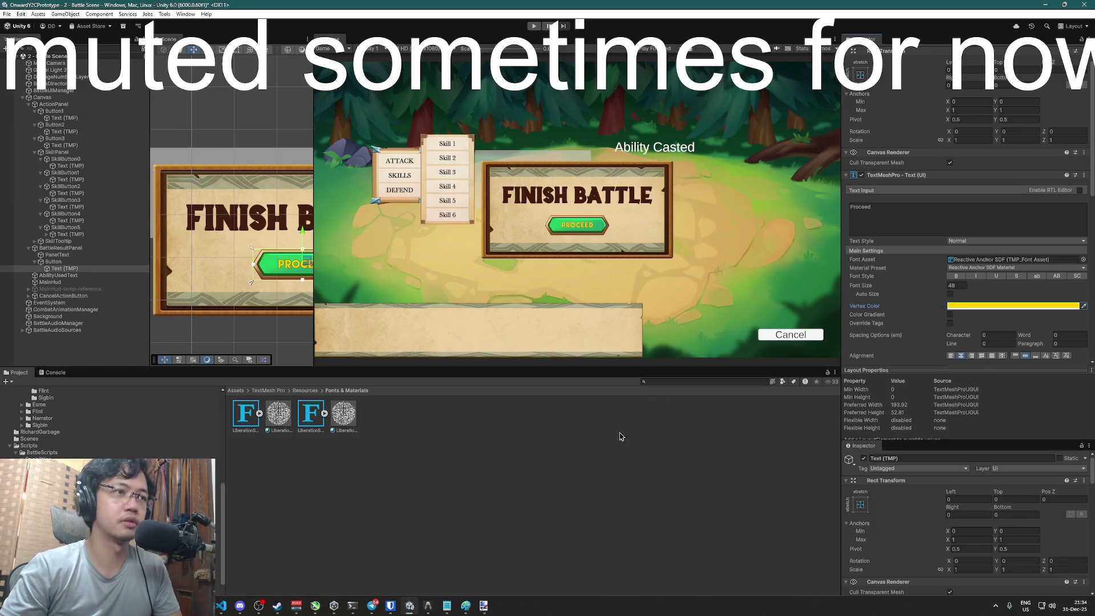
pyautogui.click(621, 436)
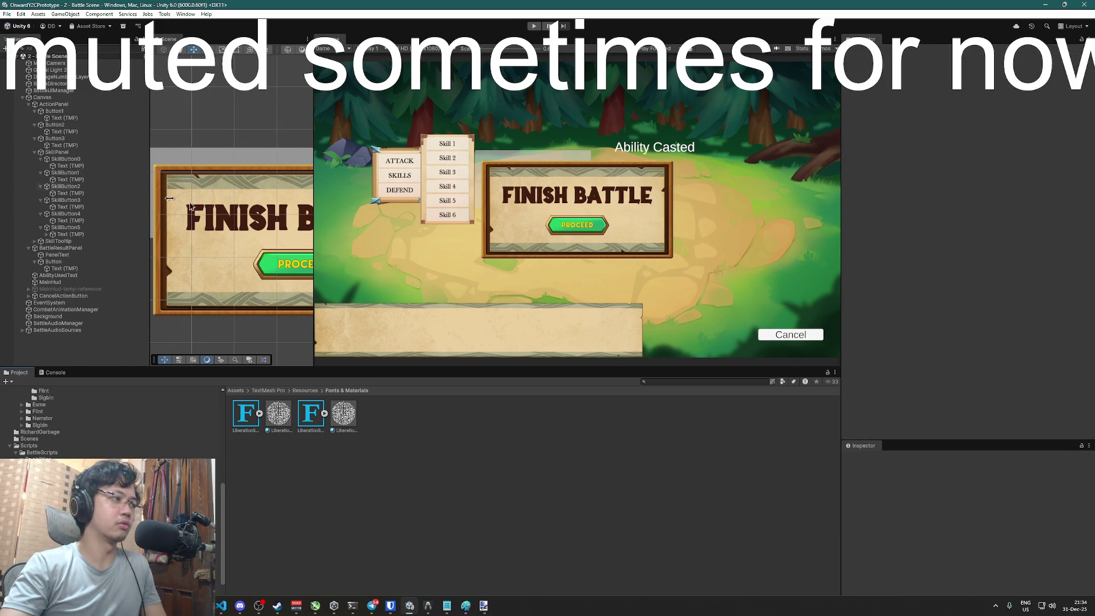
pyautogui.click(534, 27)
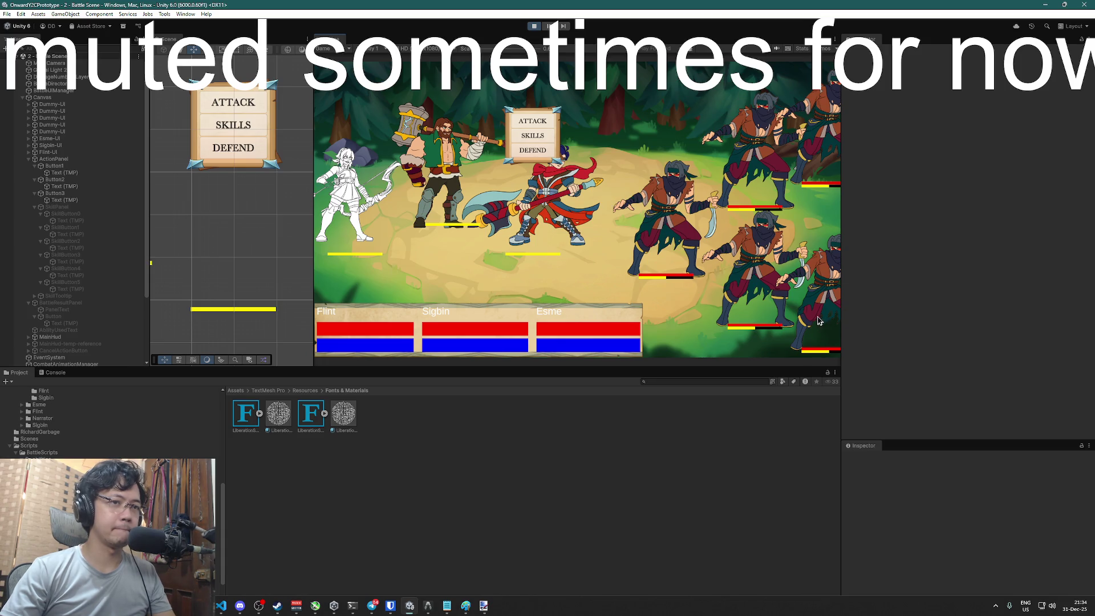
pyautogui.click(537, 136)
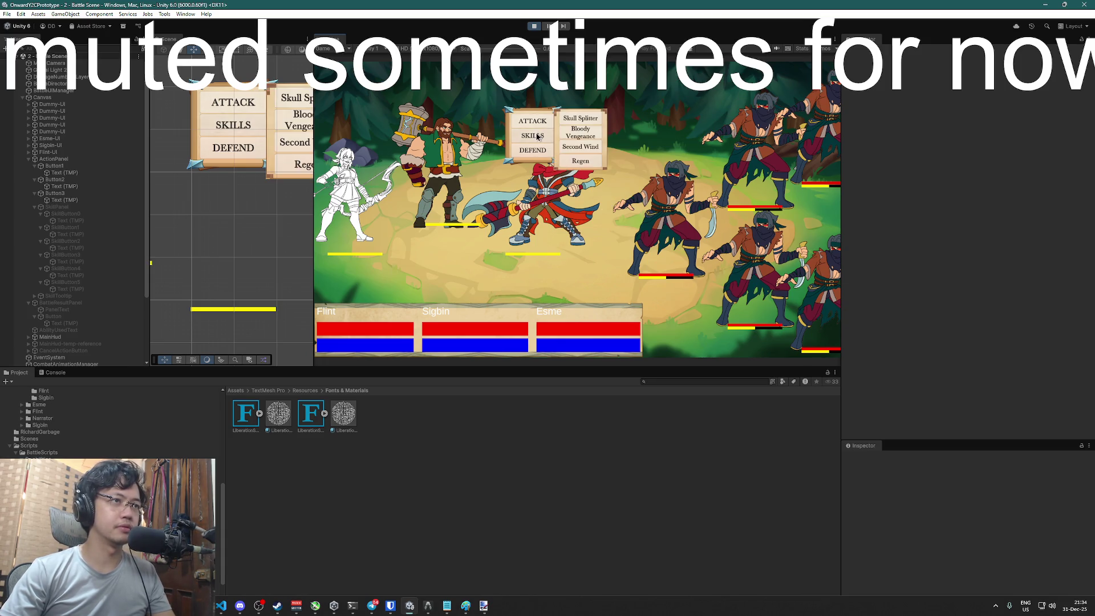
pyautogui.moveTo(584, 137)
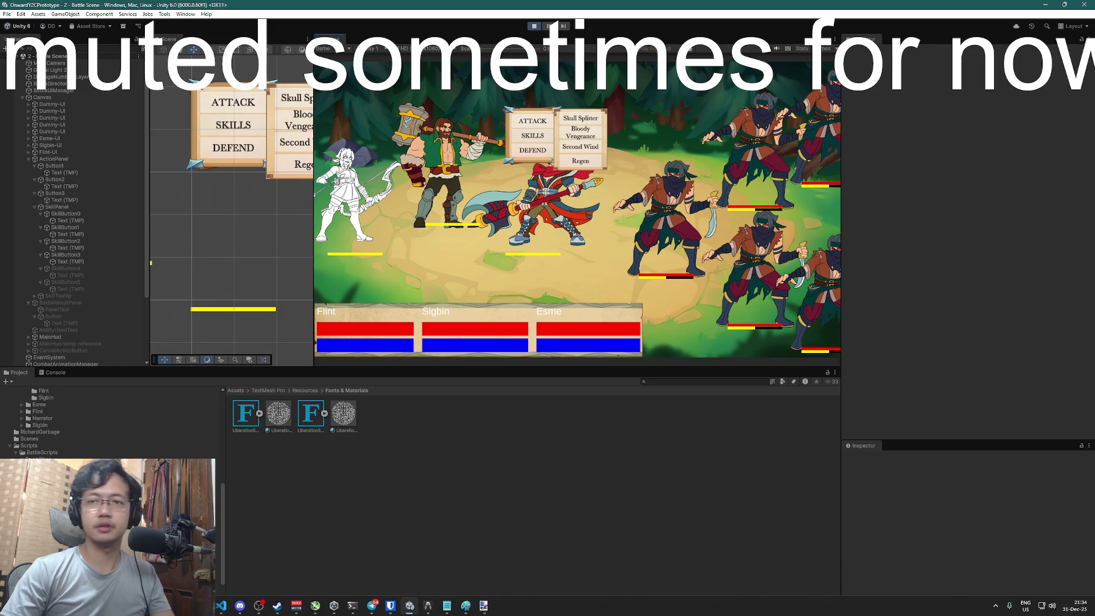
pyautogui.hotkey('alt', 'Tab')
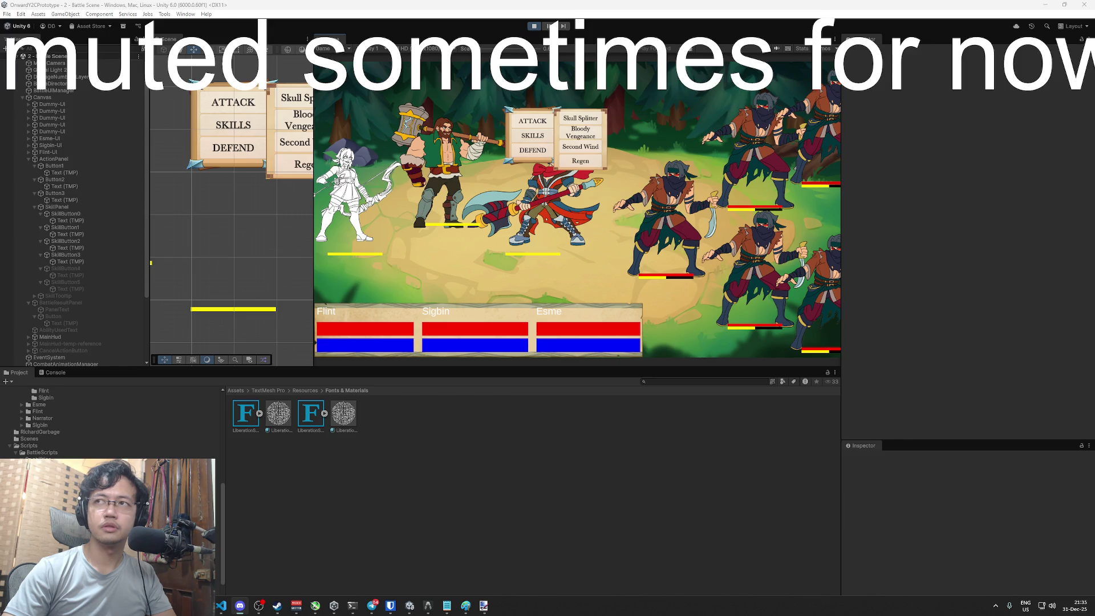
pyautogui.click(777, 52)
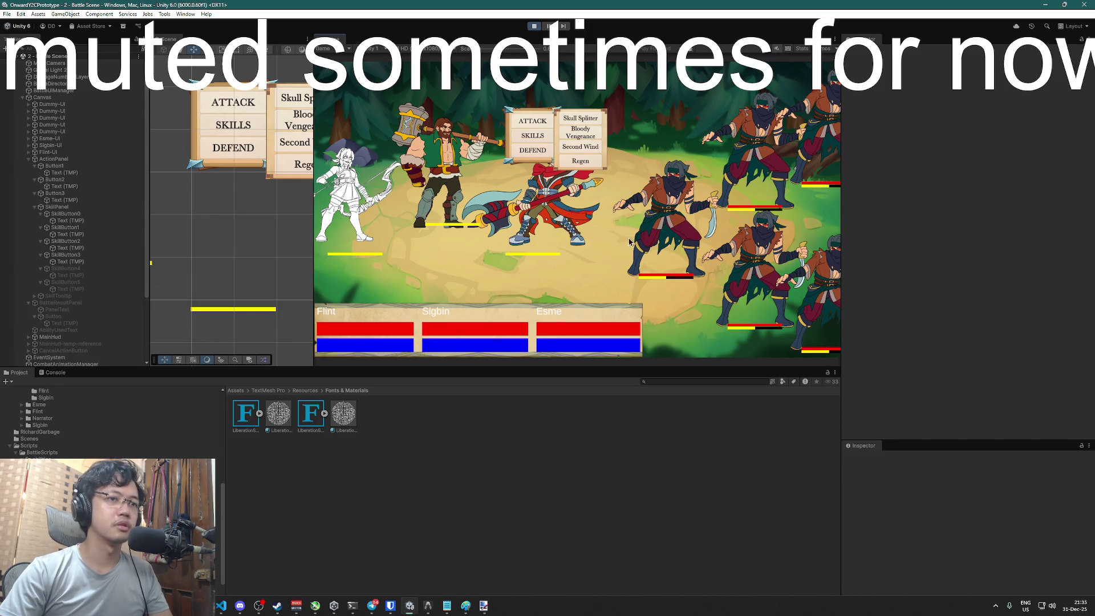
pyautogui.moveTo(590, 119)
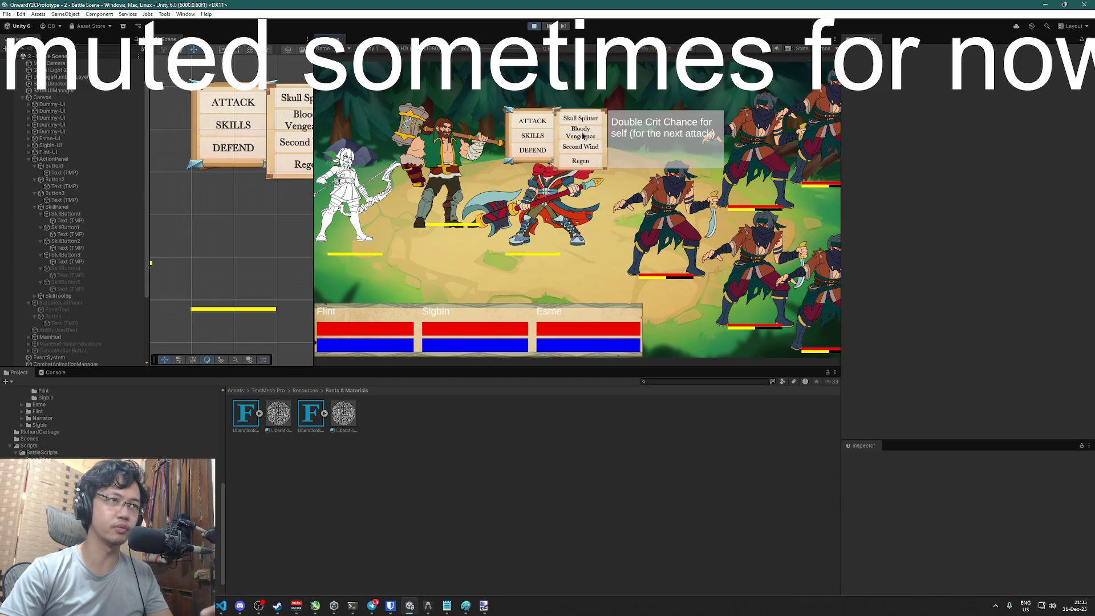
pyautogui.click(580, 132)
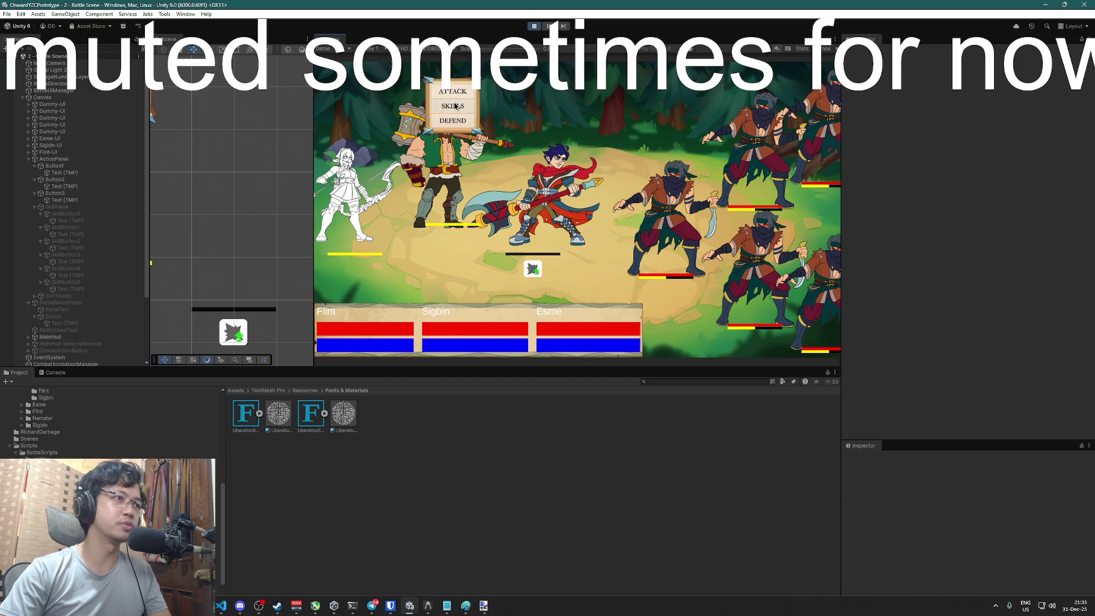
pyautogui.click(457, 108)
pyautogui.click(498, 102)
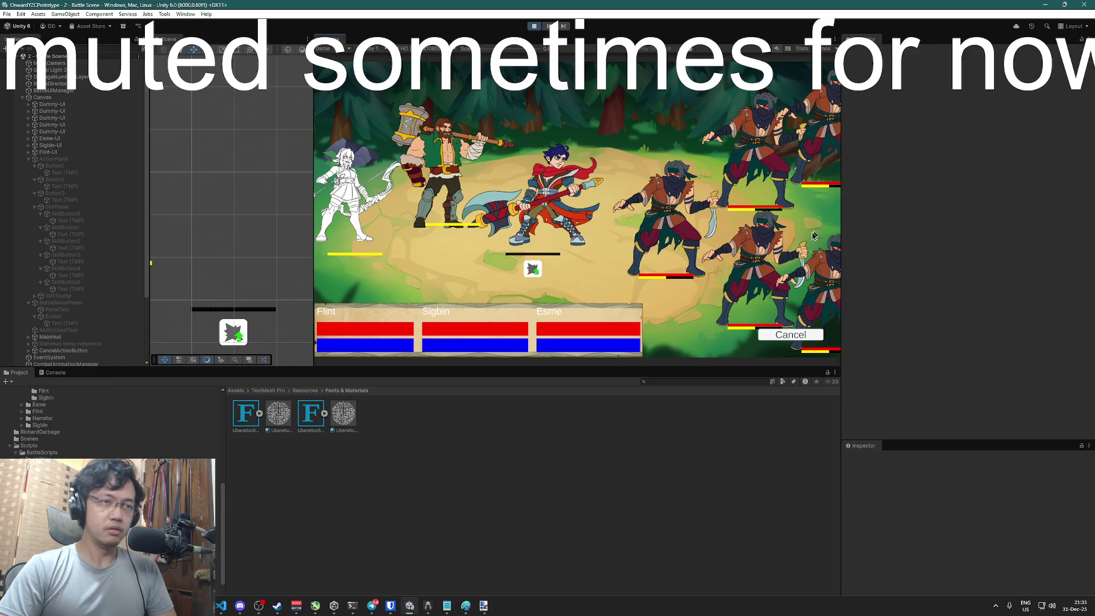
pyautogui.click(783, 339)
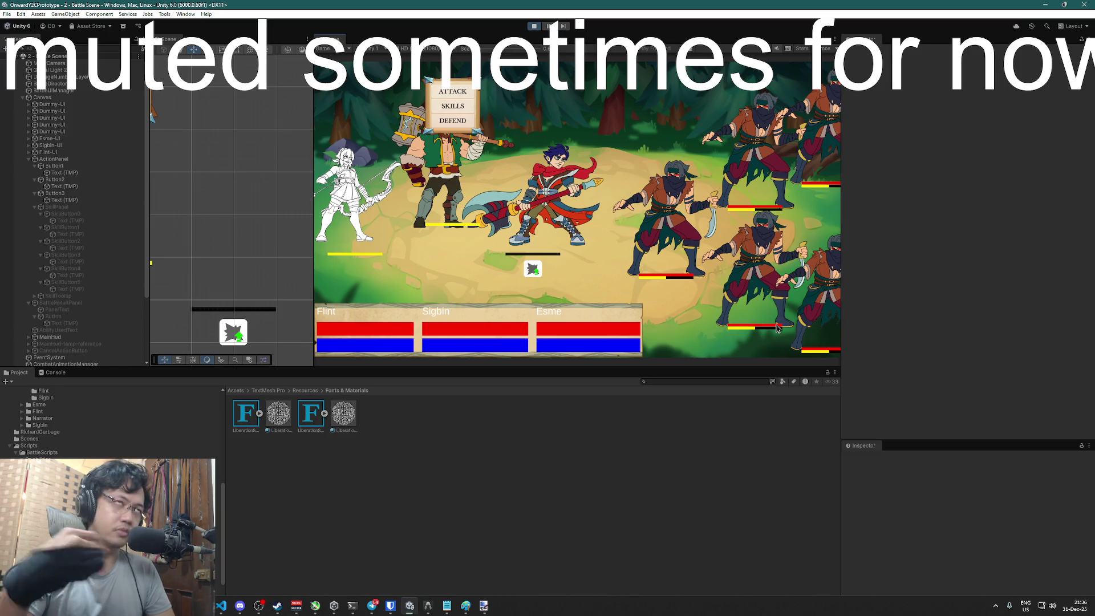
pyautogui.click(534, 26)
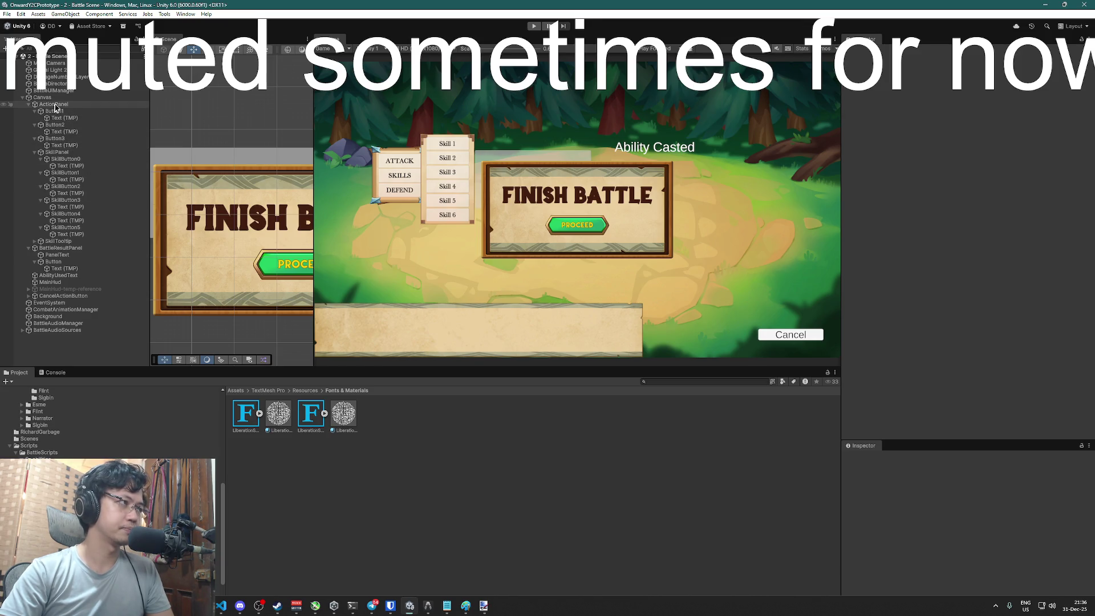
# Select the Cancel button object in the Scene view
pyautogui.scroll(-3, 223, 233)
pyautogui.scroll(-3, 223, 232)
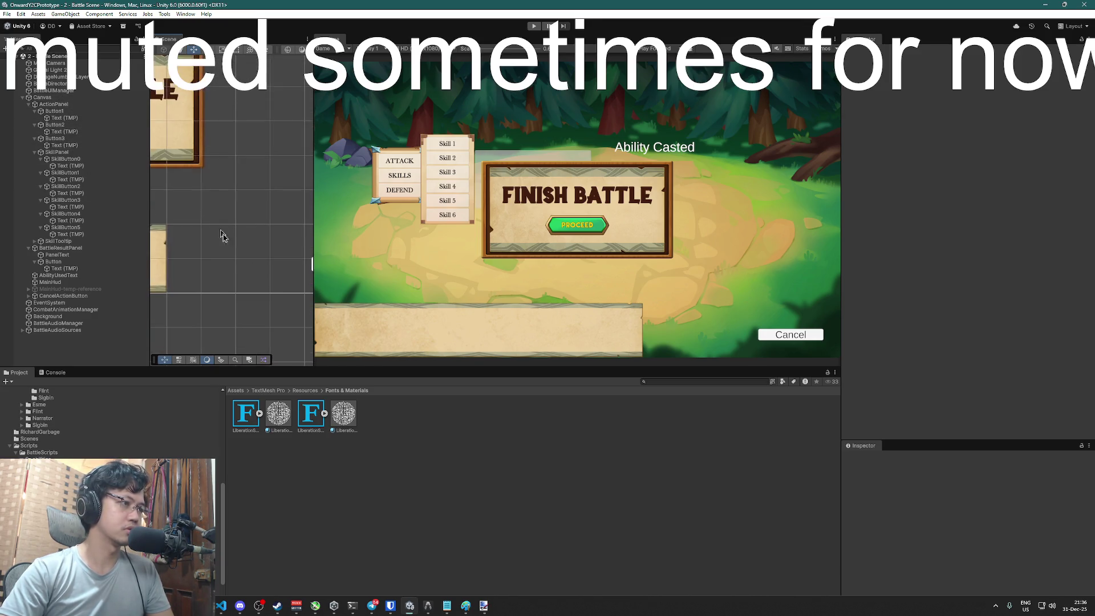
pyautogui.click(261, 235)
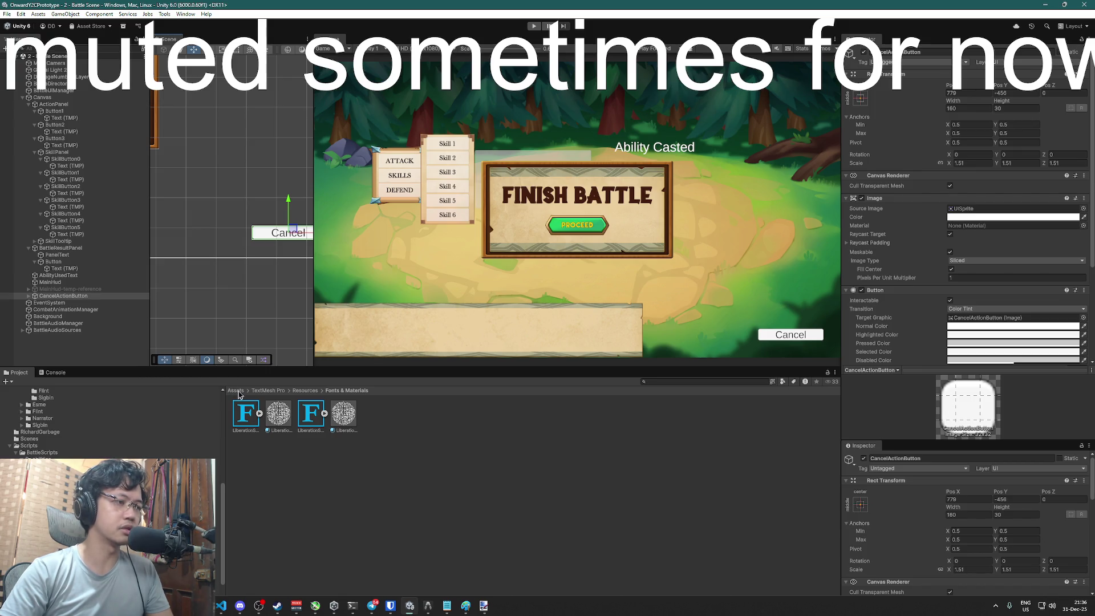
# Browse the Project window past BattleScripts to the Assets > Resources folder
pyautogui.scroll(-5, 32, 445)
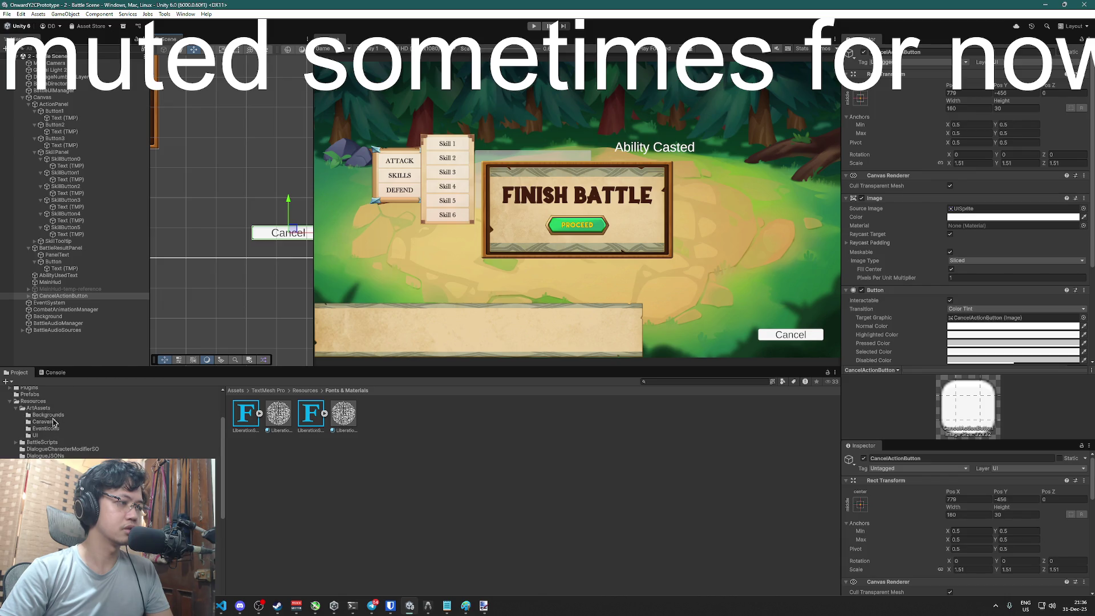
pyautogui.scroll(-2, 53, 425)
pyautogui.click(41, 417)
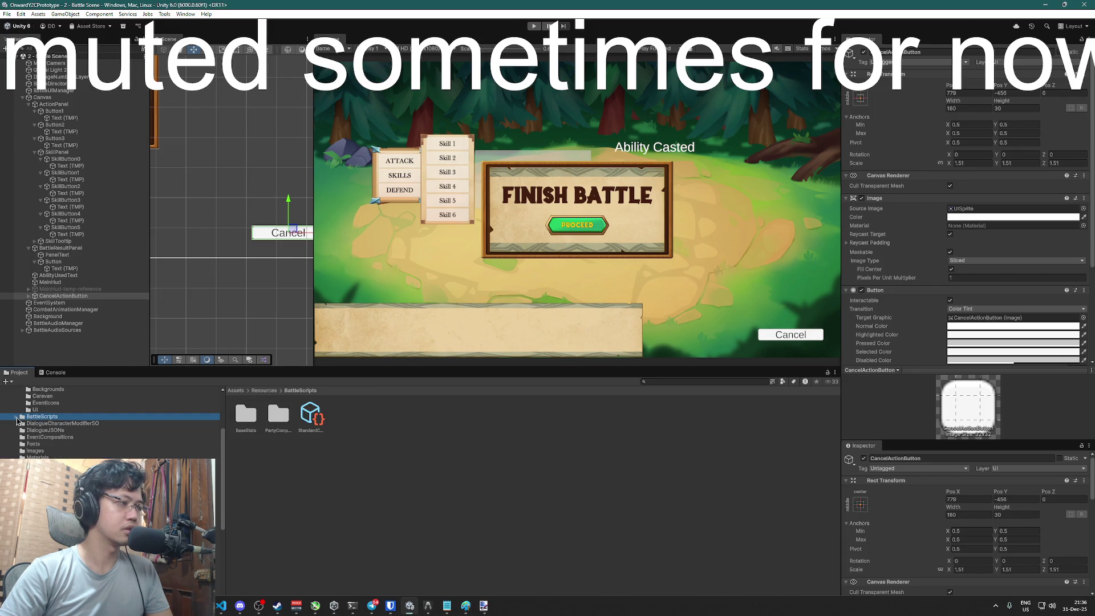
pyautogui.scroll(5, 49, 425)
pyautogui.click(33, 458)
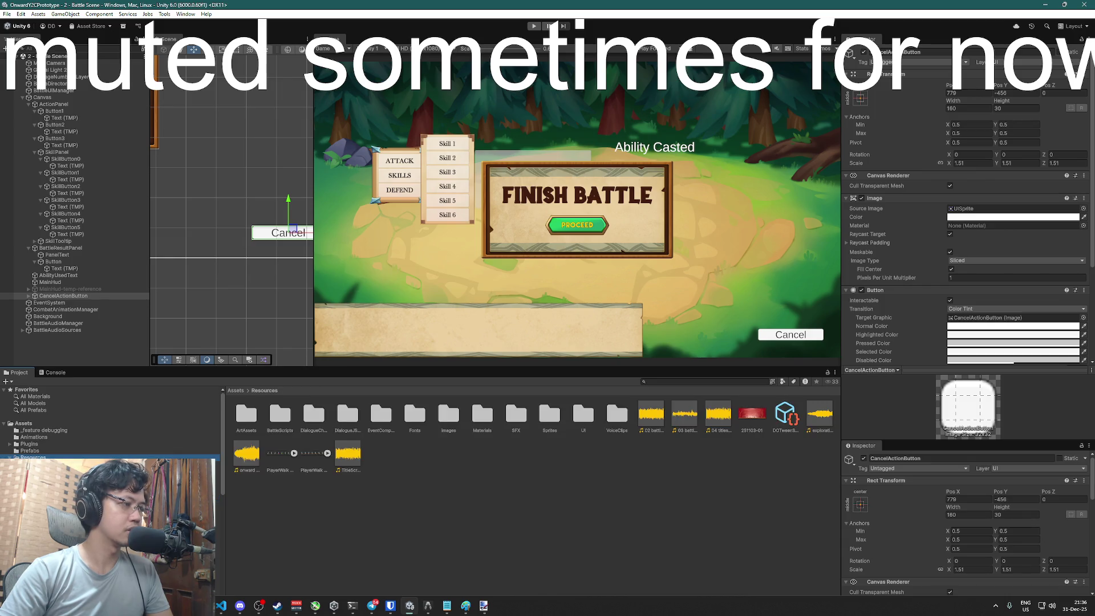
pyautogui.scroll(-3, 108, 422)
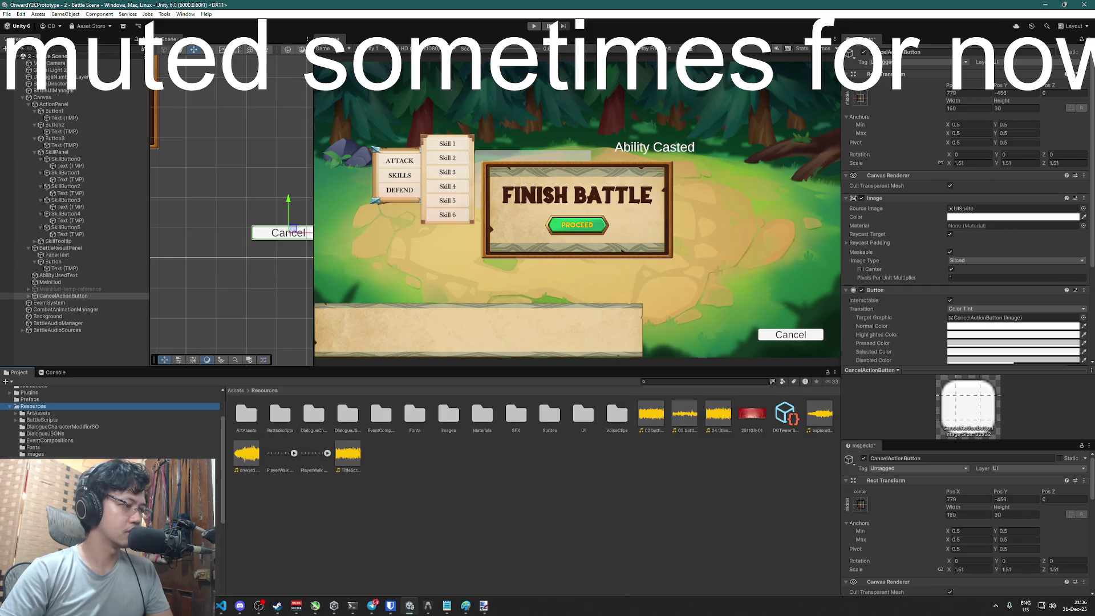
pyautogui.doubleClick(583, 415)
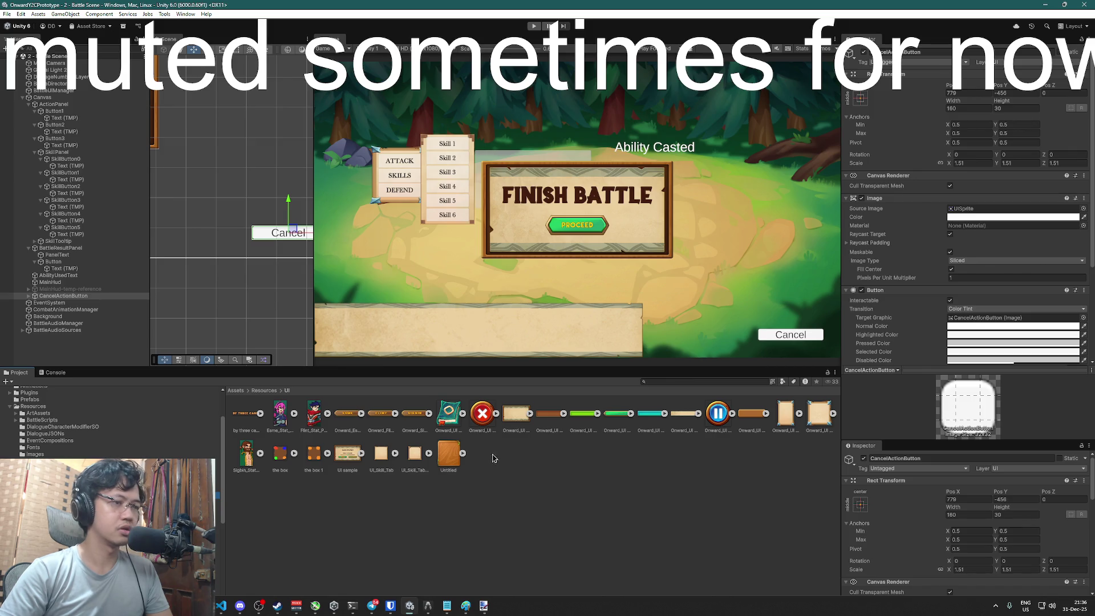
pyautogui.scroll(-5, 934, 299)
pyautogui.moveTo(479, 419)
pyautogui.mouseDown()
pyautogui.moveTo(935, 300)
pyautogui.moveTo(975, 132)
pyautogui.moveTo(974, 84)
pyautogui.mouseUp()
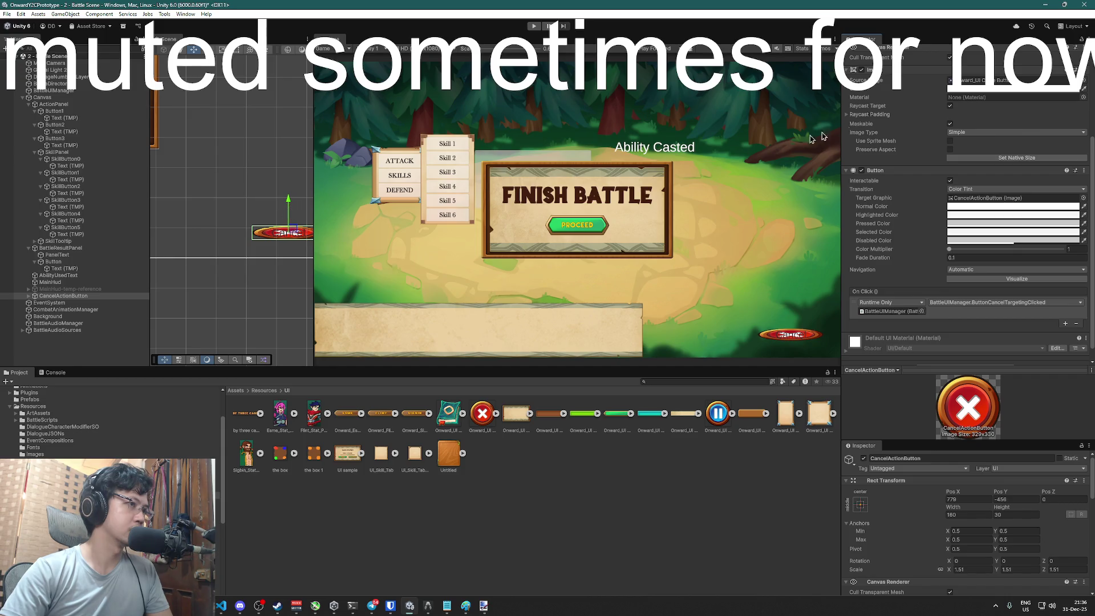
pyautogui.scroll(5, 952, 153)
pyautogui.moveTo(1013, 101); pyautogui.dragTo(1015, 104)
pyautogui.hotkey('shift', 'Tab')
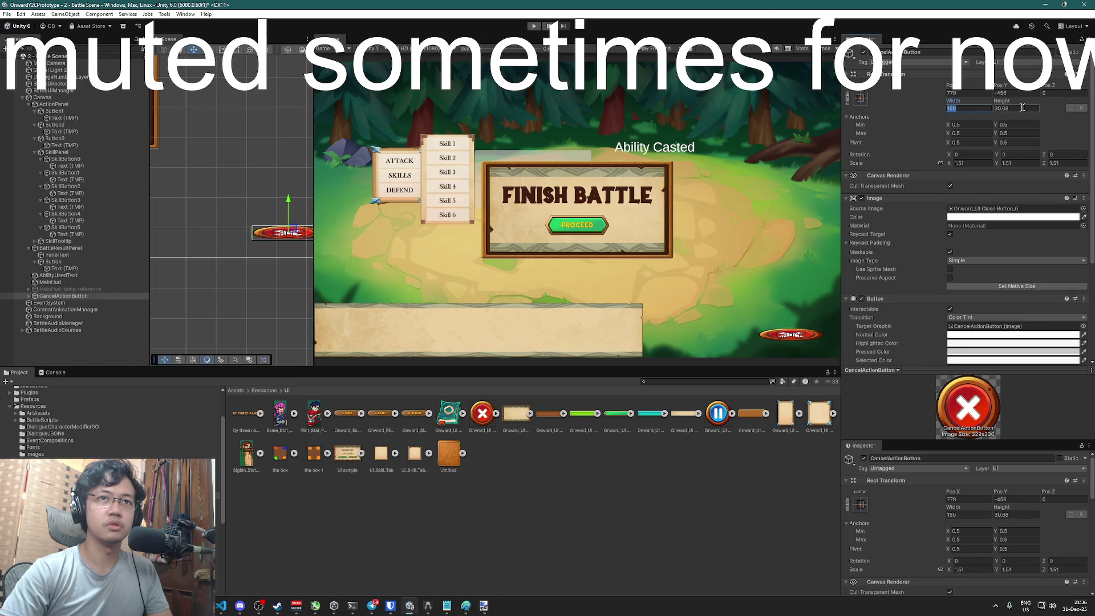
pyautogui.write('100')
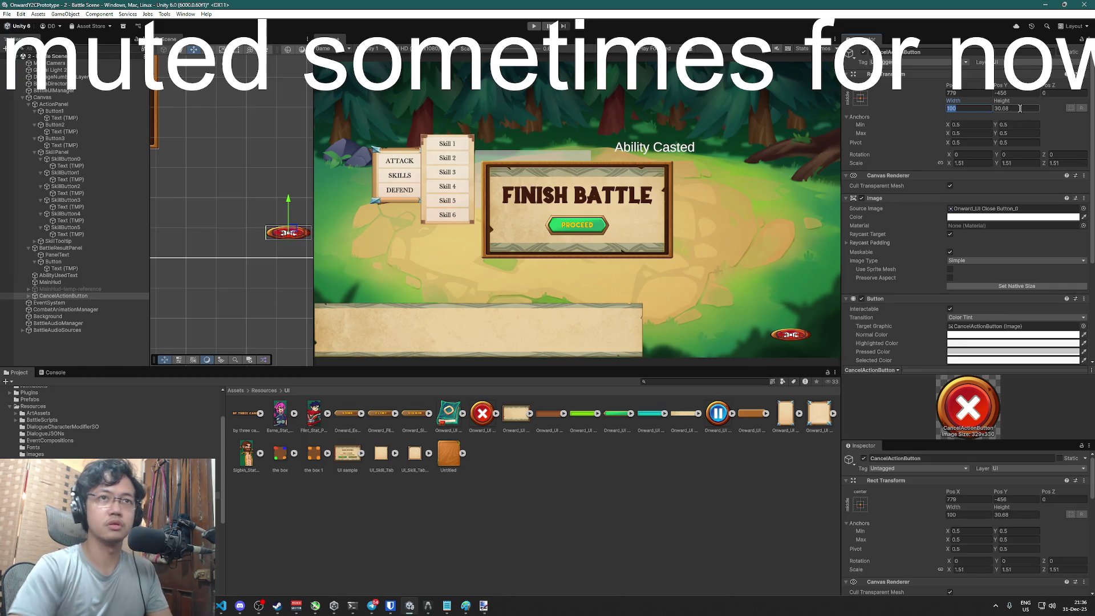
pyautogui.press('Tab')
pyautogui.write('100')
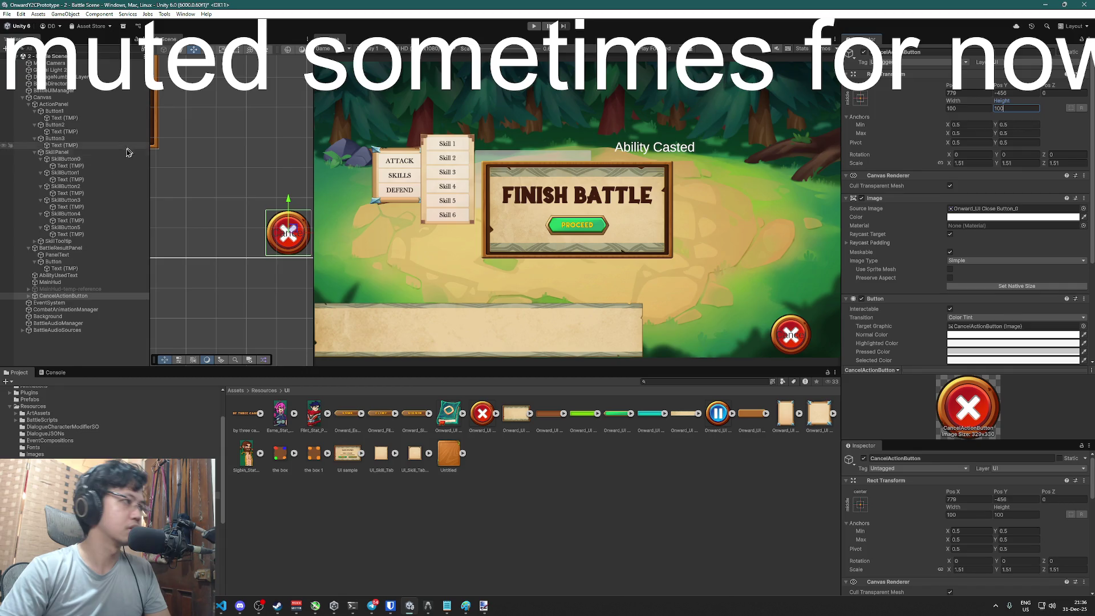
pyautogui.click(29, 296)
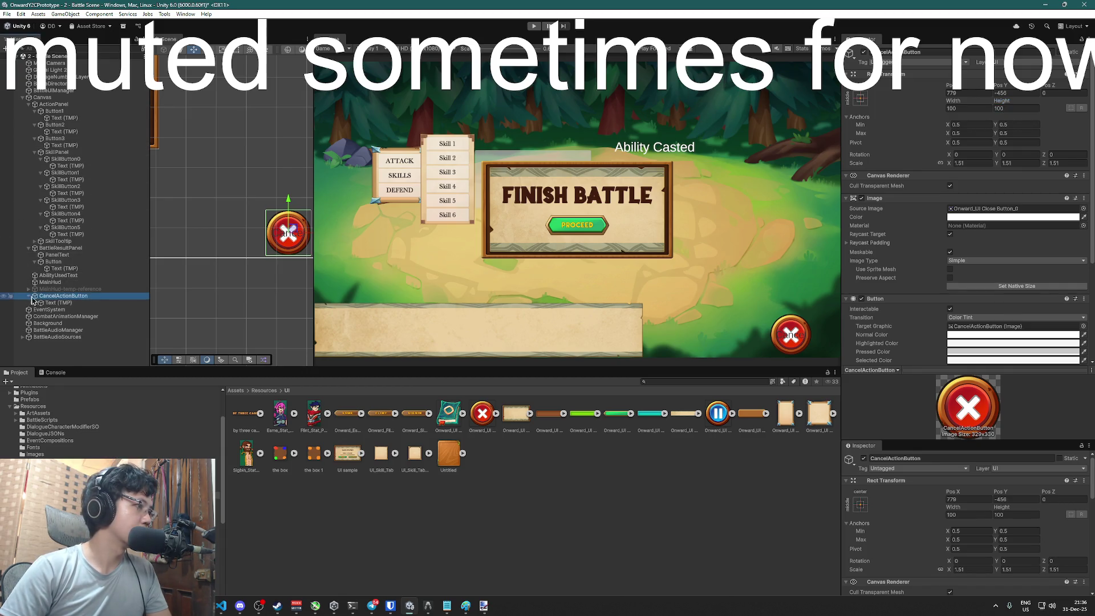
pyautogui.click(52, 302)
pyautogui.press('Delete')
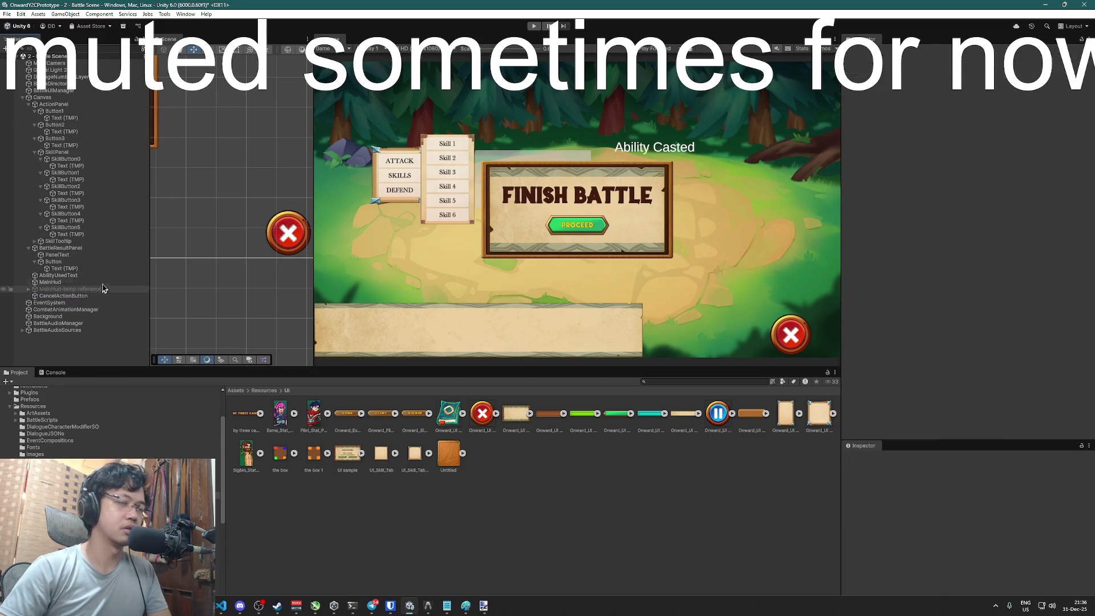
pyautogui.click(66, 296)
pyautogui.moveTo(293, 230); pyautogui.dragTo(298, 204)
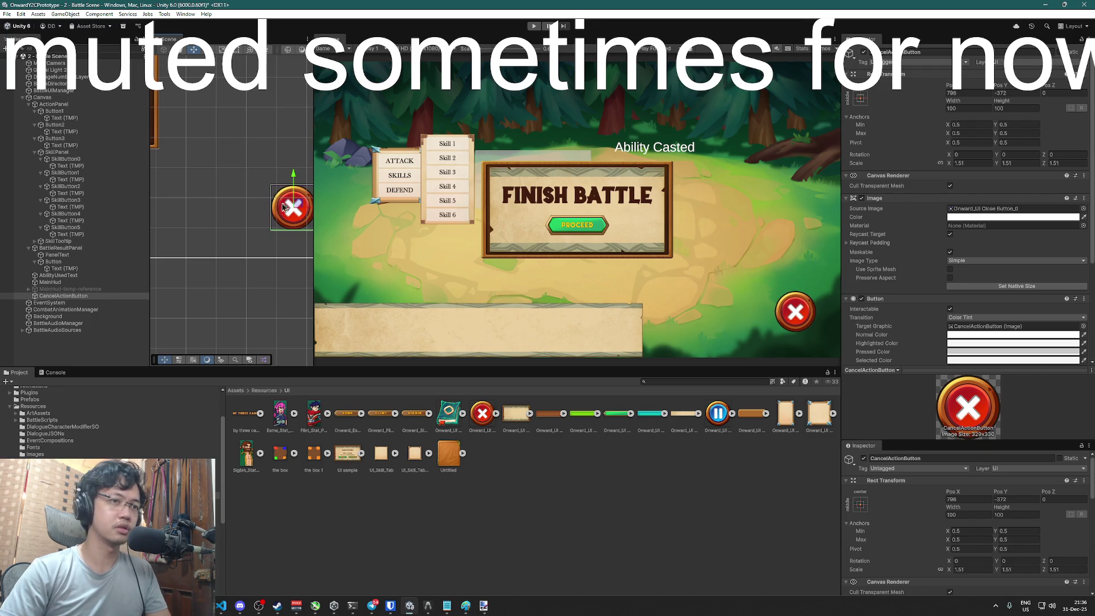
pyautogui.moveTo(297, 205); pyautogui.dragTo(299, 216)
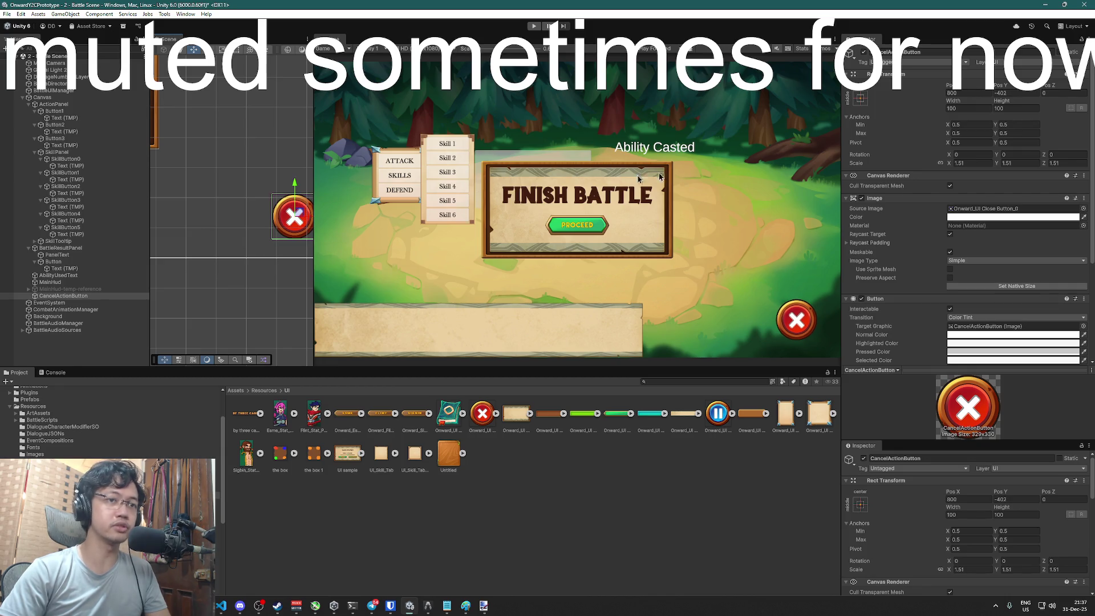
pyautogui.click(534, 26)
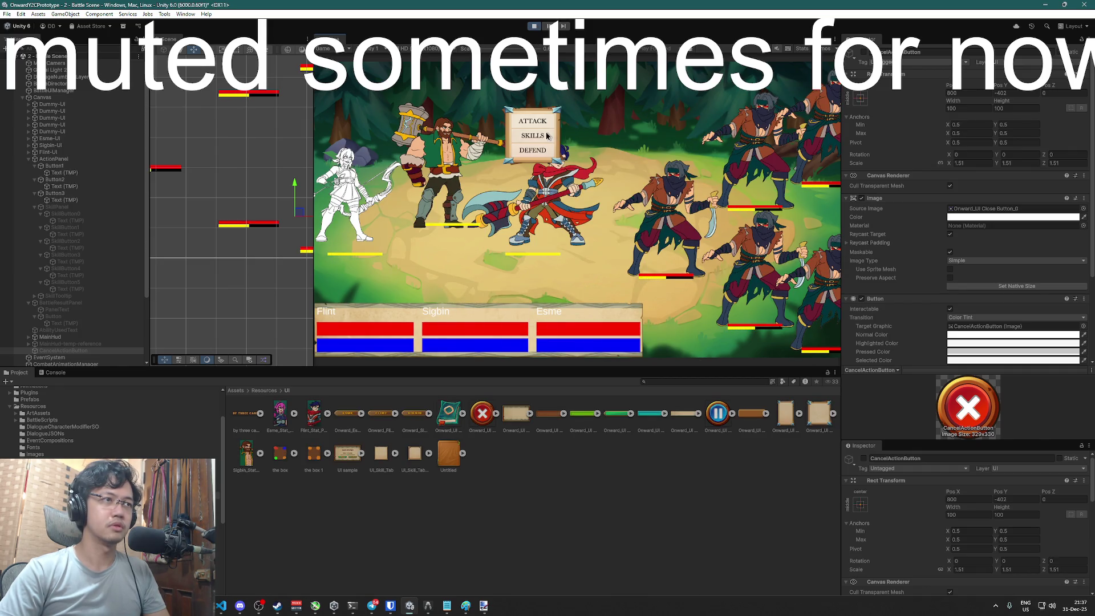
pyautogui.click(539, 136)
pyautogui.click(580, 148)
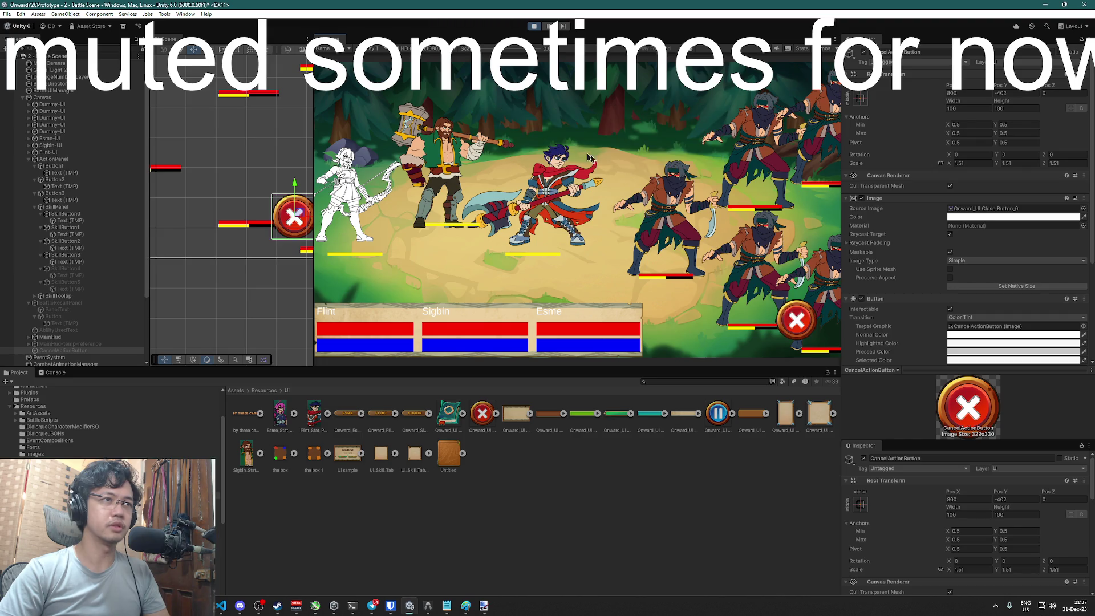
pyautogui.click(534, 26)
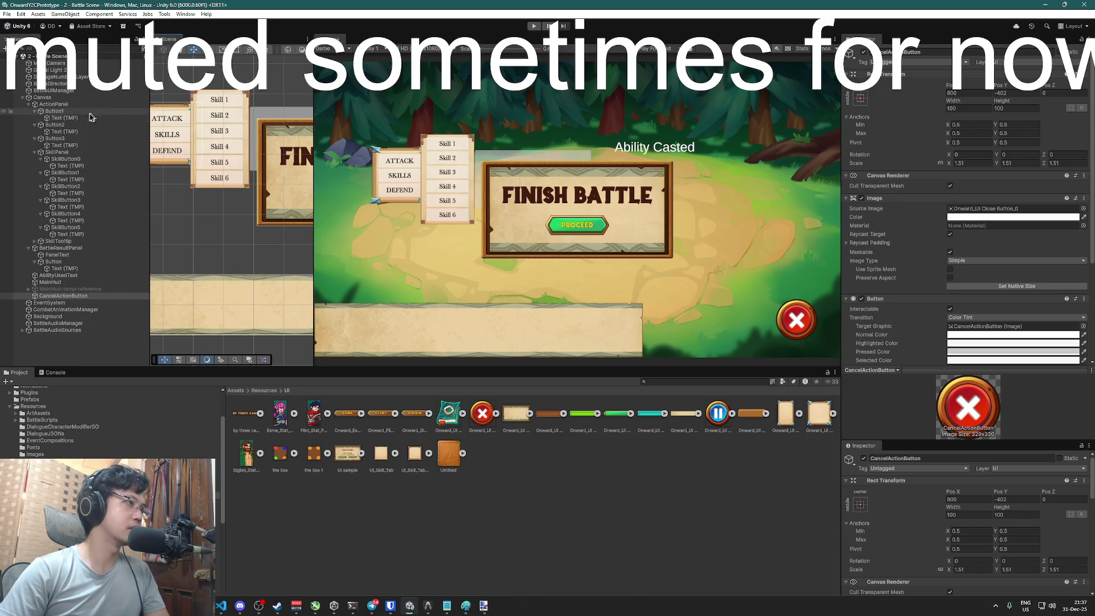
# Assign the UI_Skill_Tab sprite as the SkillTooltip's Image Source Image
pyautogui.click(268, 115)
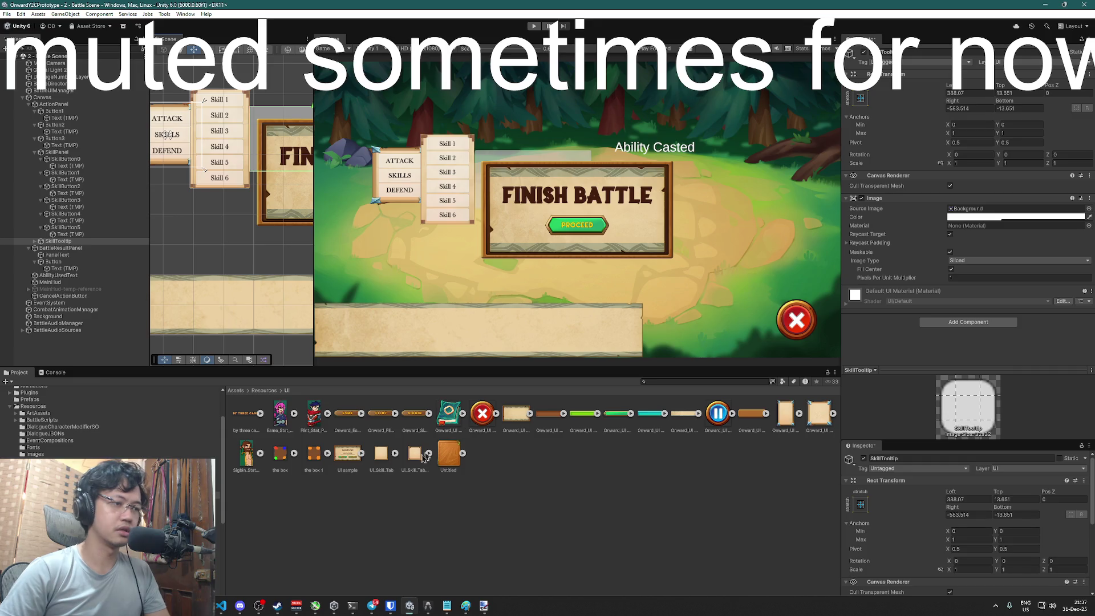
pyautogui.moveTo(378, 457)
pyautogui.mouseDown()
pyautogui.moveTo(970, 166)
pyautogui.moveTo(992, 212)
pyautogui.mouseUp()
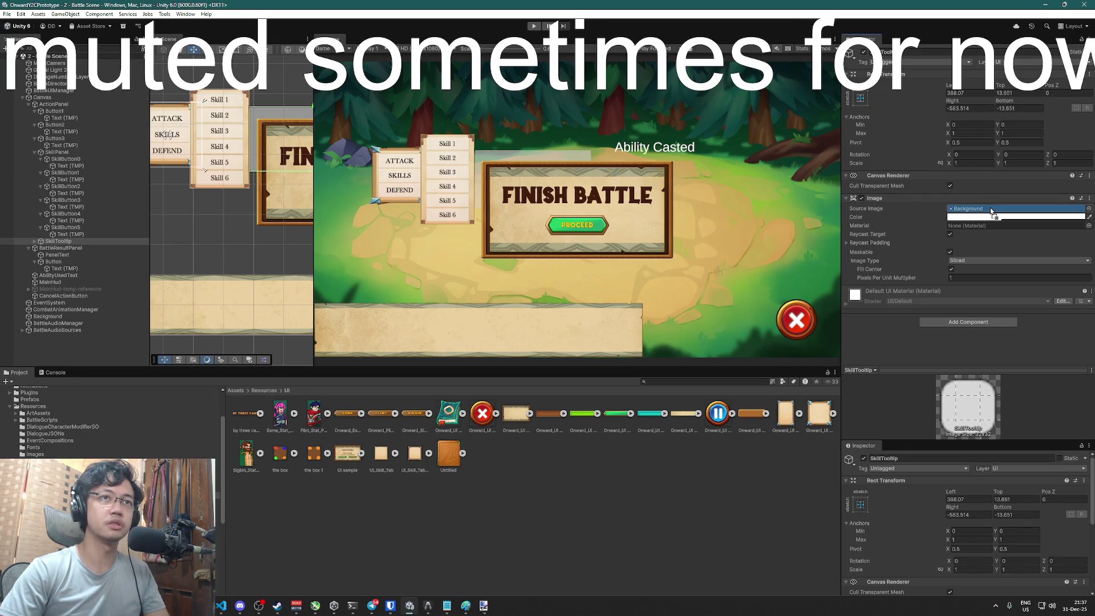
pyautogui.moveTo(992, 212); pyautogui.dragTo(991, 210)
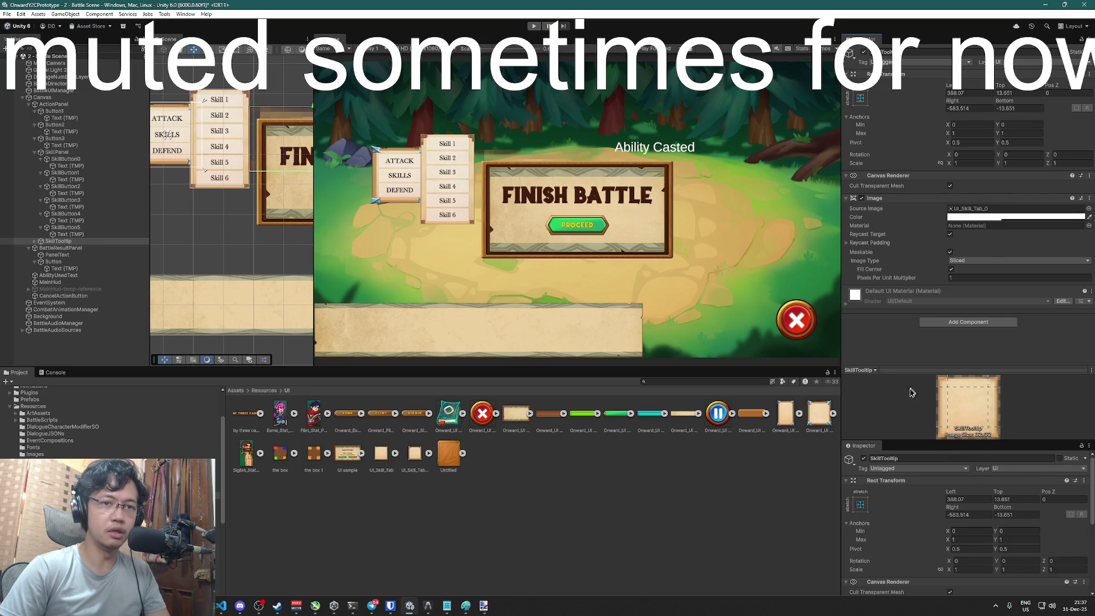
pyautogui.scroll(-5, 939, 501)
pyautogui.scroll(-2, 938, 500)
pyautogui.scroll(8, 973, 497)
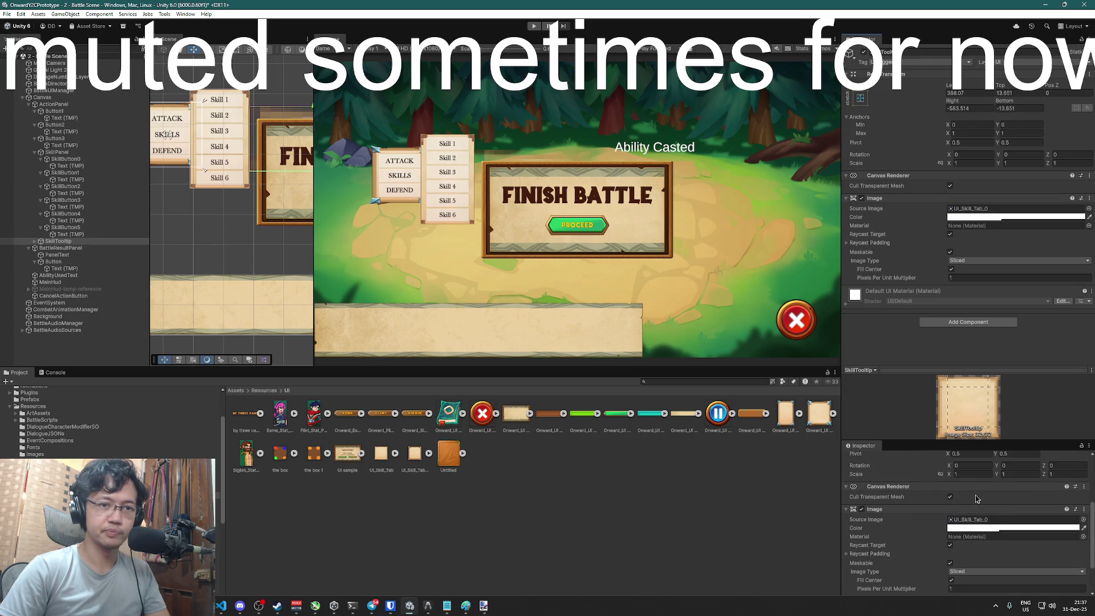
pyautogui.scroll(-4, 977, 492)
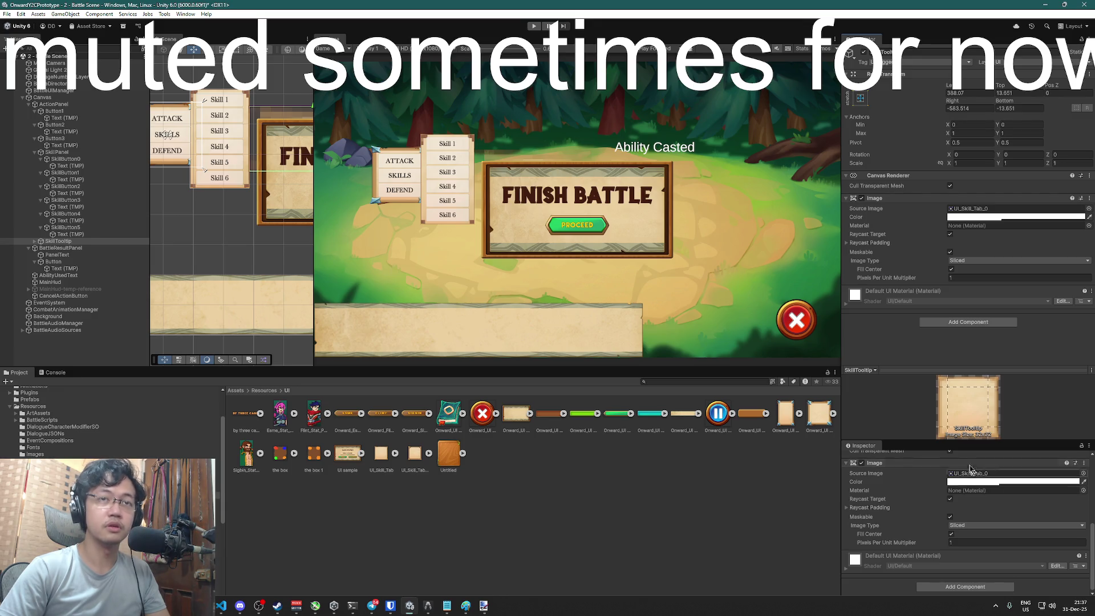
# Raise the UI_Skill_Tab texture's Max Size to 2048 and apply the reimport
pyautogui.click(381, 455)
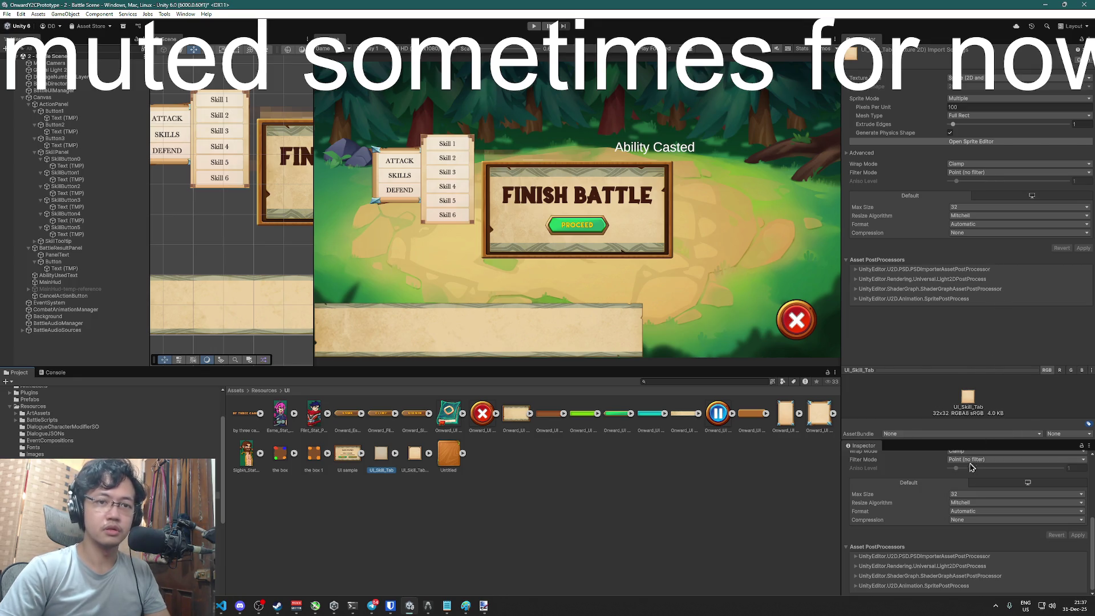
pyautogui.click(970, 494)
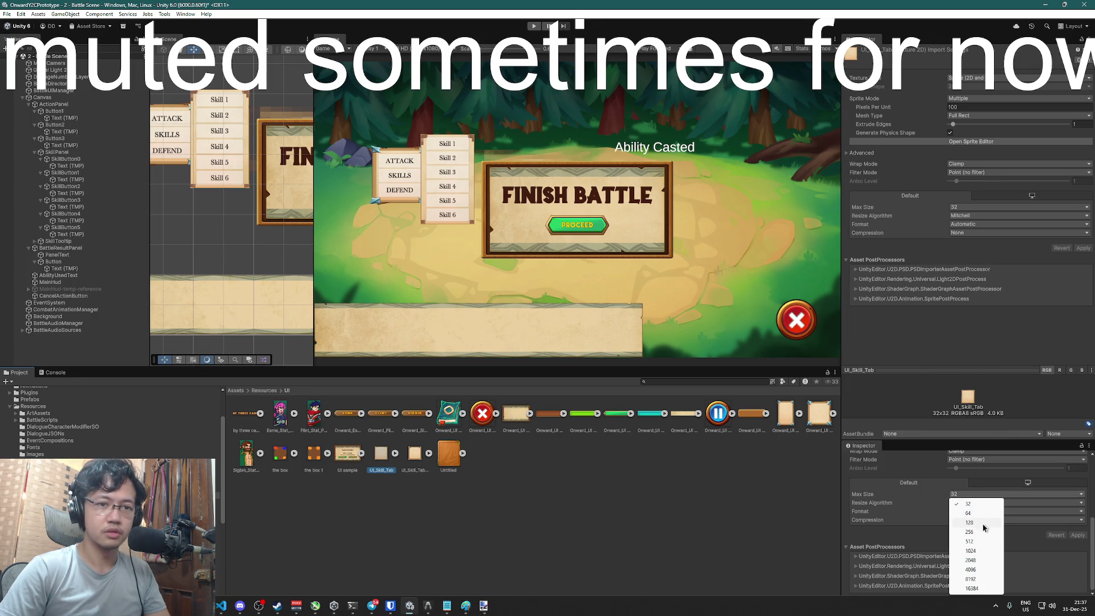
pyautogui.click(971, 560)
pyautogui.click(1077, 535)
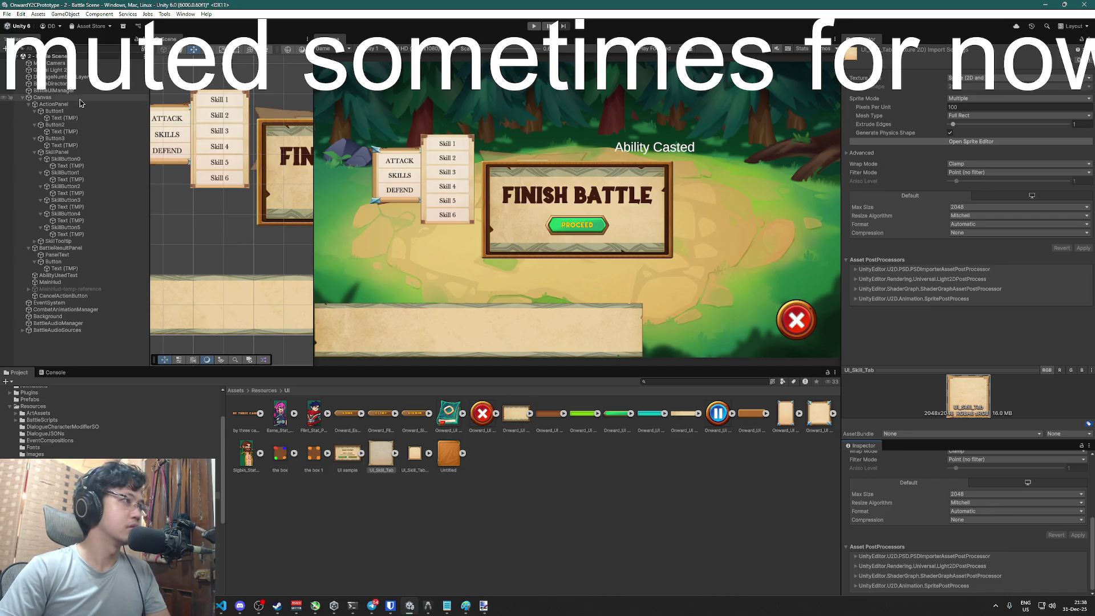
# Try the Onward_UI Container sprite on the tooltip, undo it, and preview the Panel Box image
pyautogui.click(273, 116)
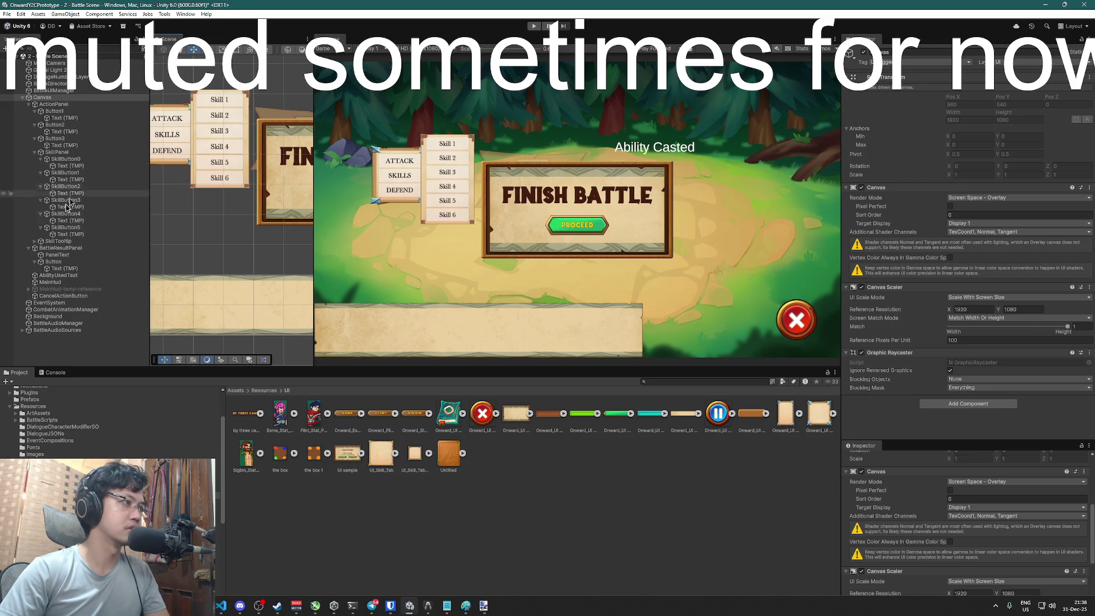
pyautogui.click(277, 116)
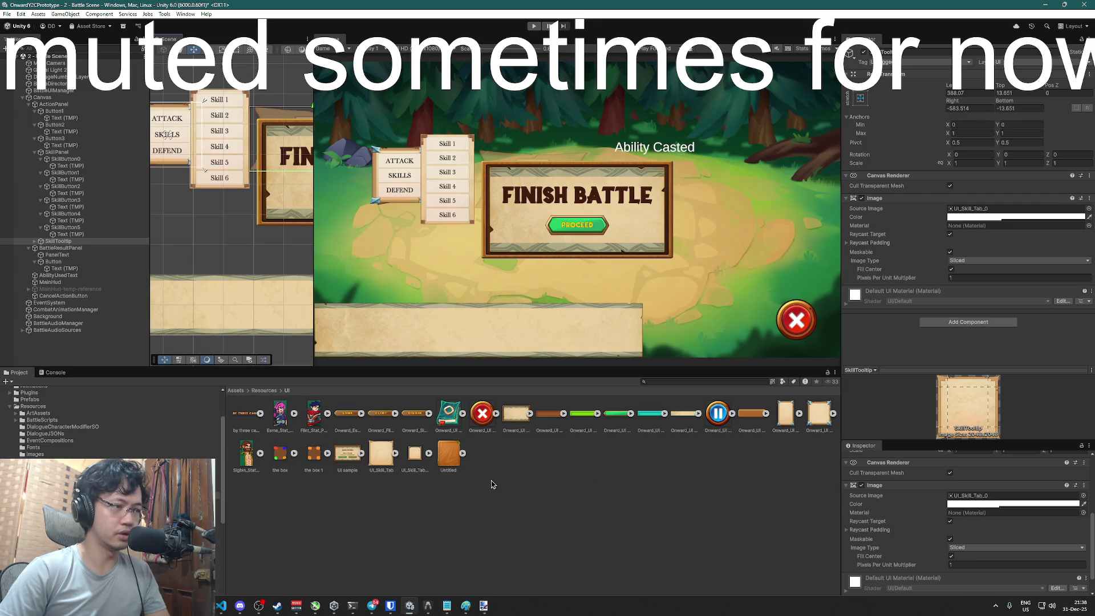
pyautogui.moveTo(517, 415); pyautogui.dragTo(977, 212)
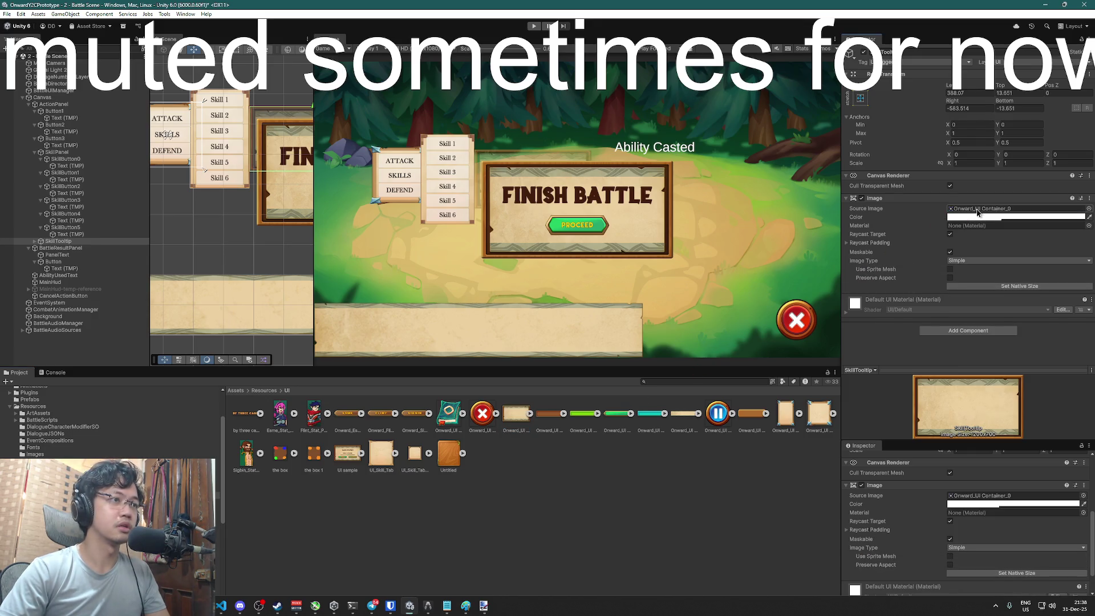
pyautogui.hotkey('ctrl', 'z')
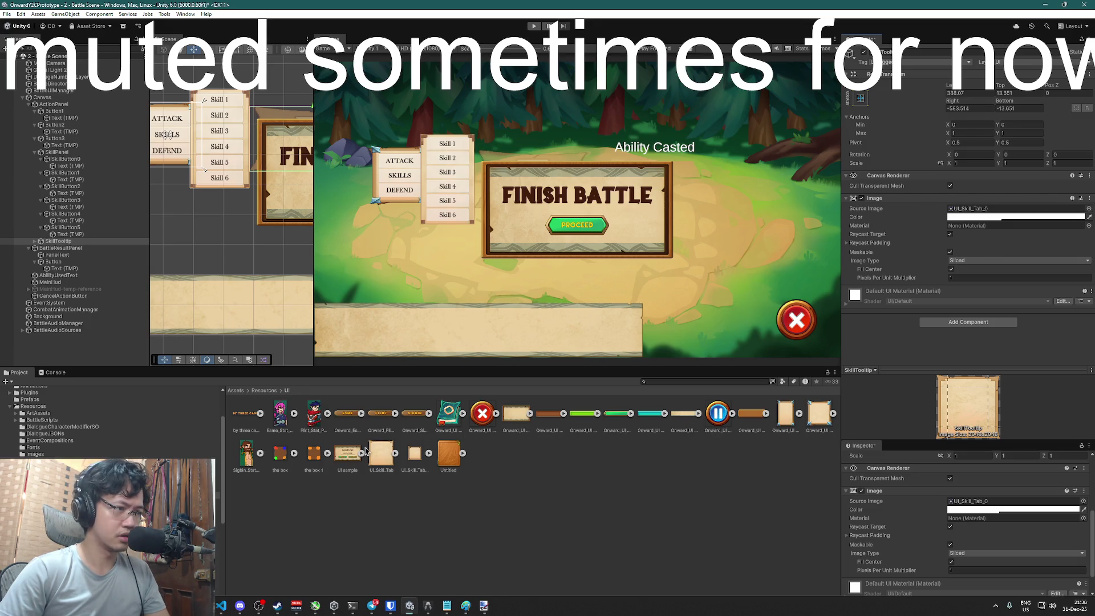
pyautogui.doubleClick(686, 418)
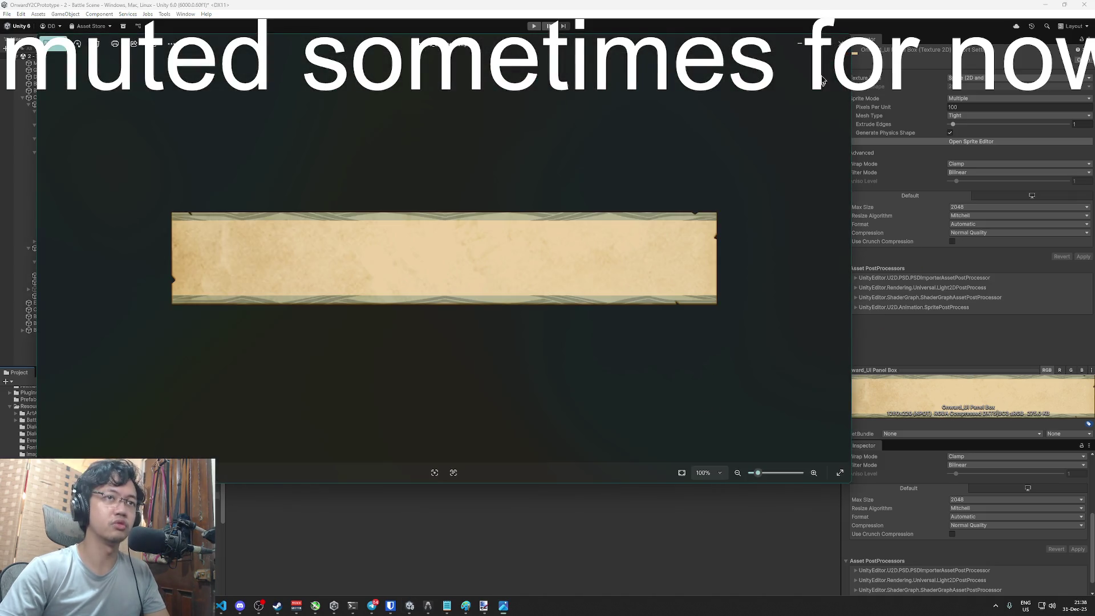
# Check BattleResultPanel's sprite, then give SkillTooltip the Onward_UI Panel Box sprite as its Source Image
pyautogui.click(841, 43)
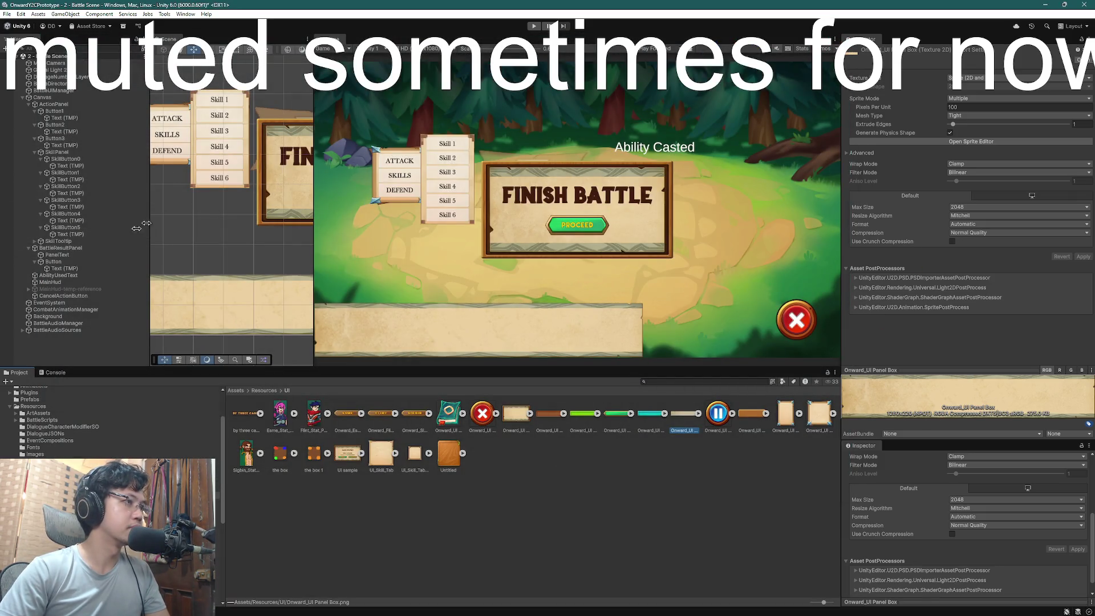
pyautogui.click(62, 248)
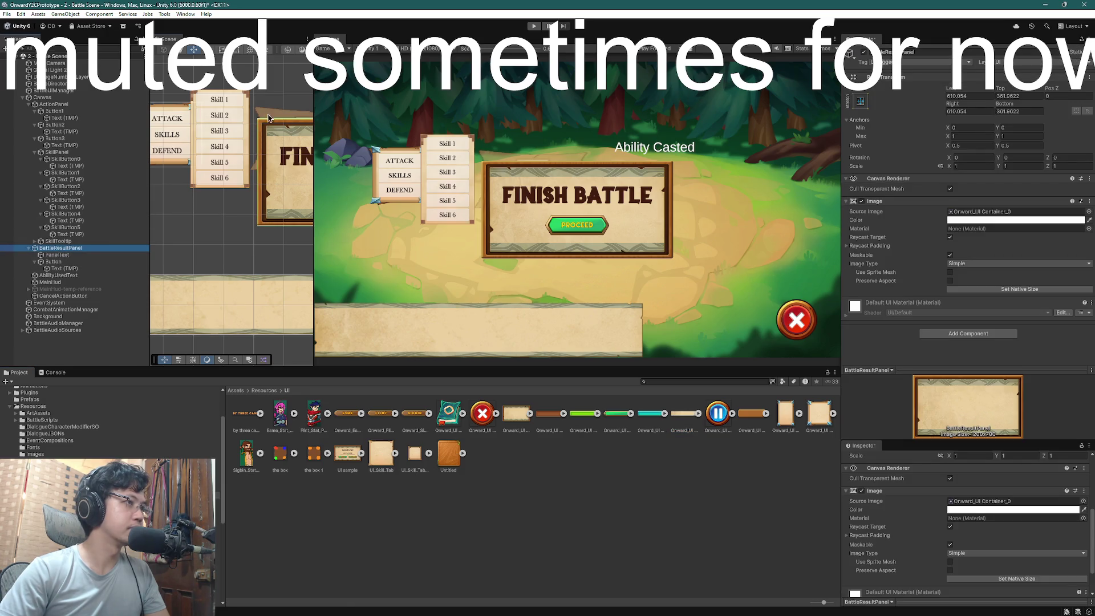
pyautogui.press('Up')
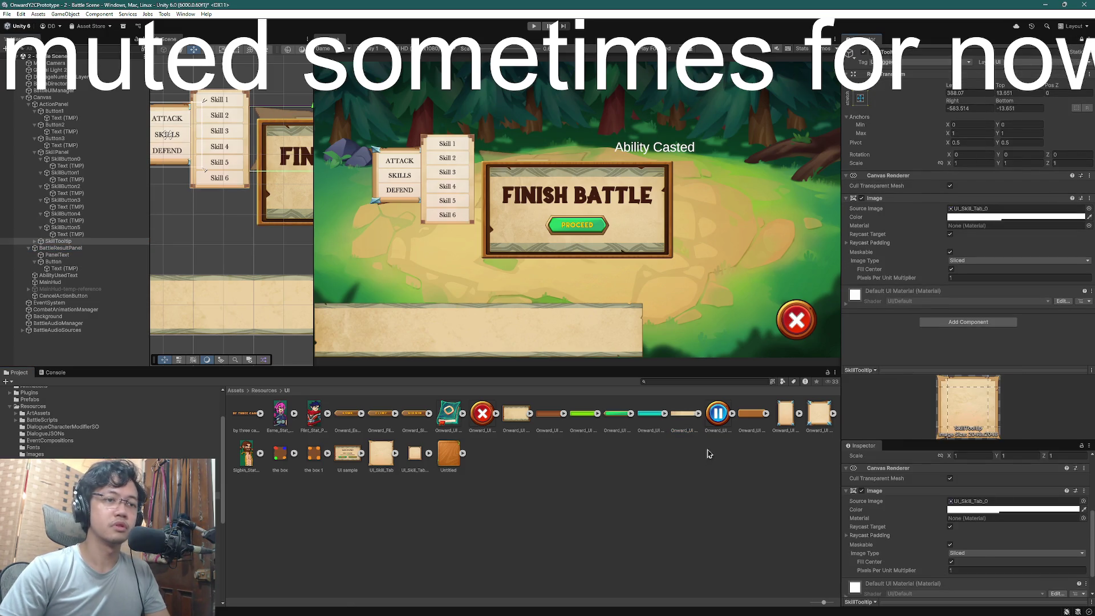
pyautogui.click(675, 416)
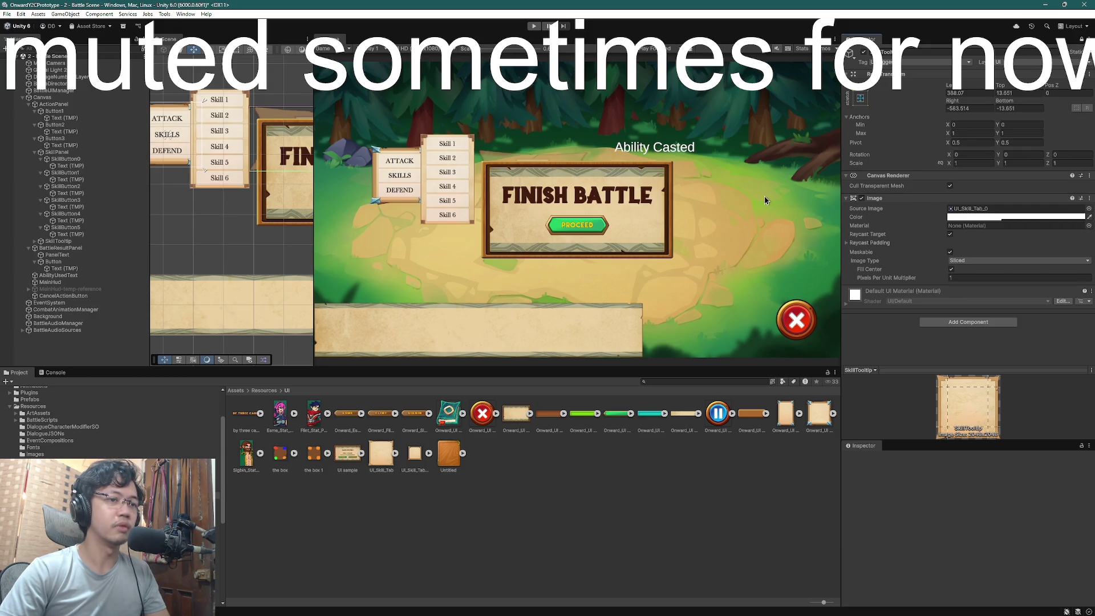
pyautogui.click(687, 415)
pyautogui.moveTo(689, 416); pyautogui.dragTo(966, 212)
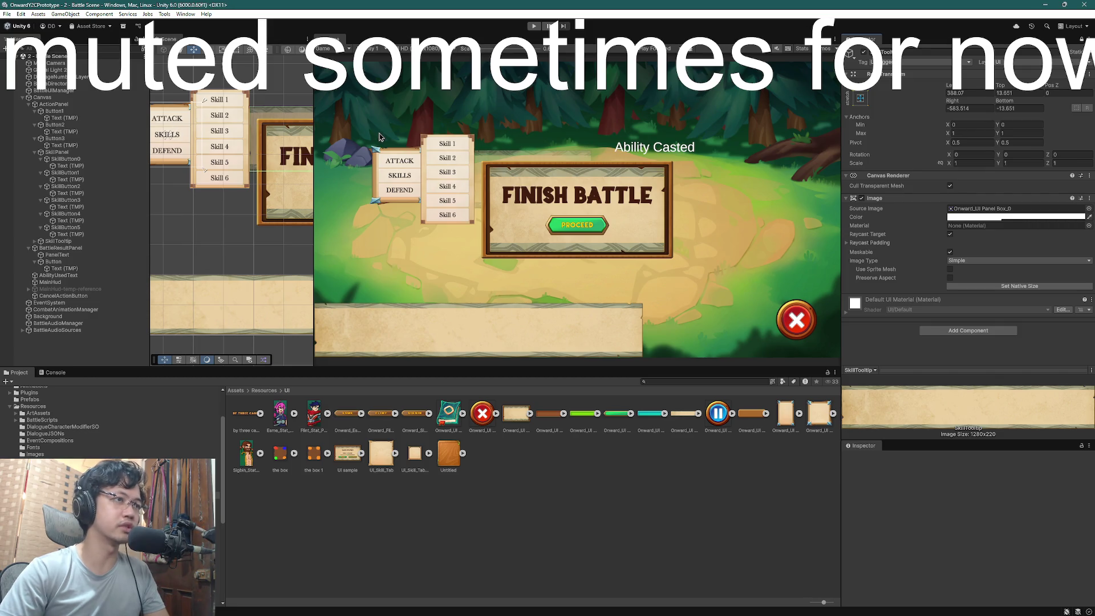
pyautogui.click(1015, 217)
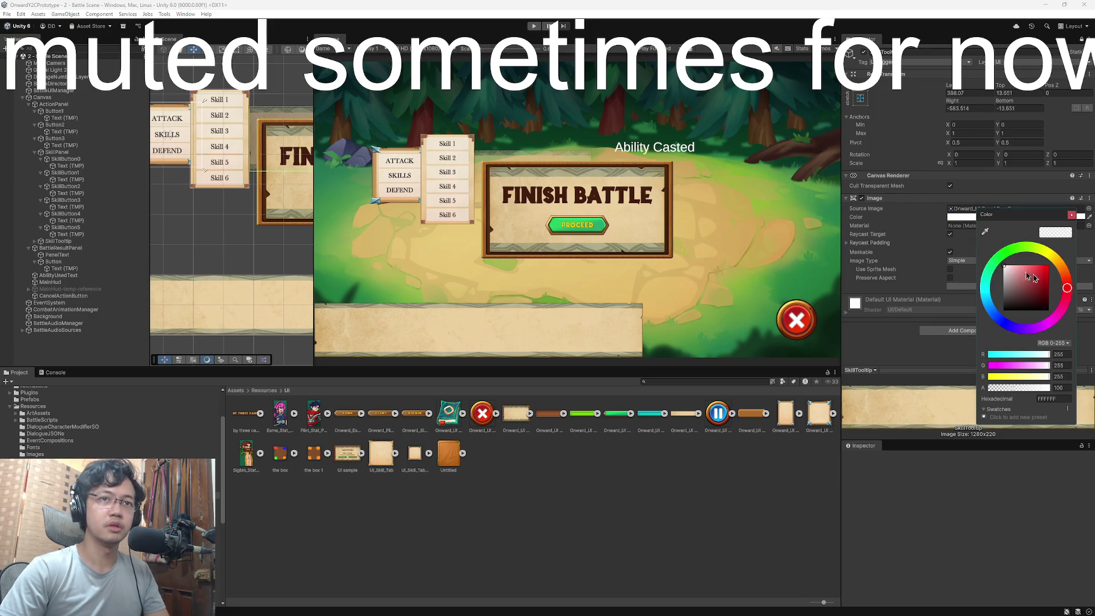
# Set the SkillTooltip image colour's alpha back to 255, fully opaque white
pyautogui.moveTo(1021, 391); pyautogui.dragTo(1050, 391)
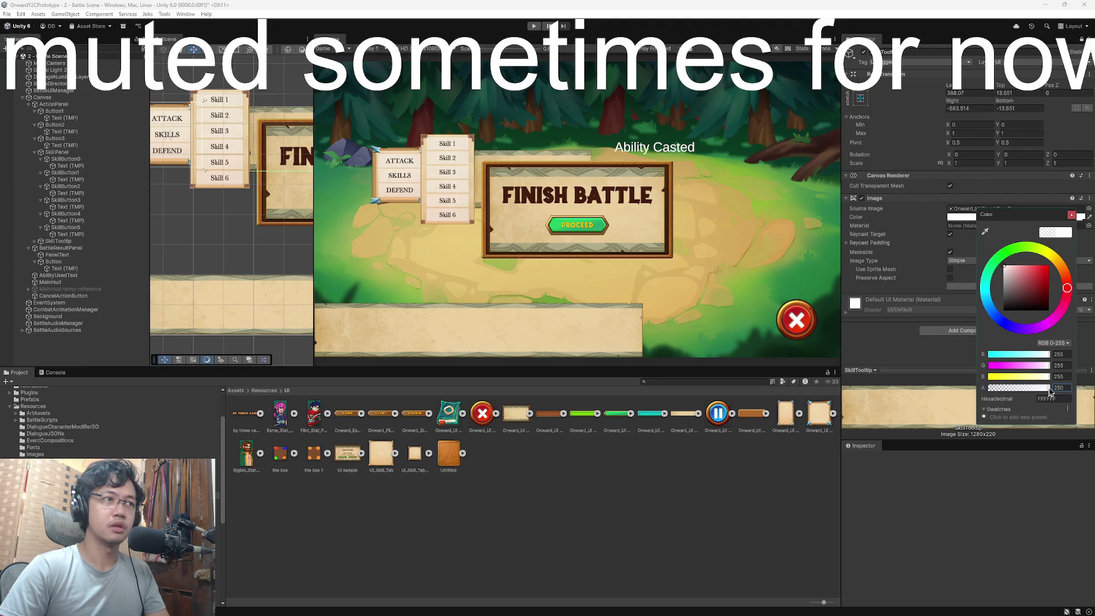
pyautogui.moveTo(1062, 220); pyautogui.dragTo(928, 211)
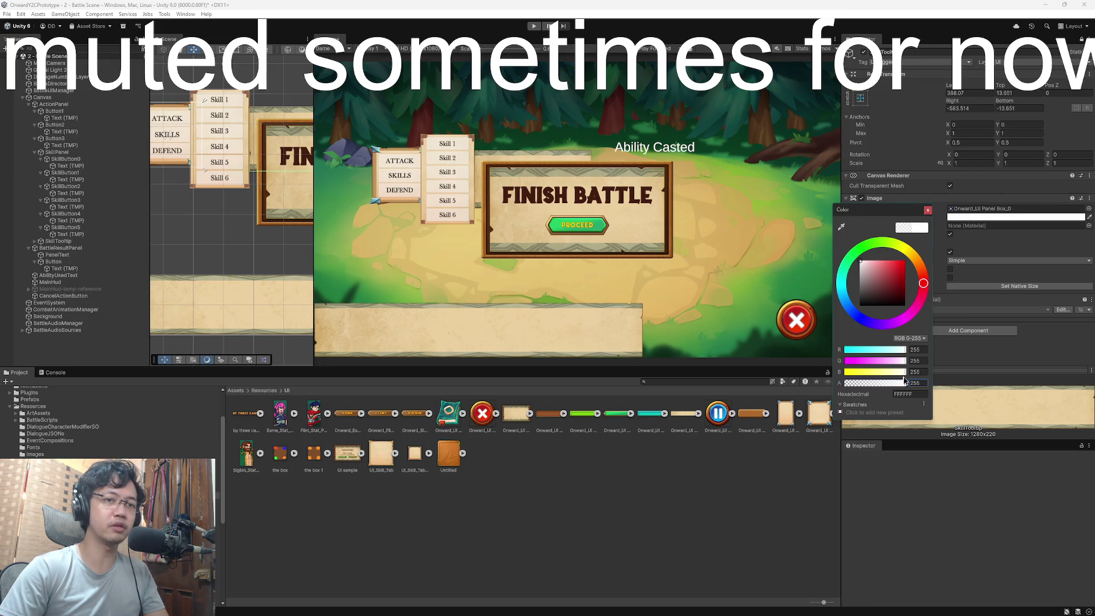
pyautogui.moveTo(906, 383); pyautogui.dragTo(888, 387)
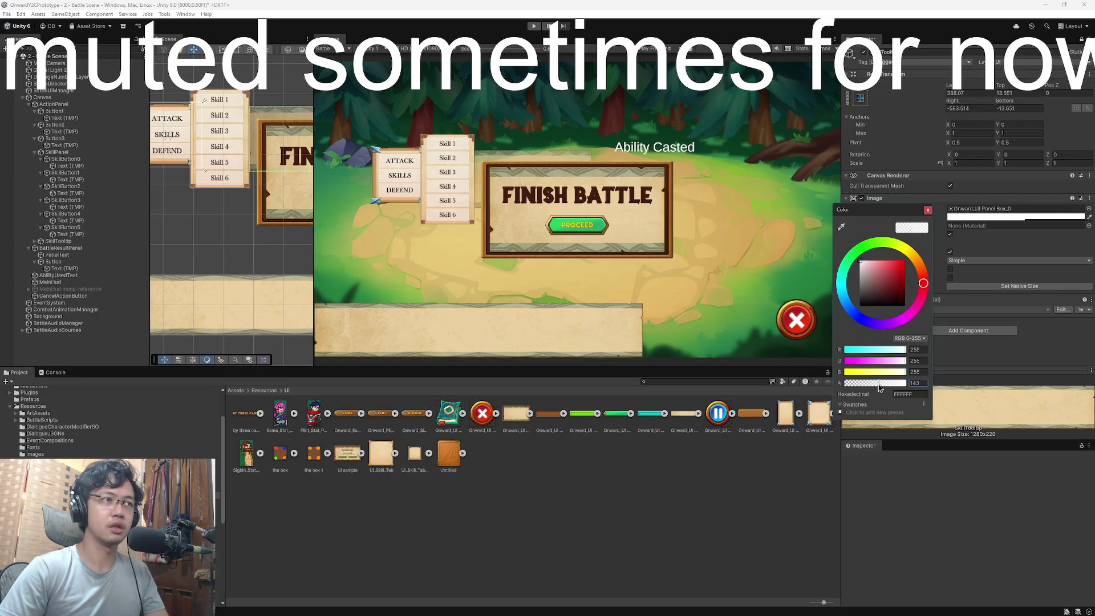
pyautogui.moveTo(881, 388); pyautogui.dragTo(950, 388)
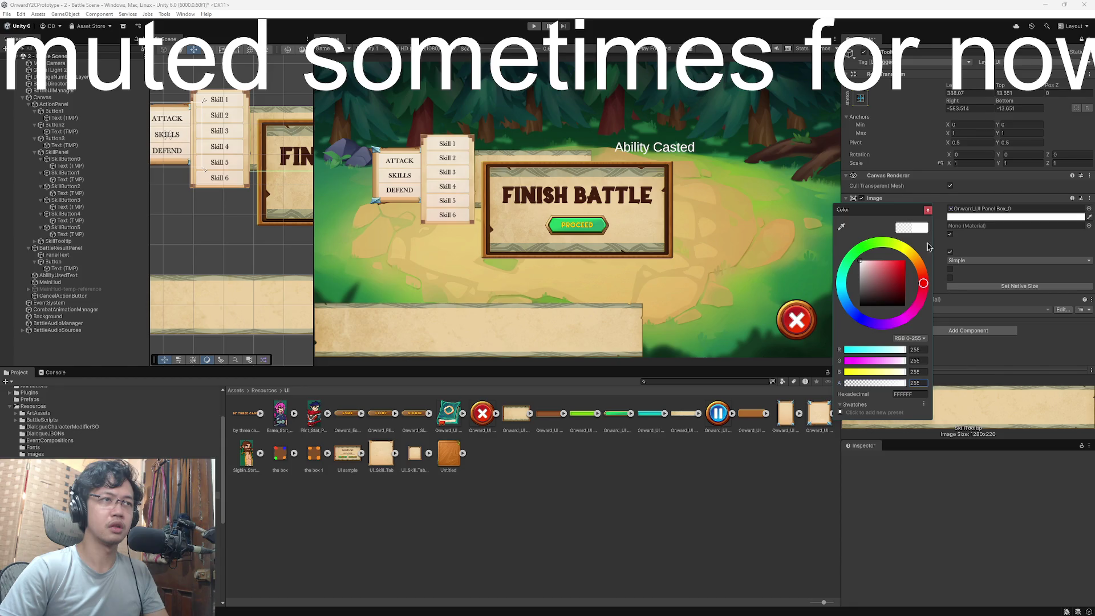
pyautogui.click(929, 210)
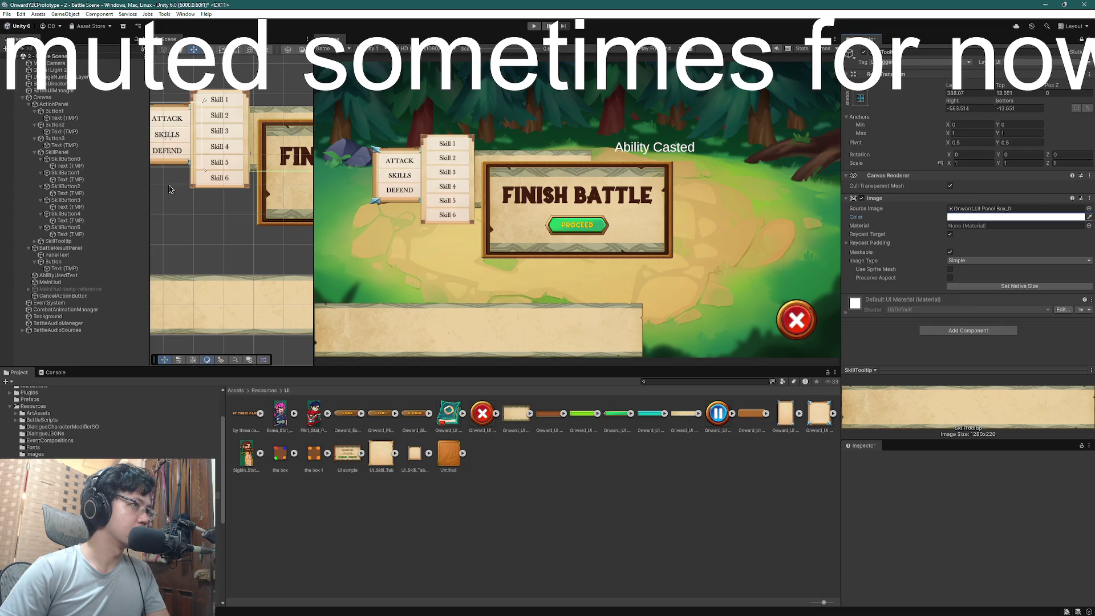
# Expand the tooltip in the Hierarchy and select its SkillDescription text
pyautogui.click(58, 241)
pyautogui.click(35, 241)
pyautogui.click(46, 248)
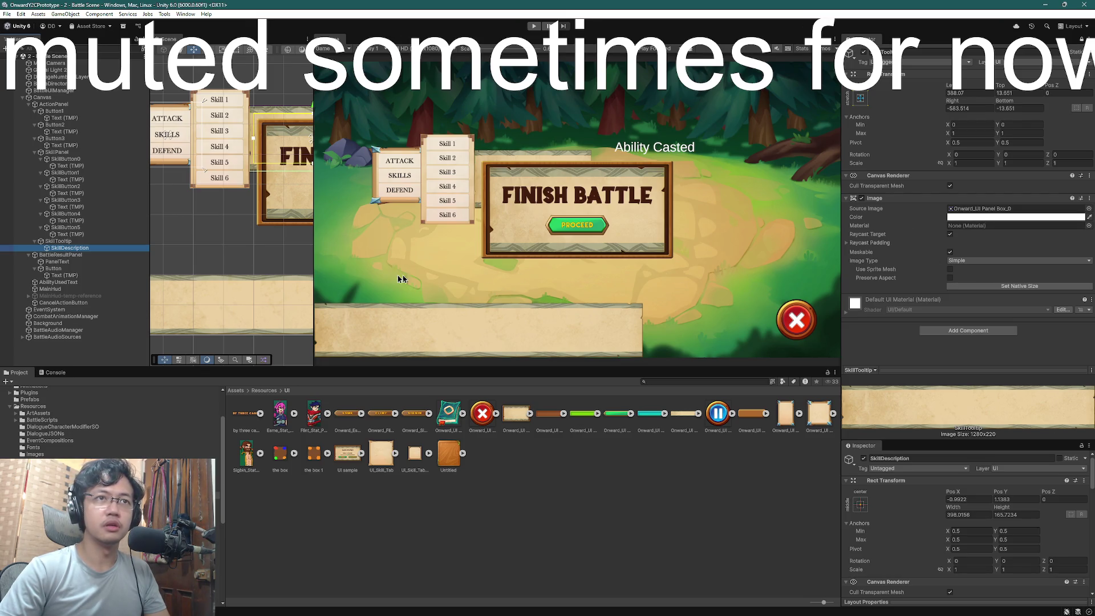
# Select the tooltip's SkillDescription text and set its Font Asset to Baskerville SDF
pyautogui.click(57, 242)
pyautogui.click(36, 242)
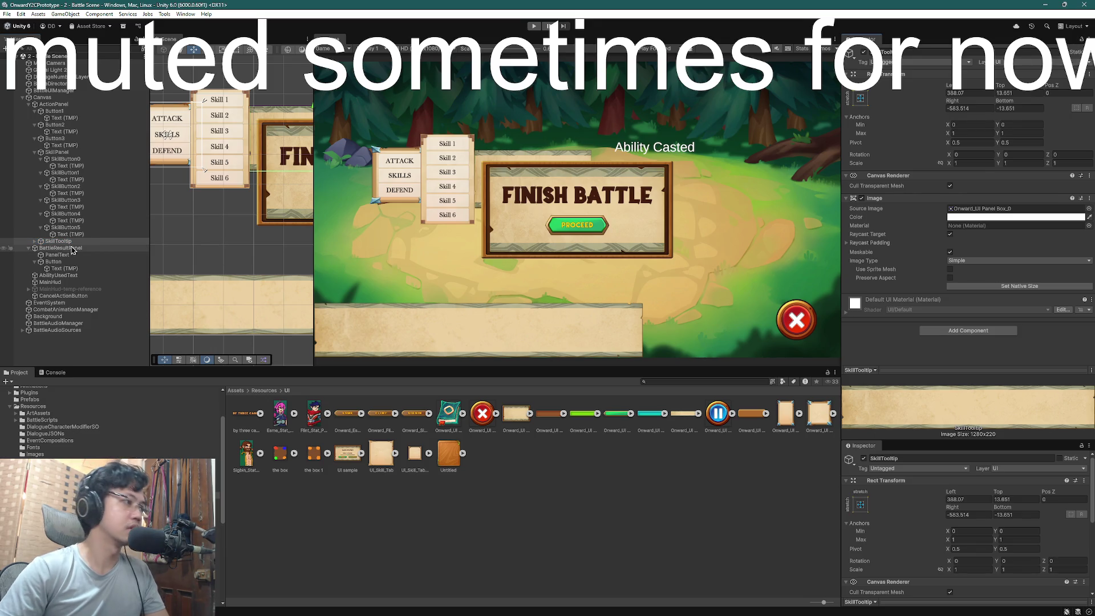
pyautogui.click(65, 234)
pyautogui.click(57, 241)
pyautogui.click(35, 241)
pyautogui.click(70, 248)
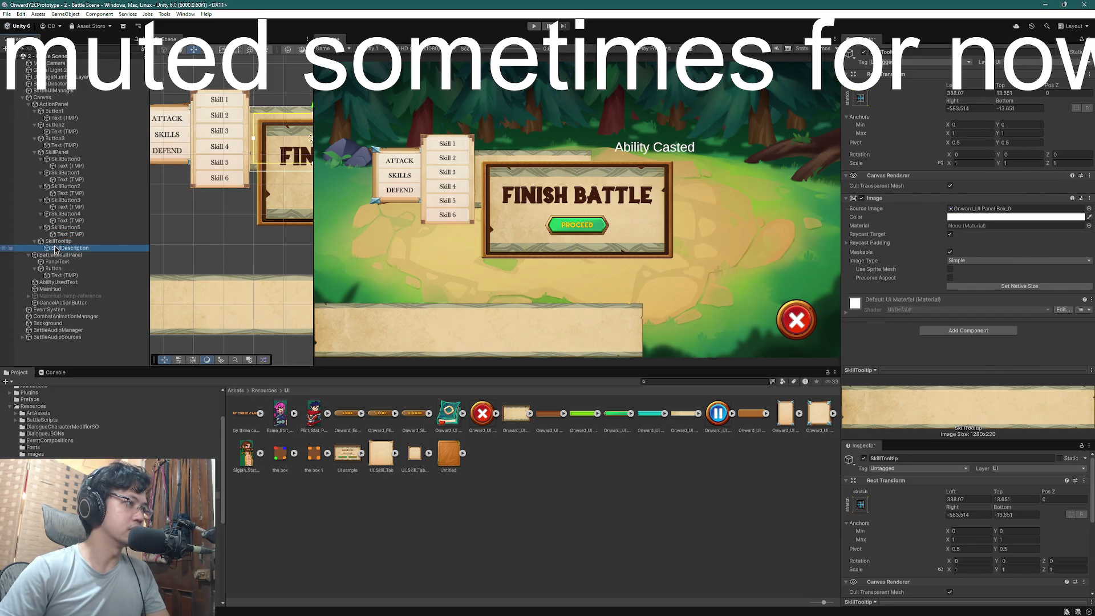
pyautogui.click(974, 291)
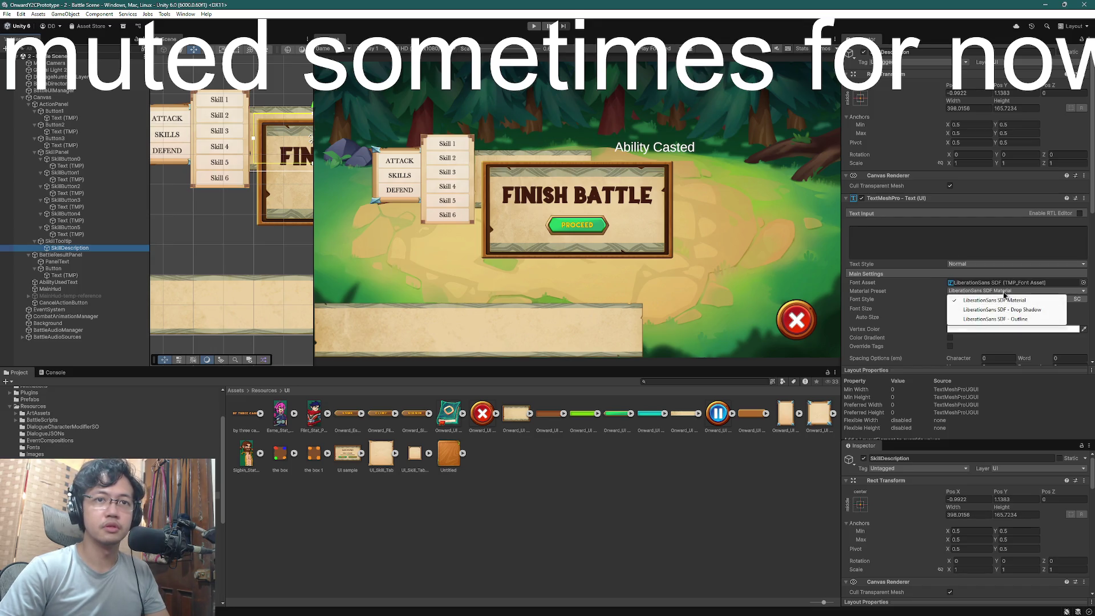
pyautogui.click(1014, 286)
pyautogui.click(1083, 282)
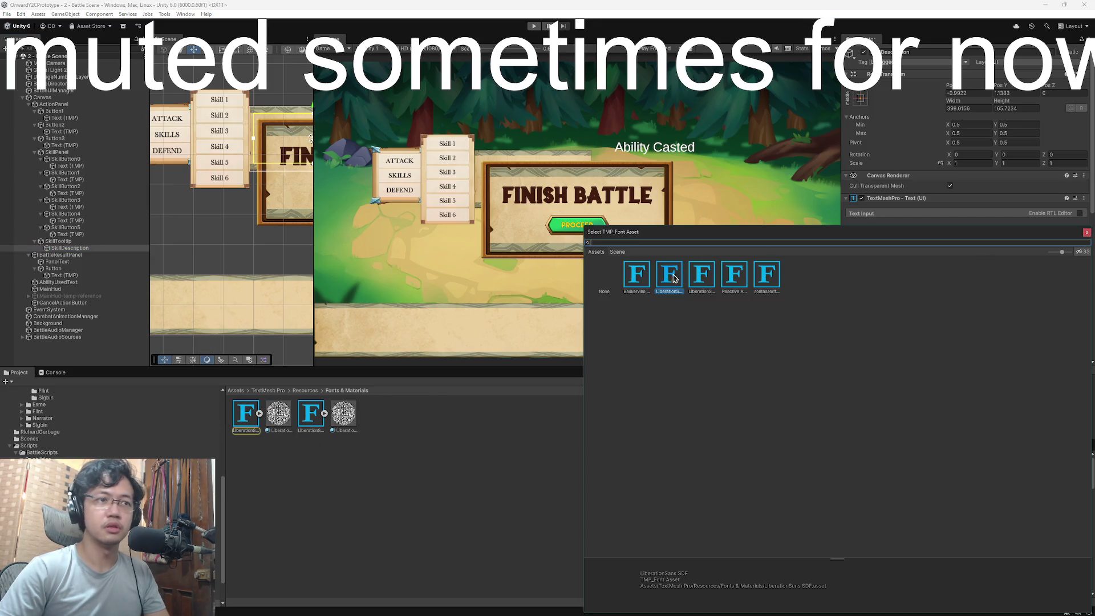
pyautogui.doubleClick(639, 279)
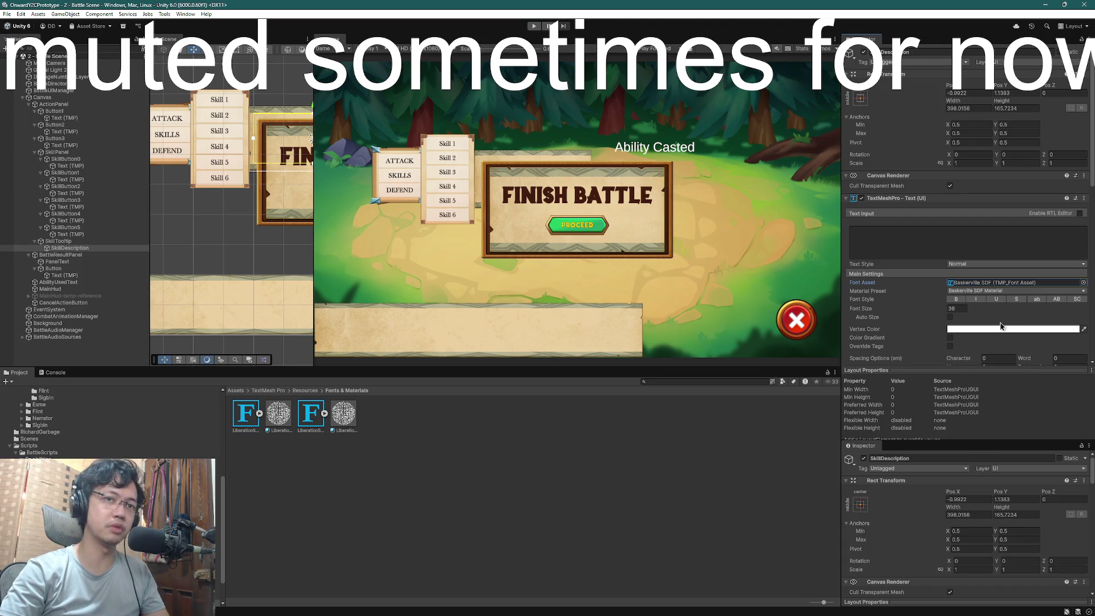
# Make the description's Vertex Color near black and enter Play mode to test it
pyautogui.moveTo(1034, 328)
pyautogui.mouseDown()
pyautogui.moveTo(861, 288)
pyautogui.moveTo(852, 242)
pyautogui.mouseUp()
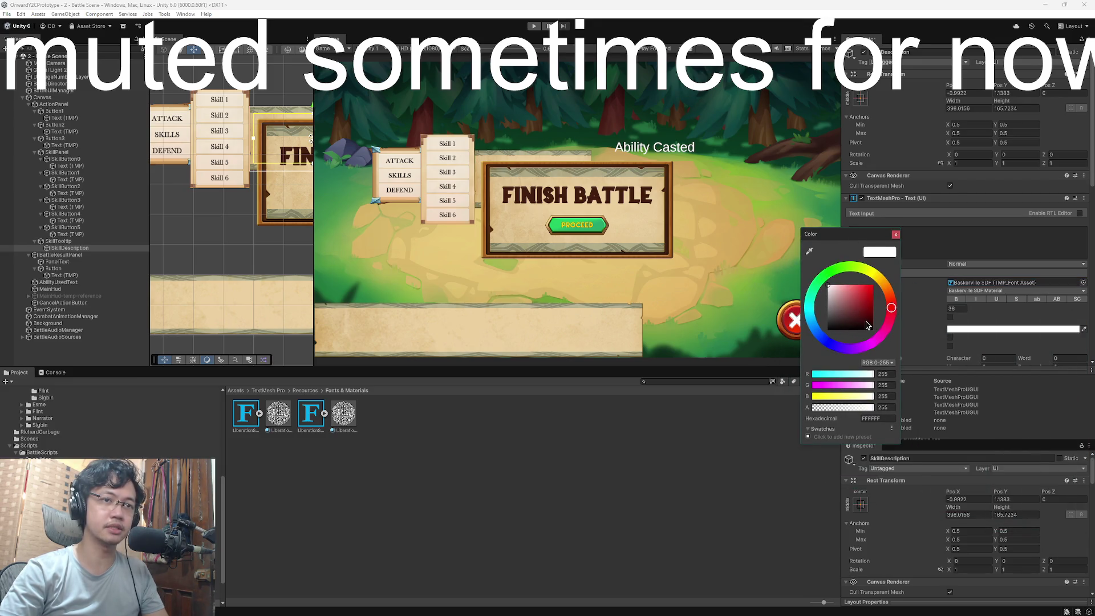
pyautogui.click(866, 323)
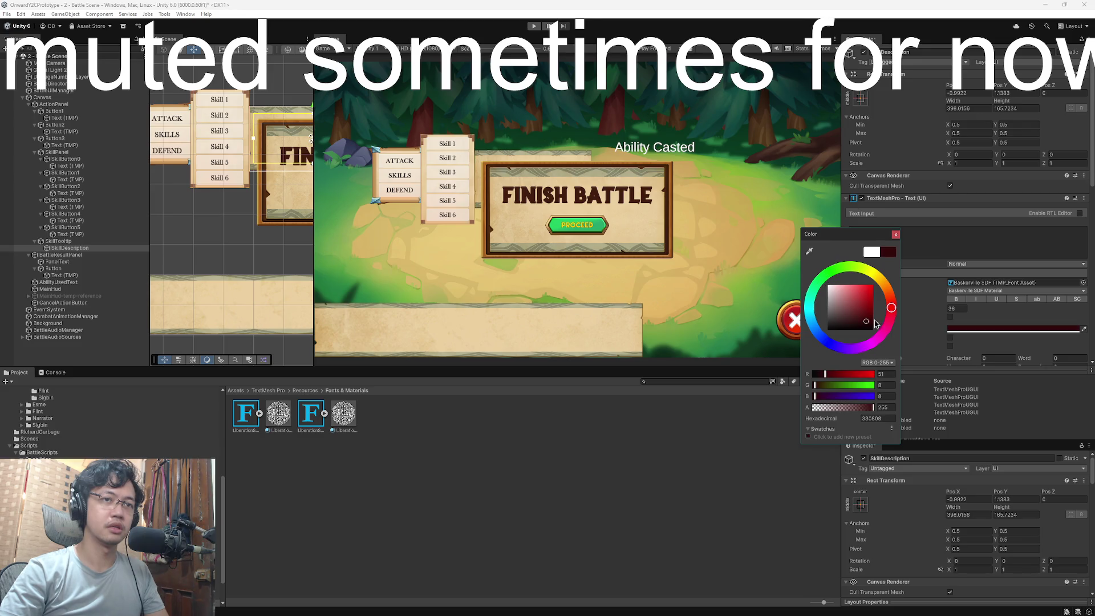
pyautogui.moveTo(873, 318); pyautogui.dragTo(851, 323)
pyautogui.click(895, 234)
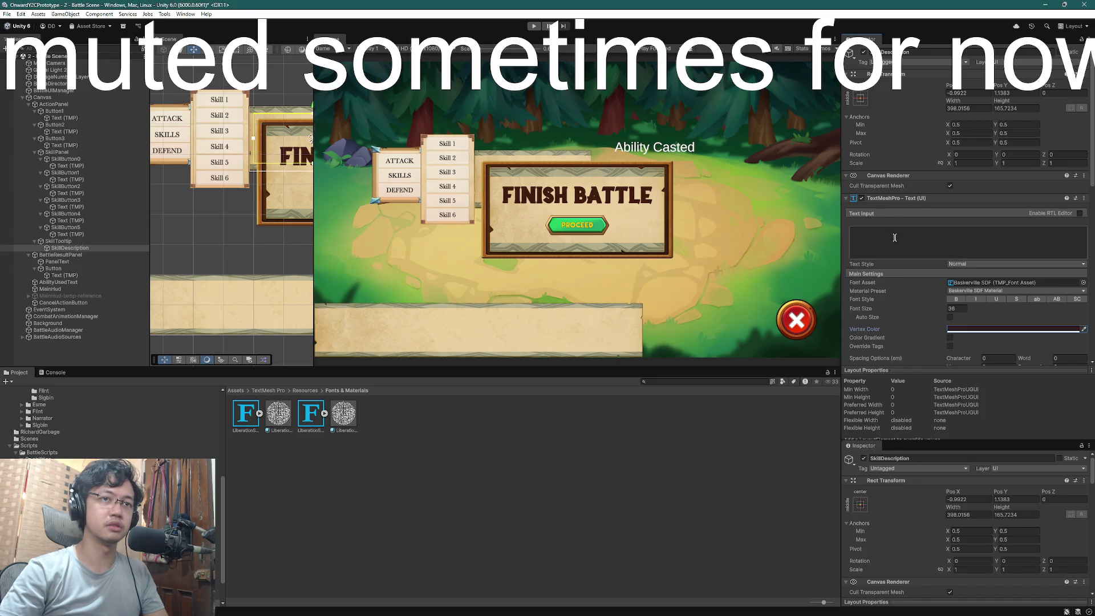
pyautogui.click(533, 27)
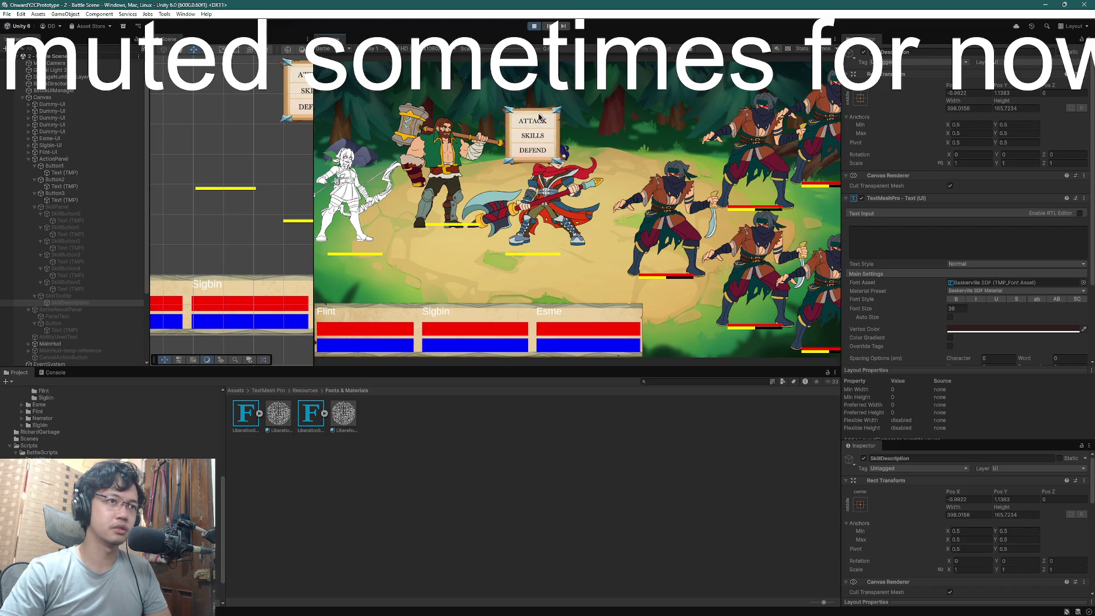
pyautogui.click(540, 123)
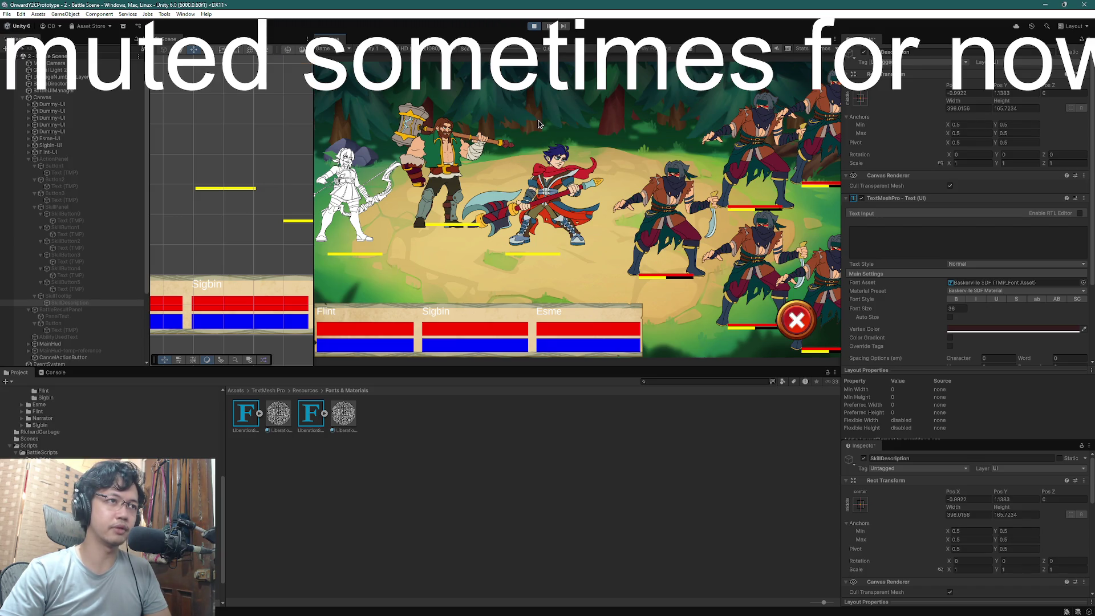
pyautogui.click(665, 203)
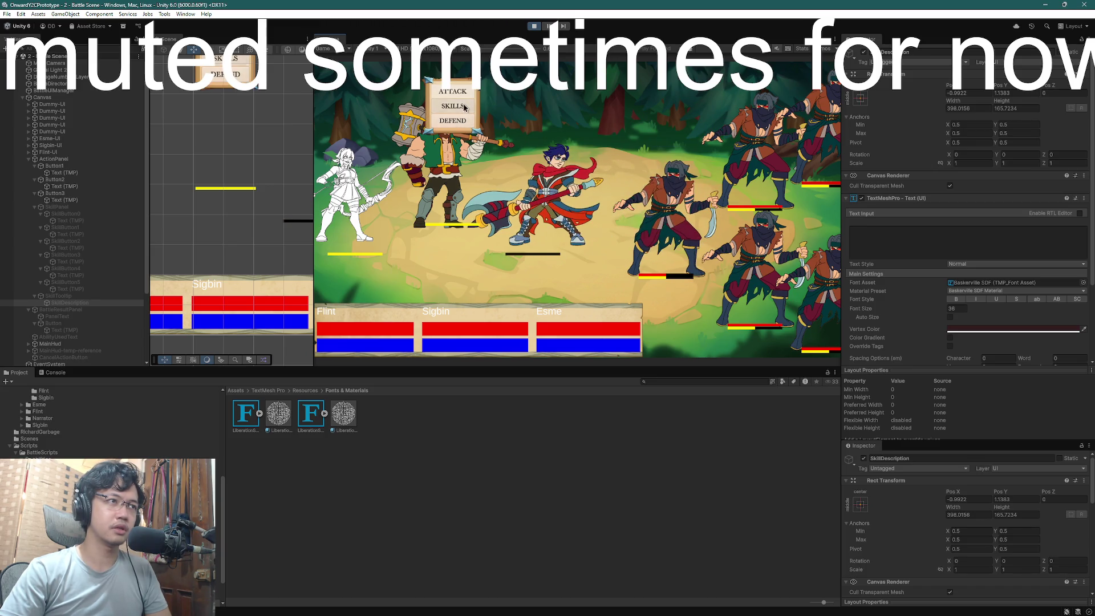
pyautogui.click(452, 106)
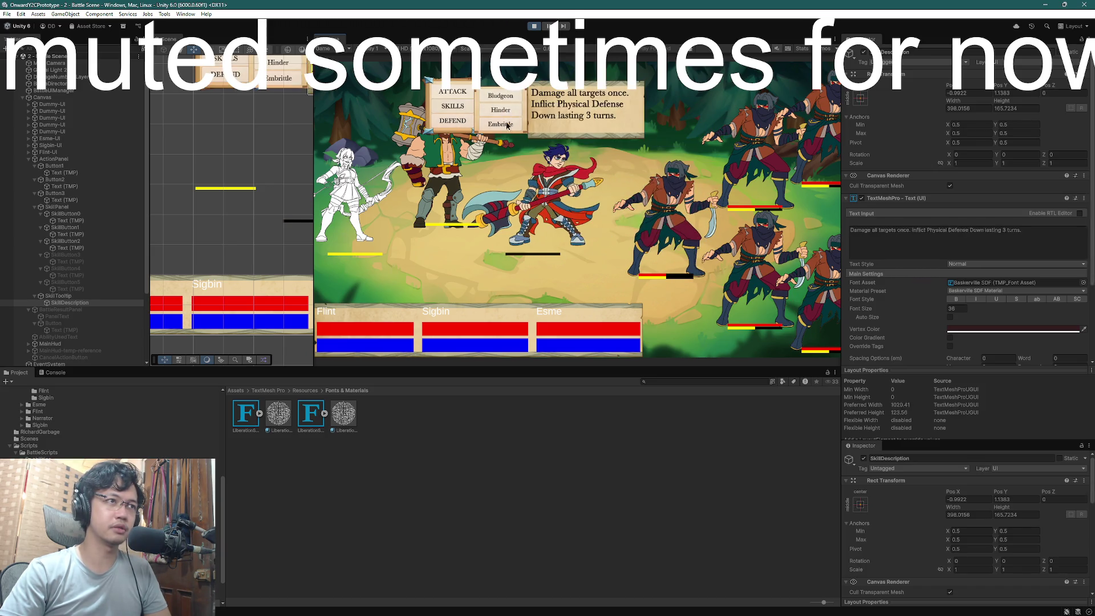
pyautogui.click(501, 96)
pyautogui.click(676, 202)
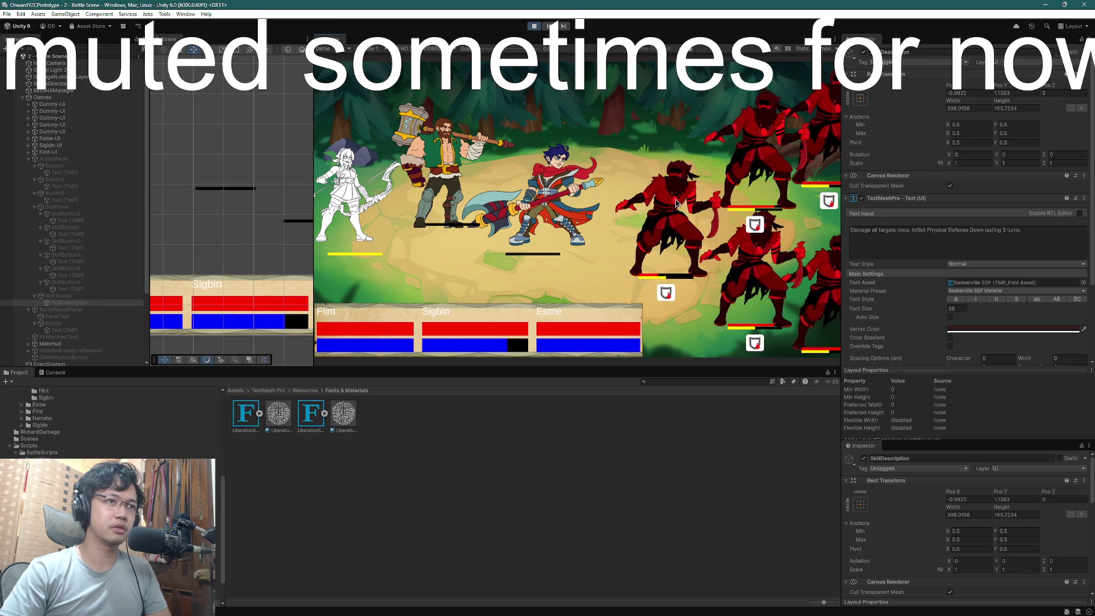
pyautogui.click(350, 120)
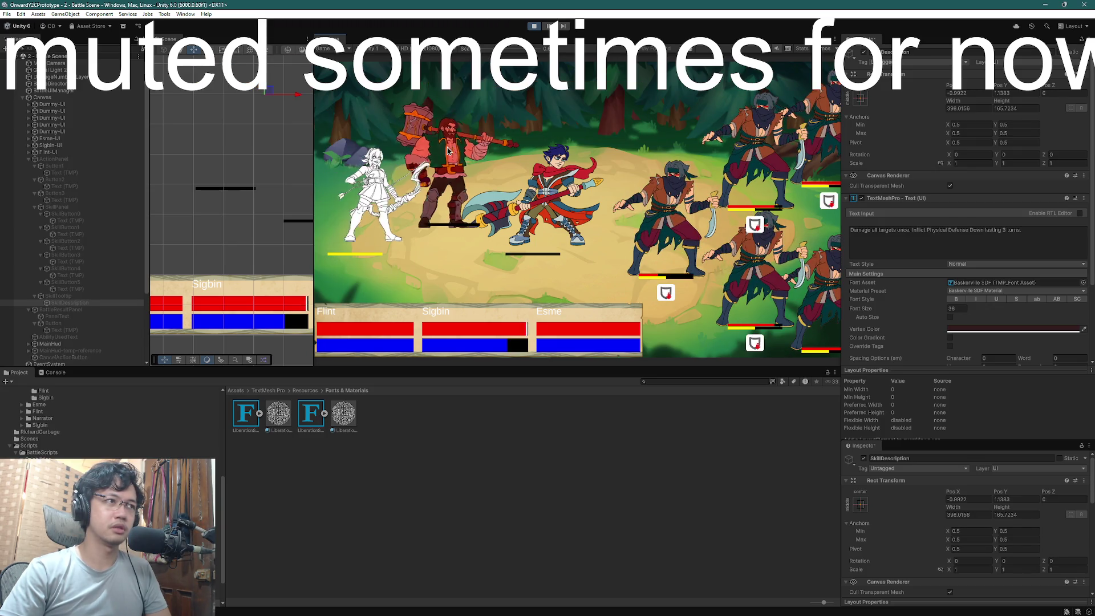
pyautogui.click(547, 153)
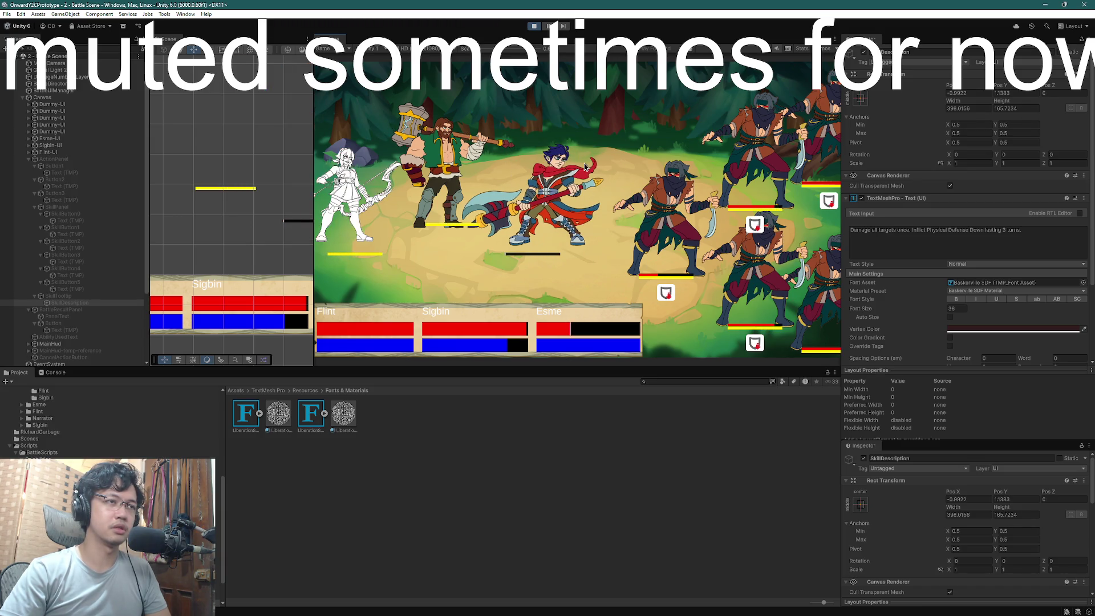
pyautogui.click(447, 109)
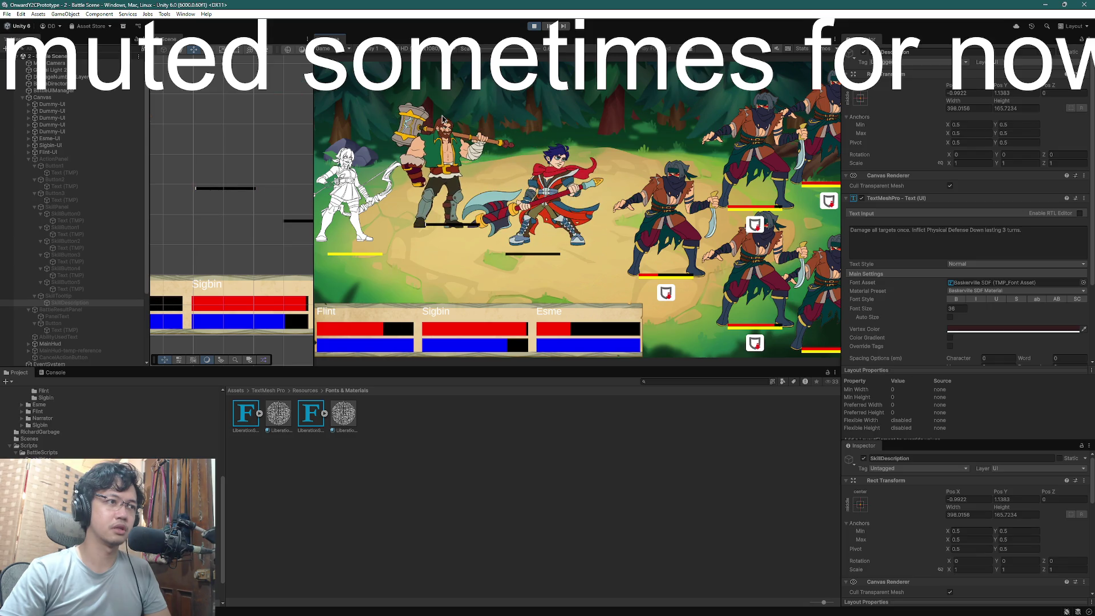
pyautogui.click(355, 121)
pyautogui.click(536, 209)
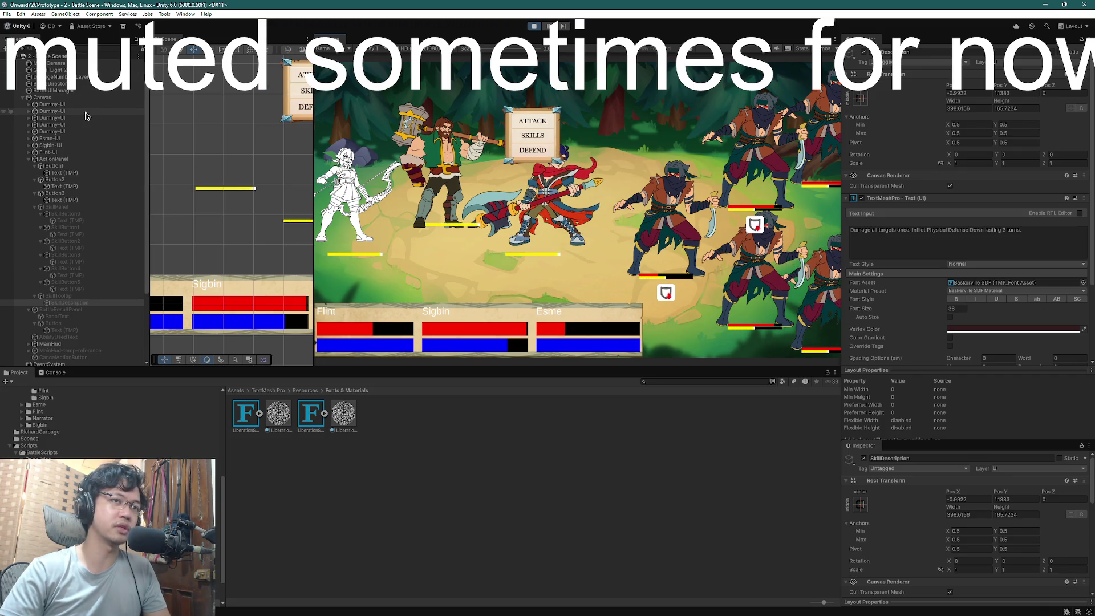
pyautogui.click(33, 161)
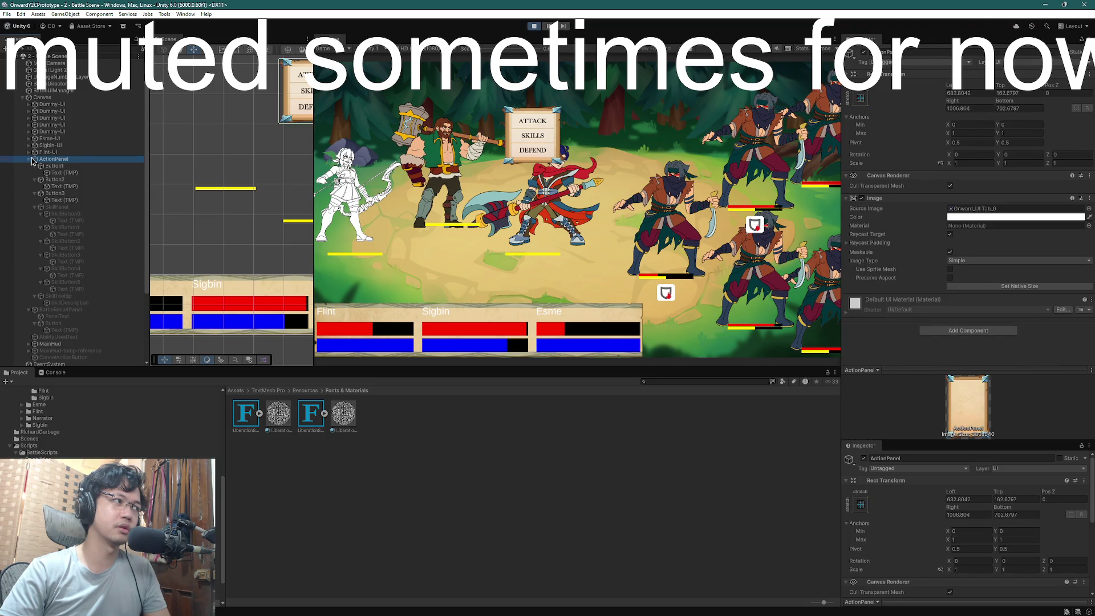
pyautogui.click(29, 160)
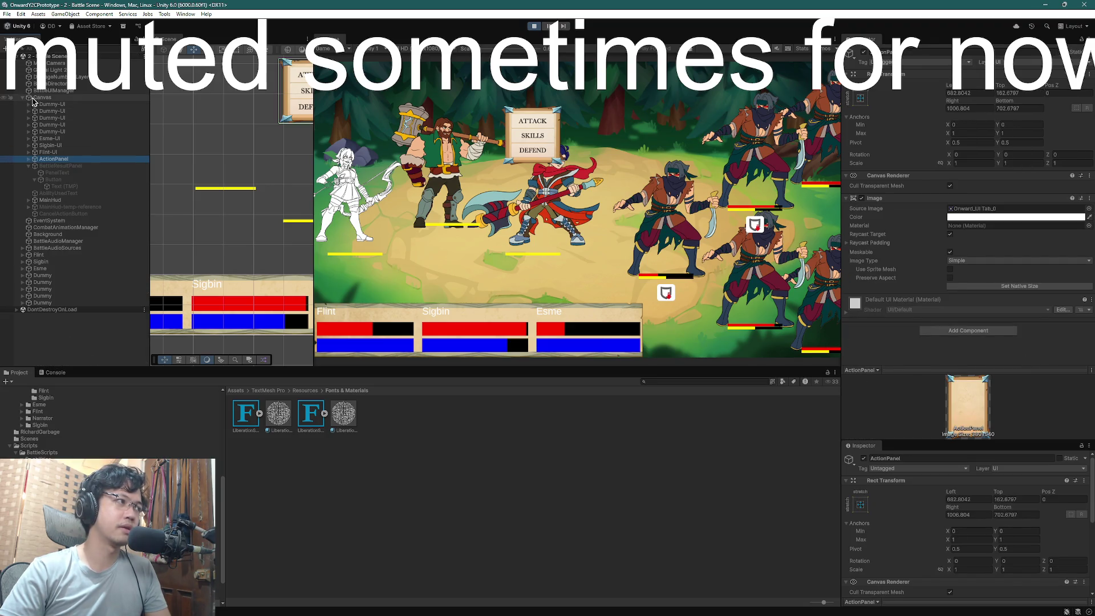
pyautogui.click(534, 27)
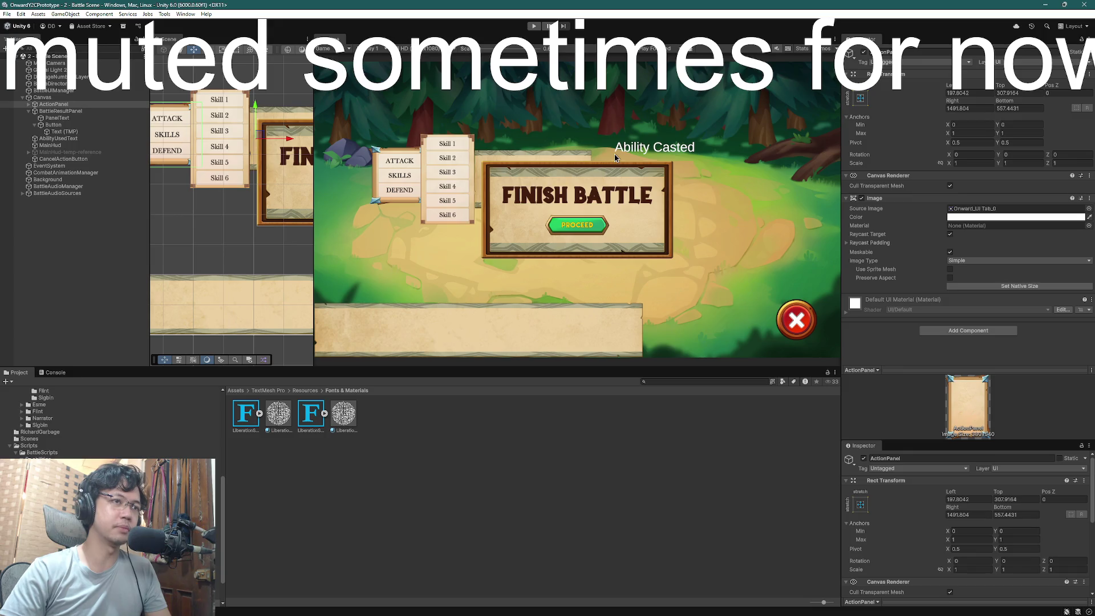
# Return to Unity and select the AbilityUsedText label under the Finish Battle panel
pyautogui.press('super+Tab')
pyautogui.press('Escape')
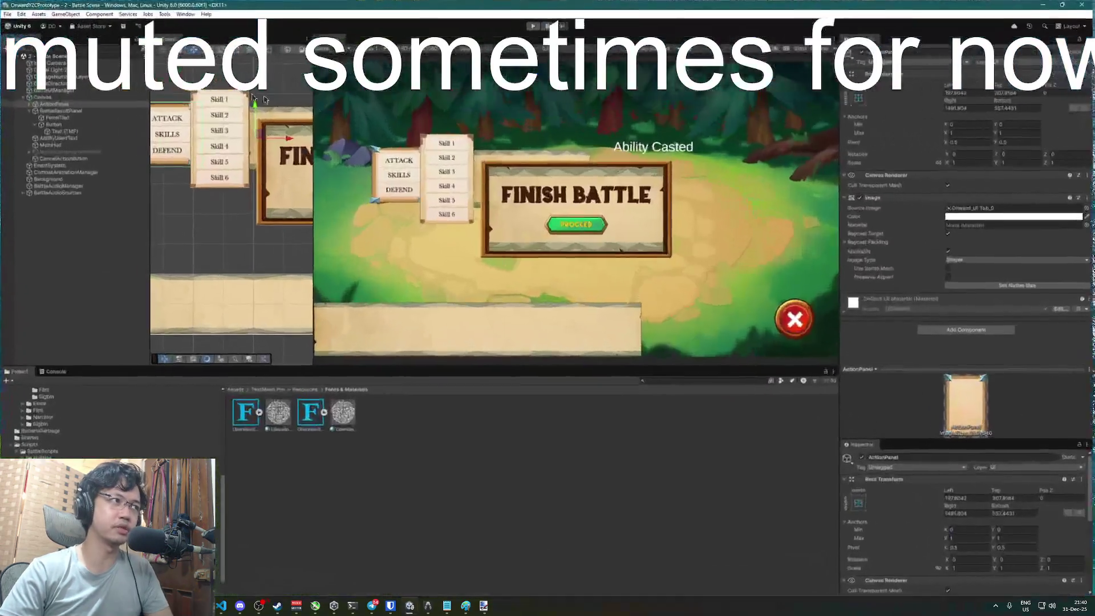
pyautogui.moveTo(311, 85)
pyautogui.mouseDown()
pyautogui.moveTo(252, 145)
pyautogui.moveTo(156, 134)
pyautogui.mouseUp()
pyautogui.click(63, 131)
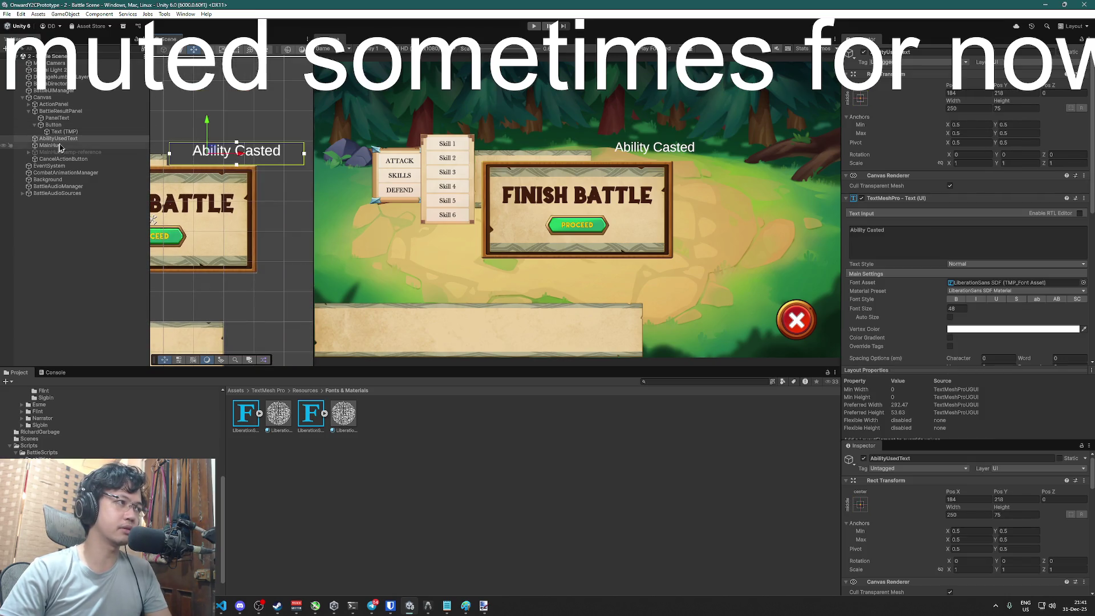
pyautogui.click(64, 138)
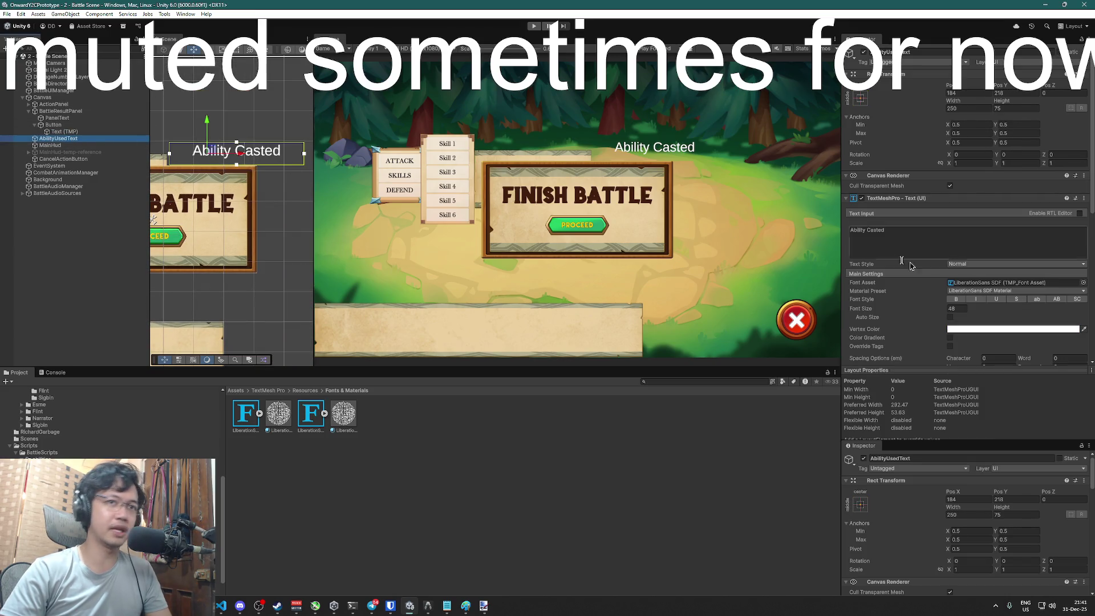
# Try Baskerville SDF with nearly black text on the Ability Casted label
pyautogui.click(1084, 283)
pyautogui.doubleClick(642, 279)
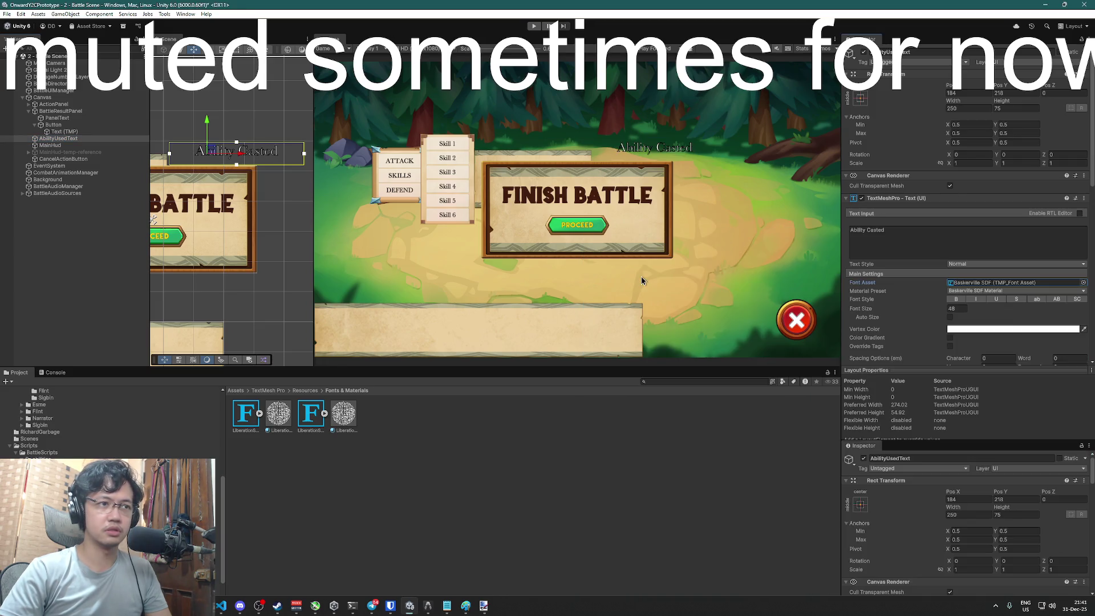
pyautogui.click(1006, 330)
pyautogui.moveTo(1026, 389); pyautogui.dragTo(1011, 416)
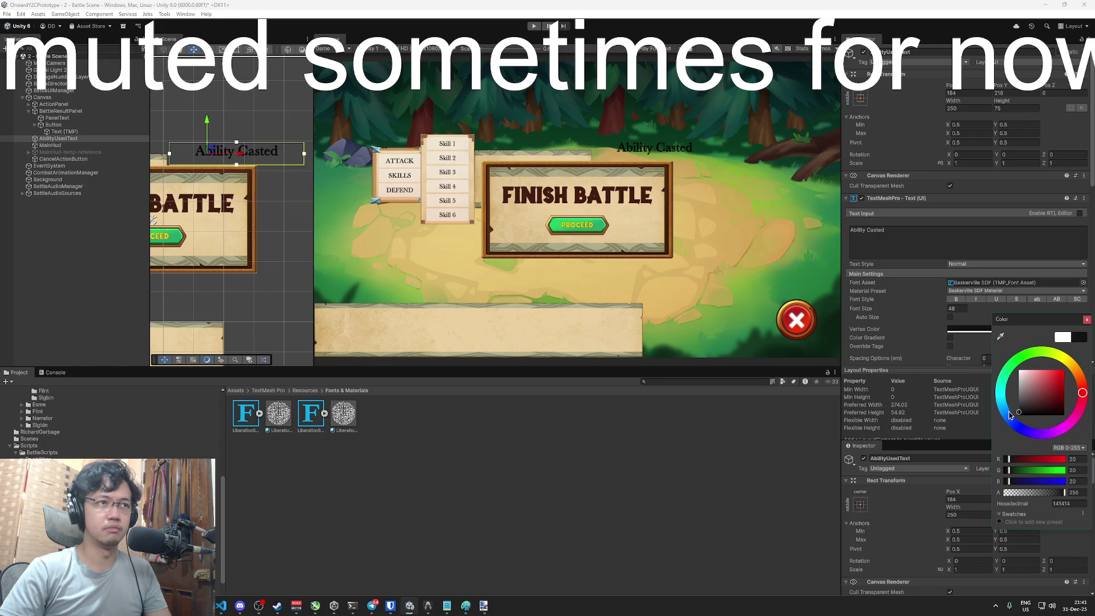
pyautogui.click(1087, 321)
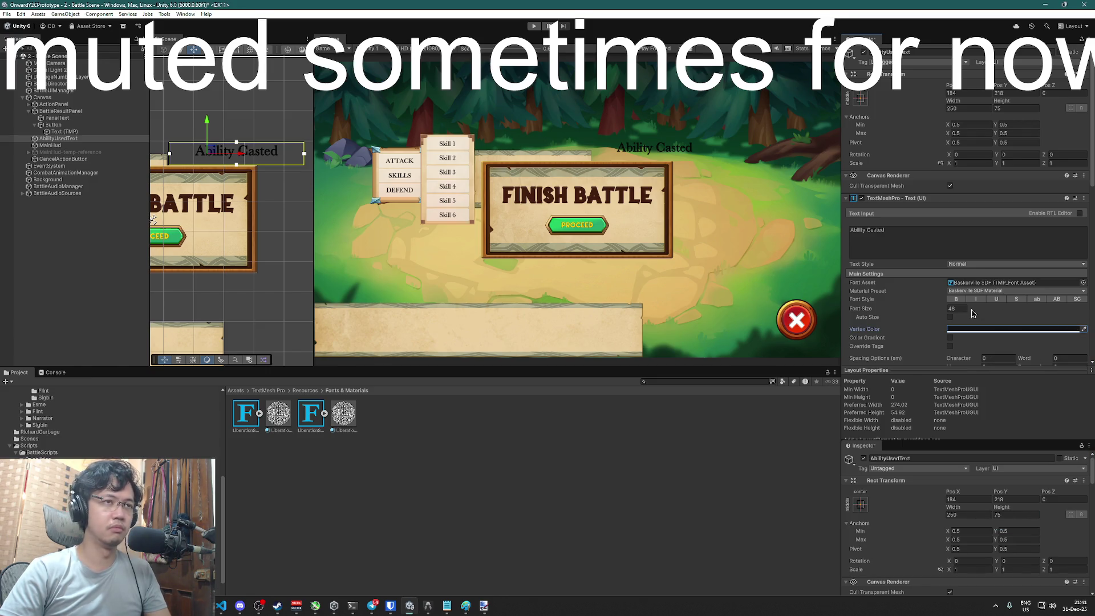
# Switch the label to Reactive Anchor SDF in light grey E5E5E5, then enter Play mode
pyautogui.click(1083, 283)
pyautogui.doubleClick(737, 277)
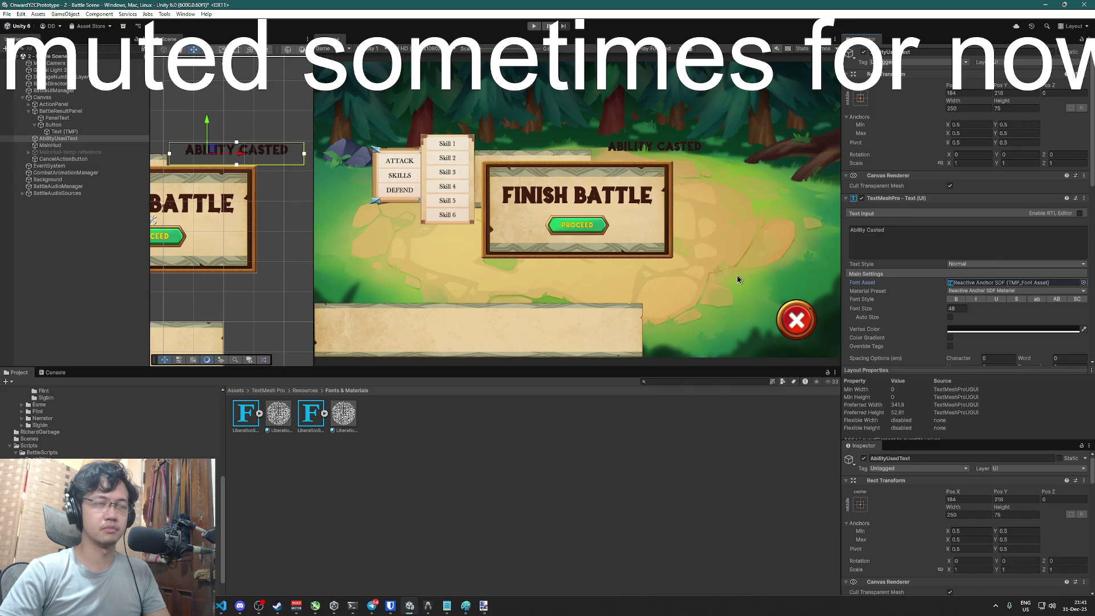
pyautogui.click(1031, 330)
pyautogui.moveTo(1022, 401); pyautogui.dragTo(1014, 381)
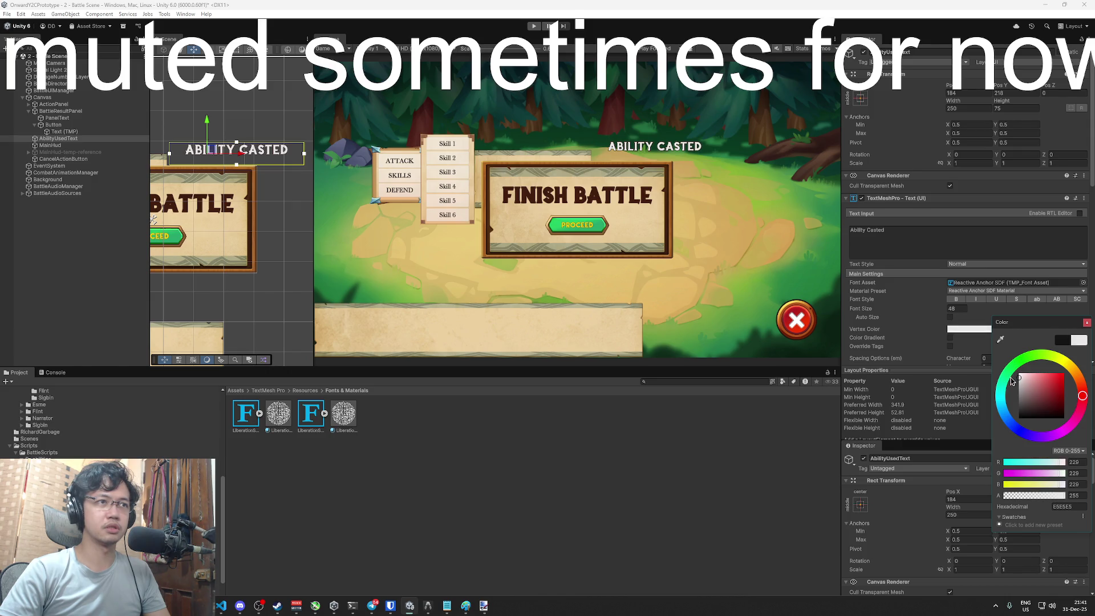
pyautogui.click(1086, 323)
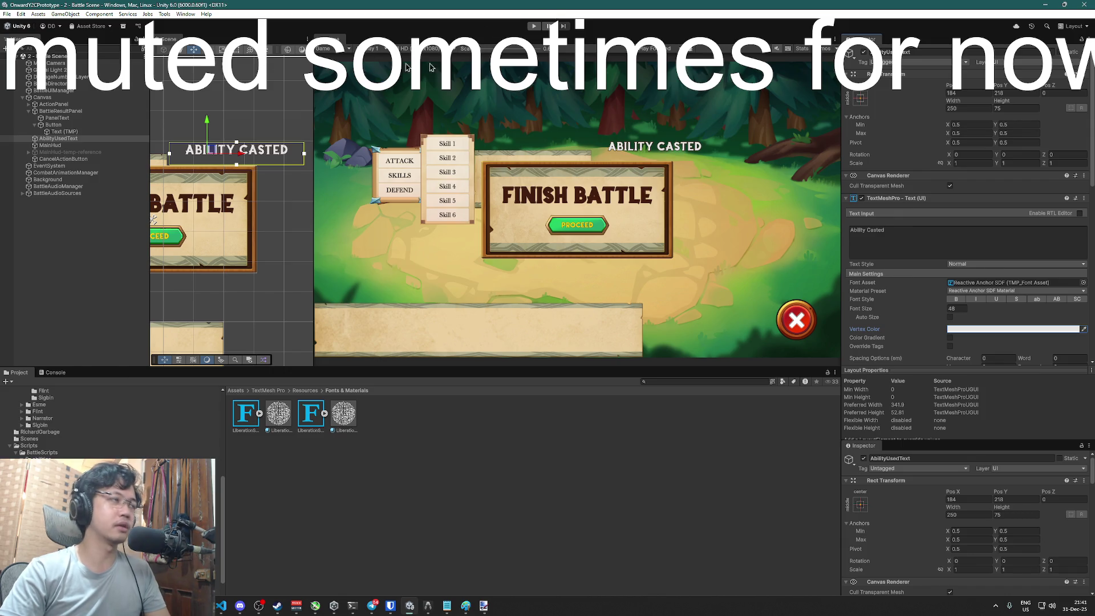
pyautogui.click(534, 27)
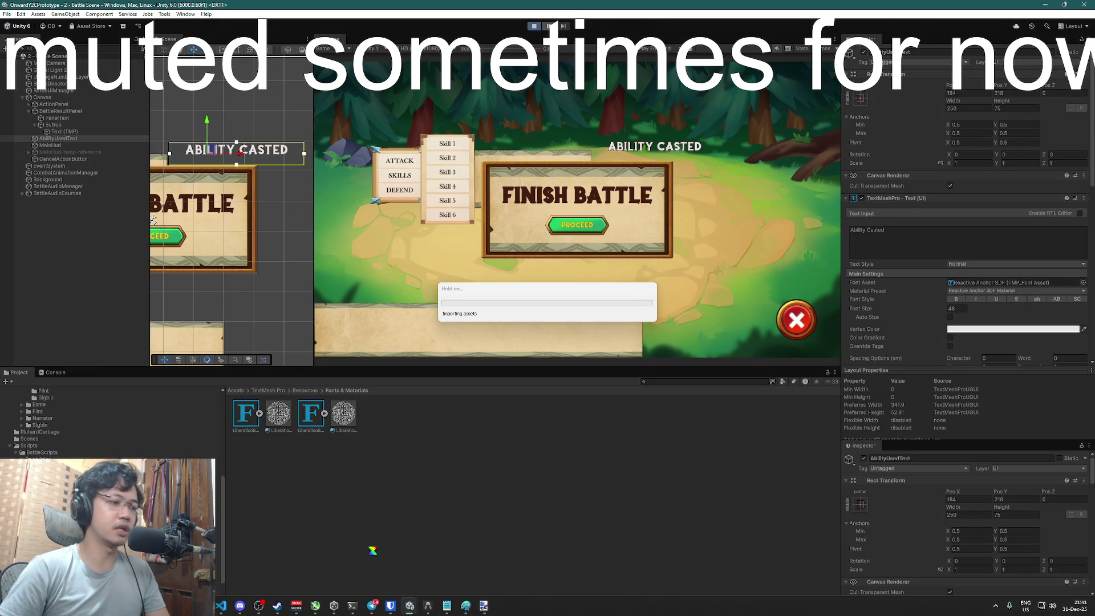
# Bring Visual Studio to the front and reposition its window
pyautogui.press('super+Tab')
pyautogui.click(348, 131)
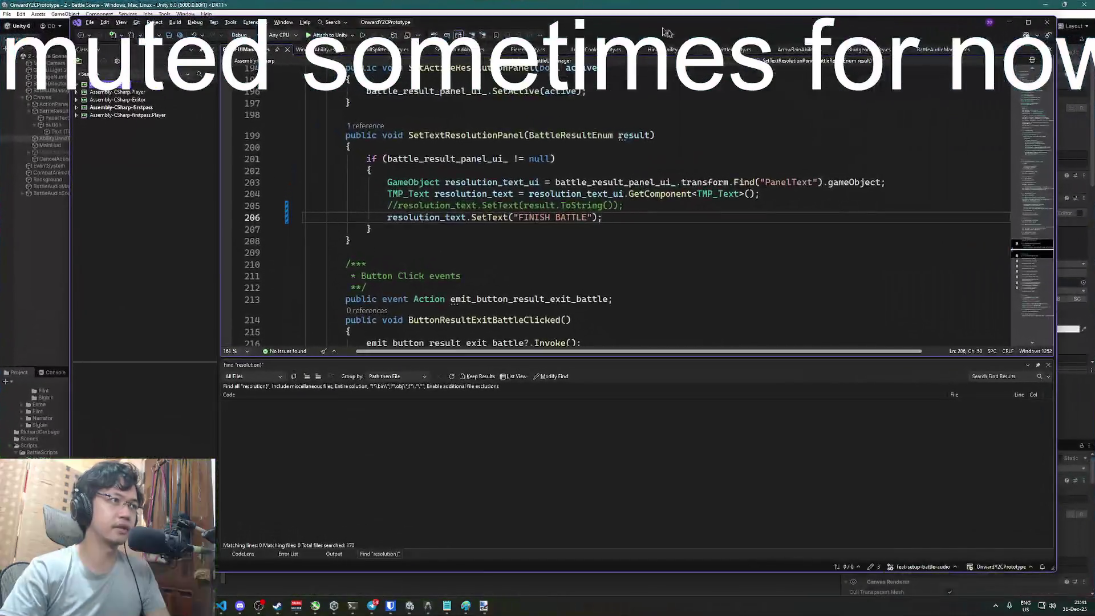
pyautogui.moveTo(750, 34)
pyautogui.mouseDown()
pyautogui.moveTo(703, 47)
pyautogui.moveTo(714, 49)
pyautogui.mouseUp()
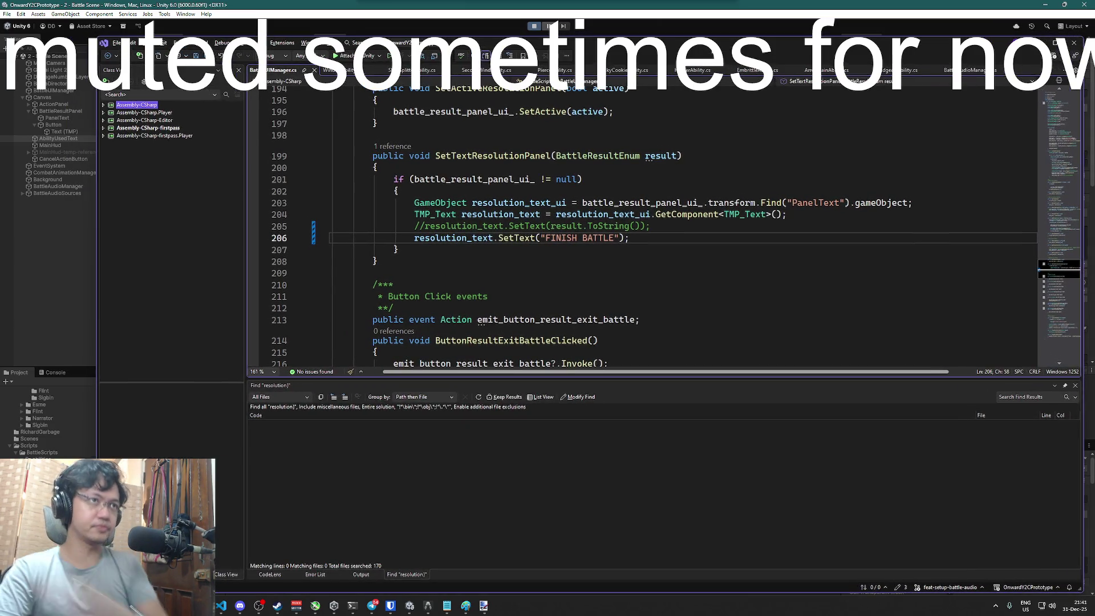
pyautogui.click(615, 182)
# Search files for 'characterui' and open CharacterUIHelper.cs
pyautogui.hotkey('ctrl', 'shift', 't')
pyautogui.write('characterhud')
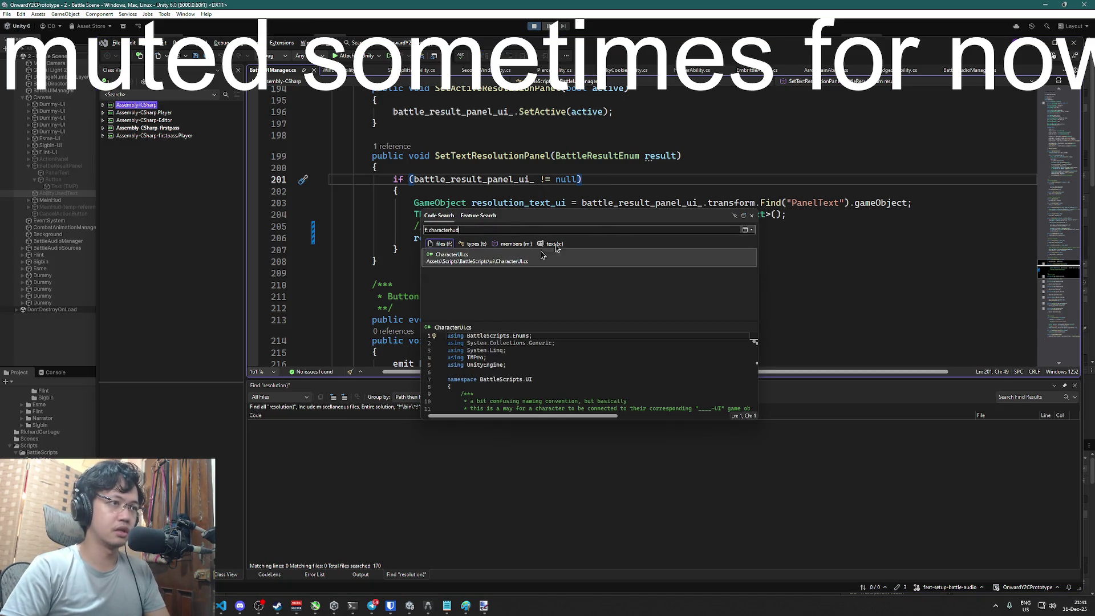
pyautogui.press('Escape')
pyautogui.hotkey('ctrl', 'shift', 'f')
pyautogui.press('Escape')
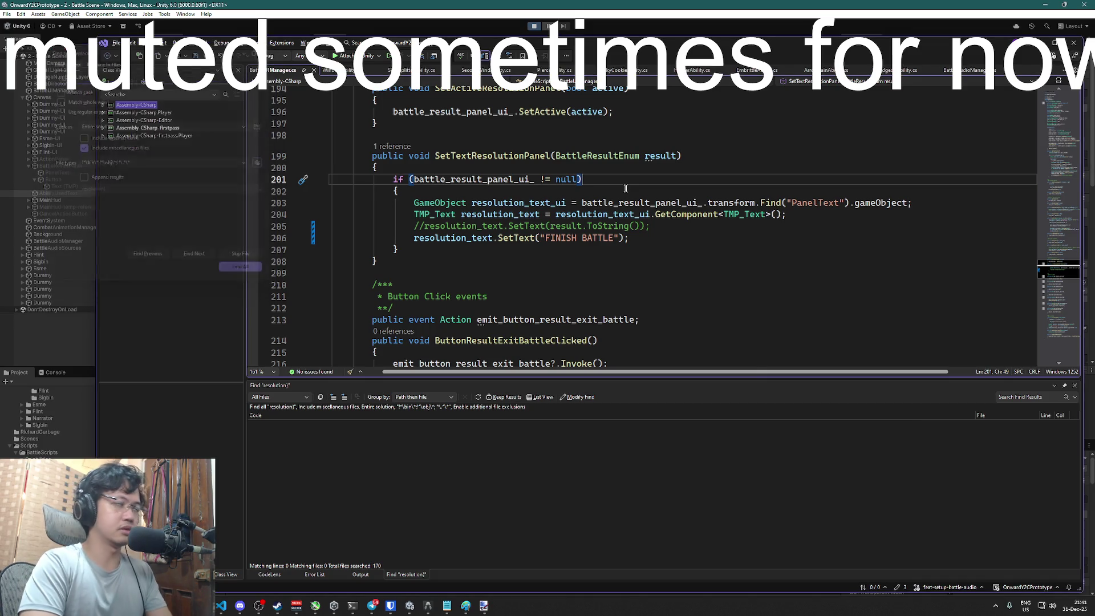
pyautogui.hotkey('ctrl', 'shift', 't')
pyautogui.write('charact')
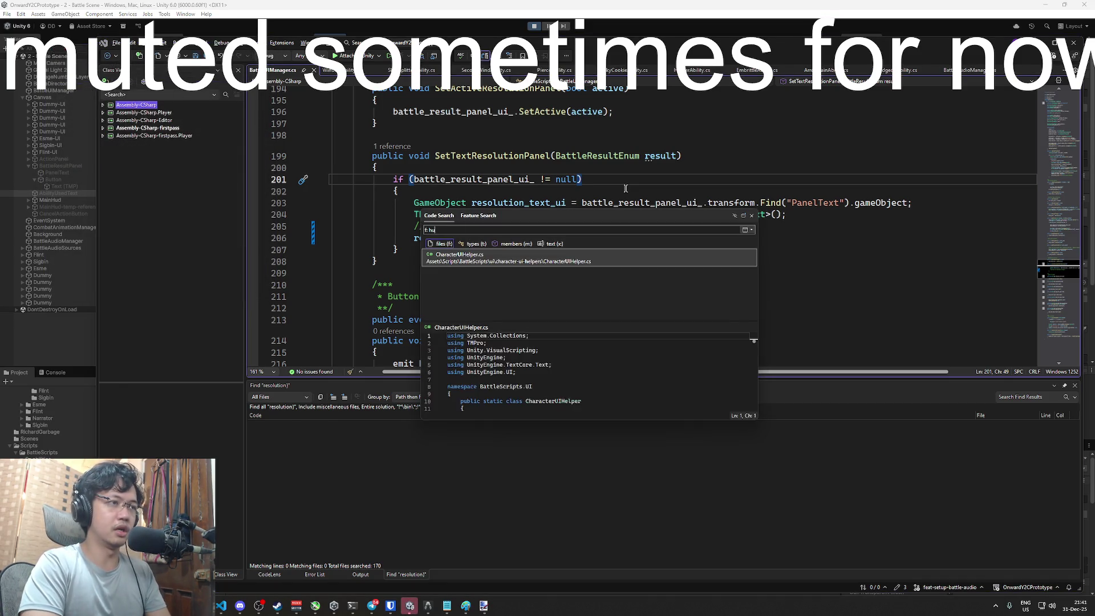
pyautogui.write('eruihelper')
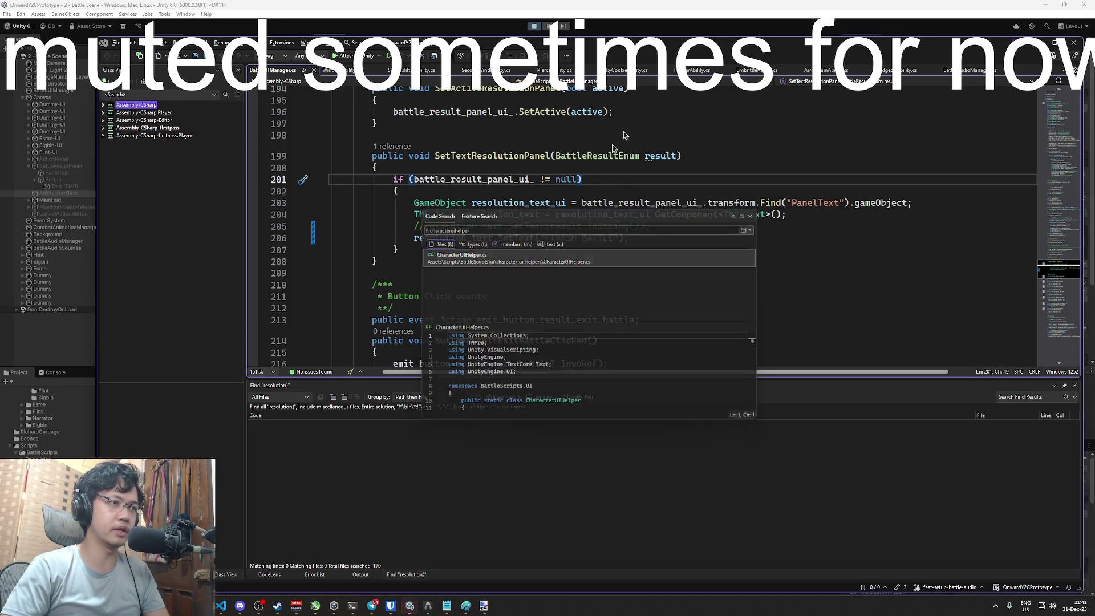
pyautogui.press('Return')
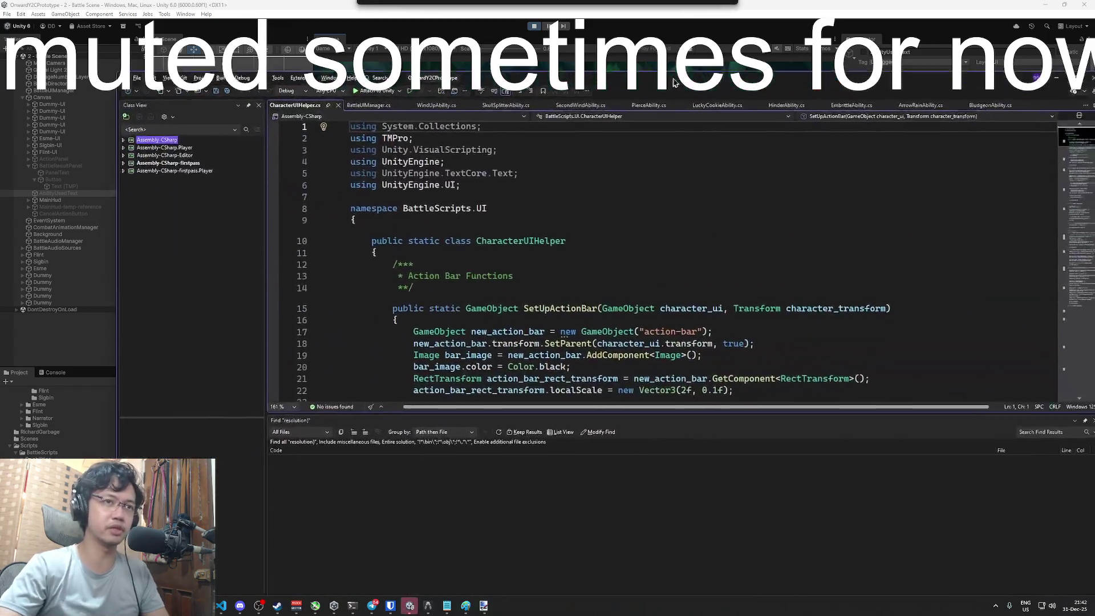
# Bring the code editor forward and shift its window down to keep the game visible
pyautogui.click(769, 246)
pyautogui.scroll(-9, 769, 246)
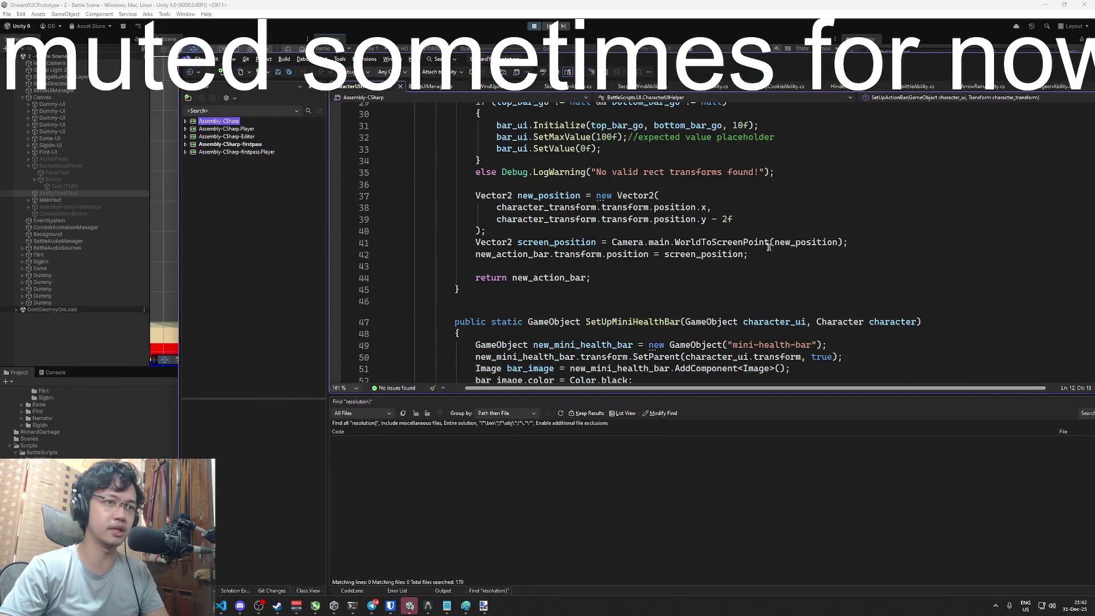
pyautogui.scroll(7, 769, 247)
pyautogui.click(759, 171)
pyautogui.scroll(-4, 746, 141)
pyautogui.moveTo(703, 65)
pyautogui.mouseDown()
pyautogui.moveTo(737, 457)
pyautogui.moveTo(735, 82)
pyautogui.mouseUp()
pyautogui.scroll(4, 821, 238)
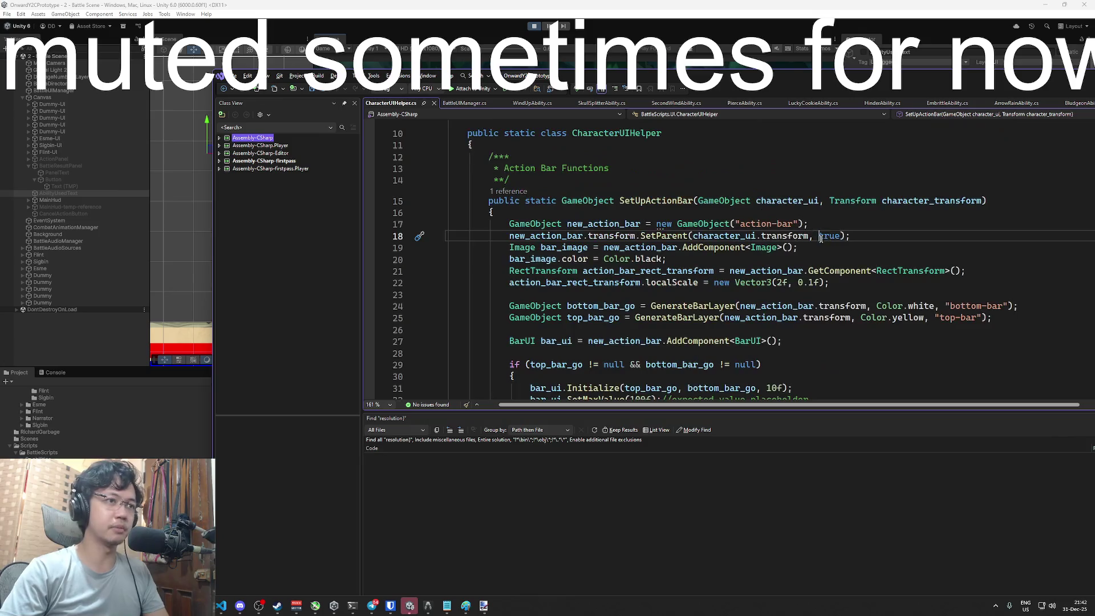
# Find 'hud' in CharacterUIHelper.cs to jump to SetUpCharacterHud
pyautogui.hotkey('ctrl', 'f')
pyautogui.write('hud')
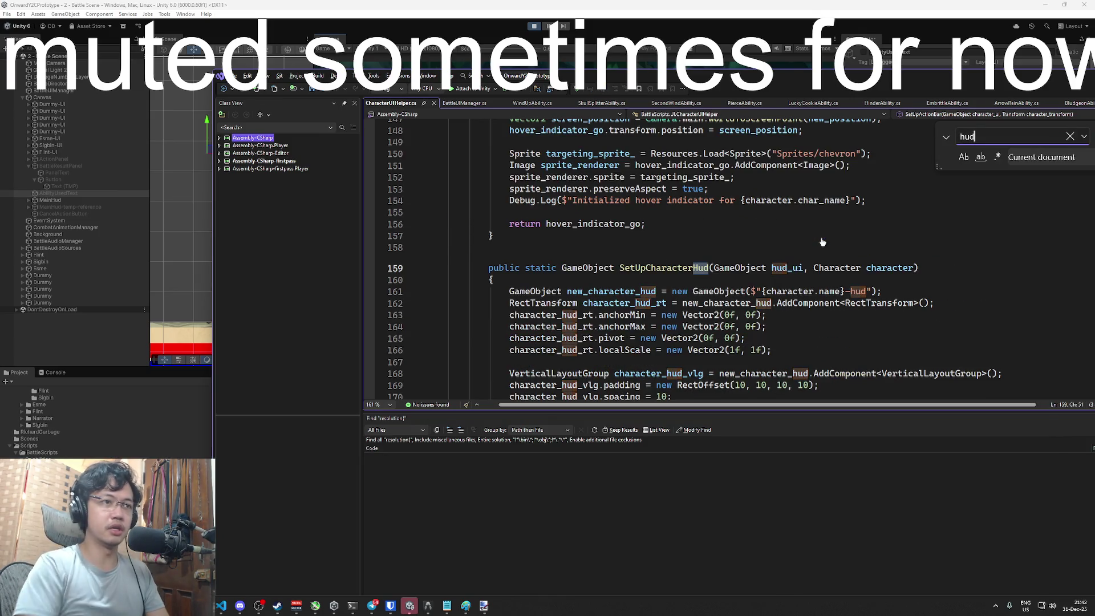
pyautogui.press('Escape')
pyautogui.scroll(-4, 741, 257)
# Read through the hud layout code down to the name_slot_text char_name assignment
pyautogui.click(654, 174)
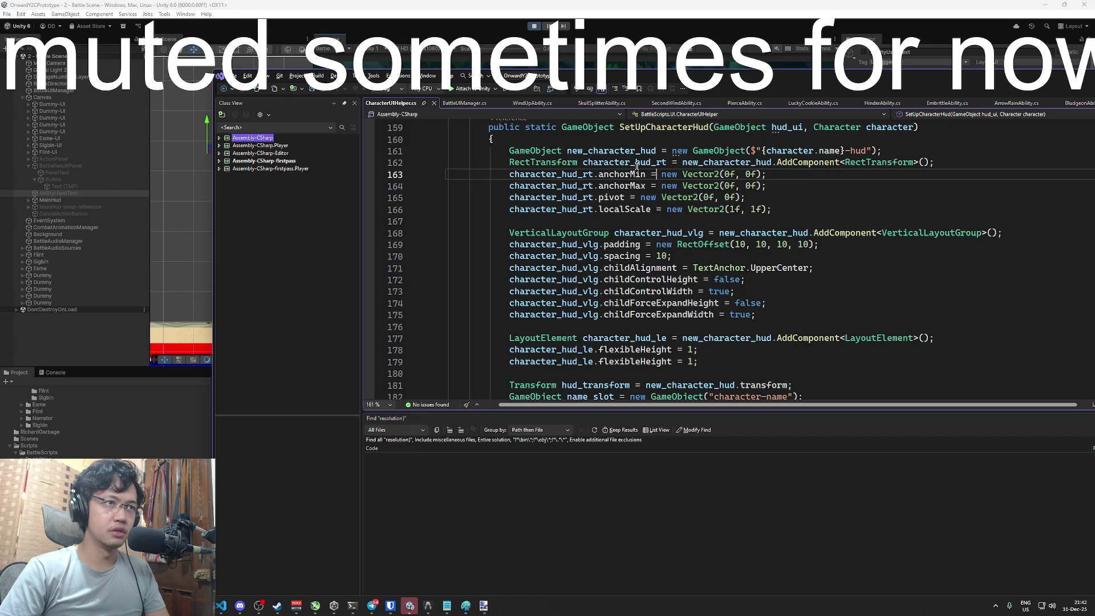
pyautogui.scroll(-2, 836, 217)
pyautogui.click(836, 217)
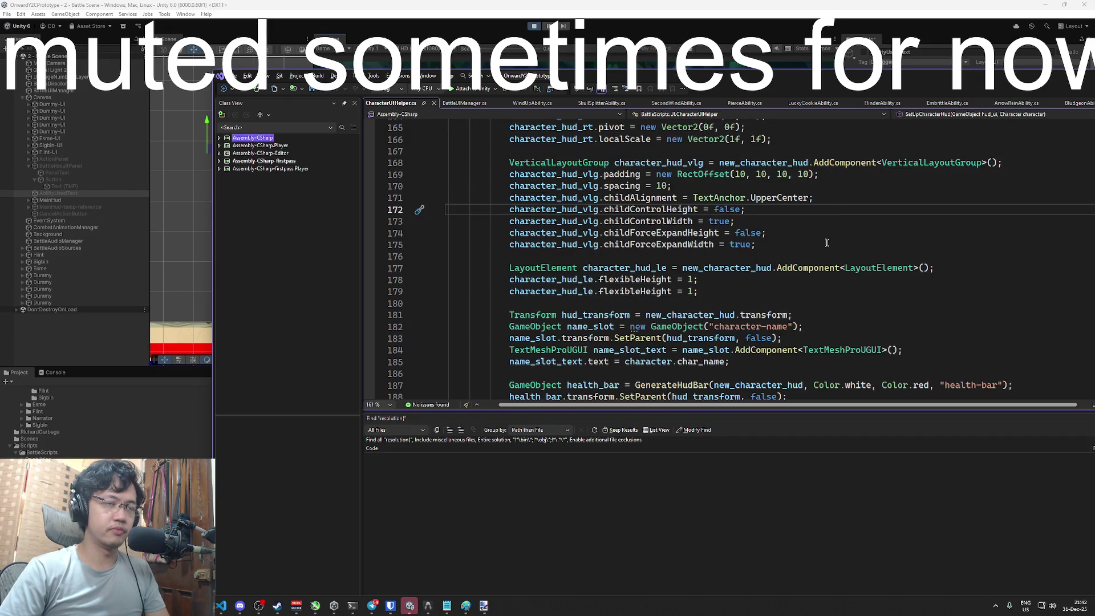
pyautogui.scroll(-3, 827, 243)
pyautogui.click(719, 185)
pyautogui.click(830, 233)
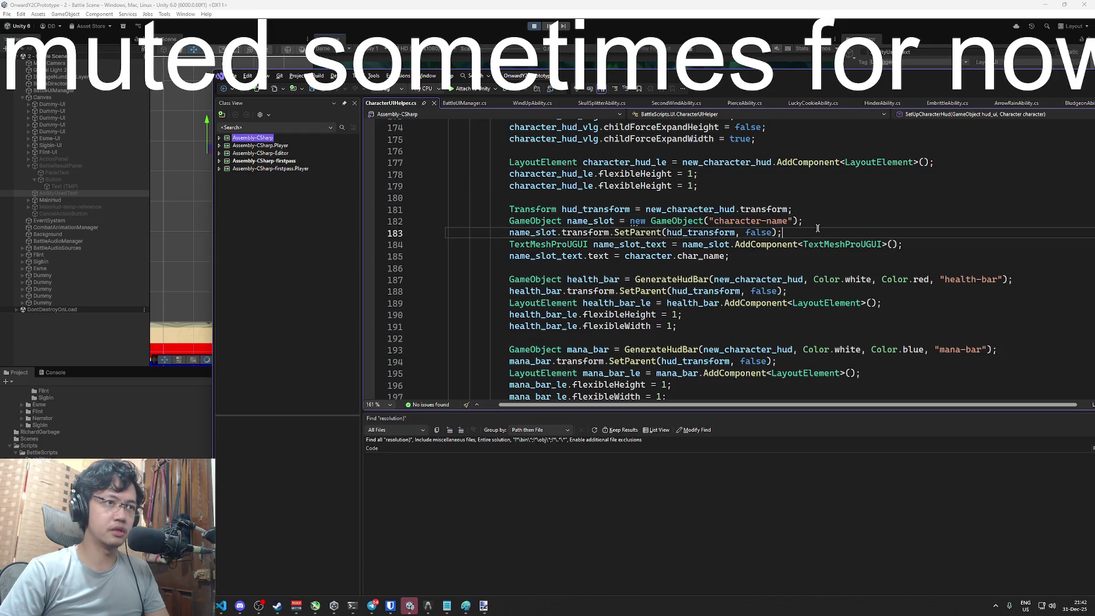
pyautogui.scroll(-2, 741, 228)
pyautogui.click(662, 150)
pyautogui.click(620, 162)
pyautogui.click(554, 174)
pyautogui.click(698, 163)
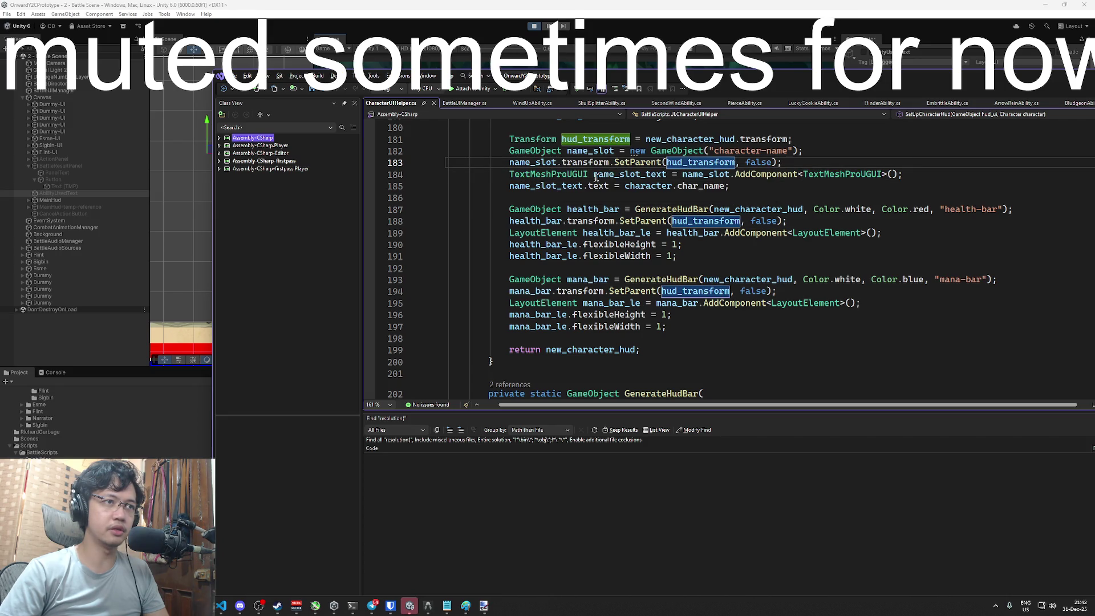
pyautogui.doubleClick(630, 174)
pyautogui.click(739, 190)
# Add a 'name_slot_text.font = ' line below the char_name assignment
pyautogui.press('Return')
pyautogui.write('name_slot_text.foi')
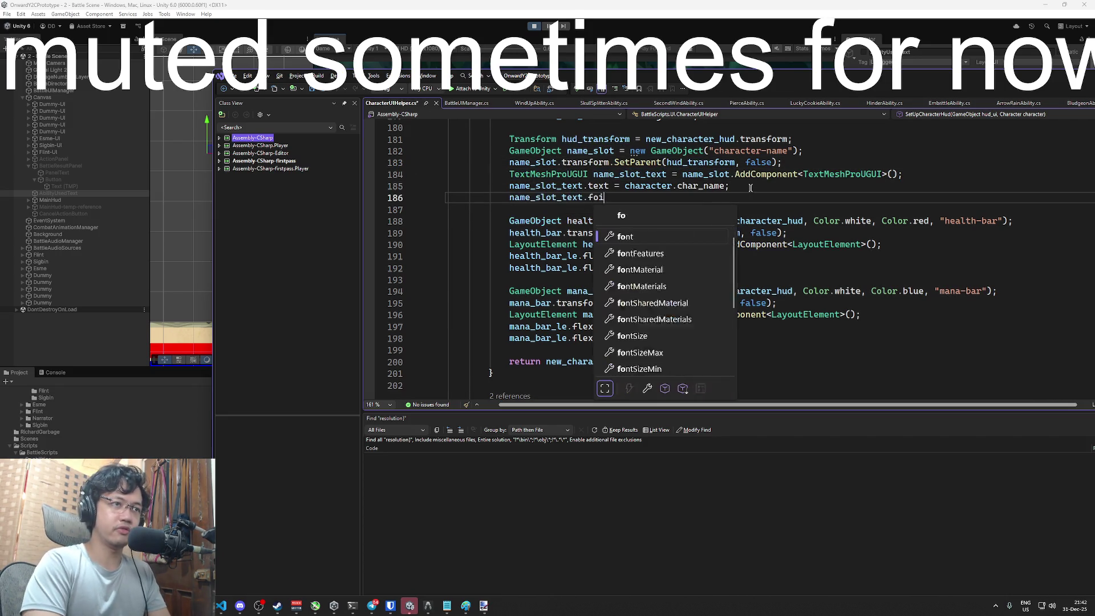
pyautogui.press('BackSpace')
pyautogui.write('nt ')
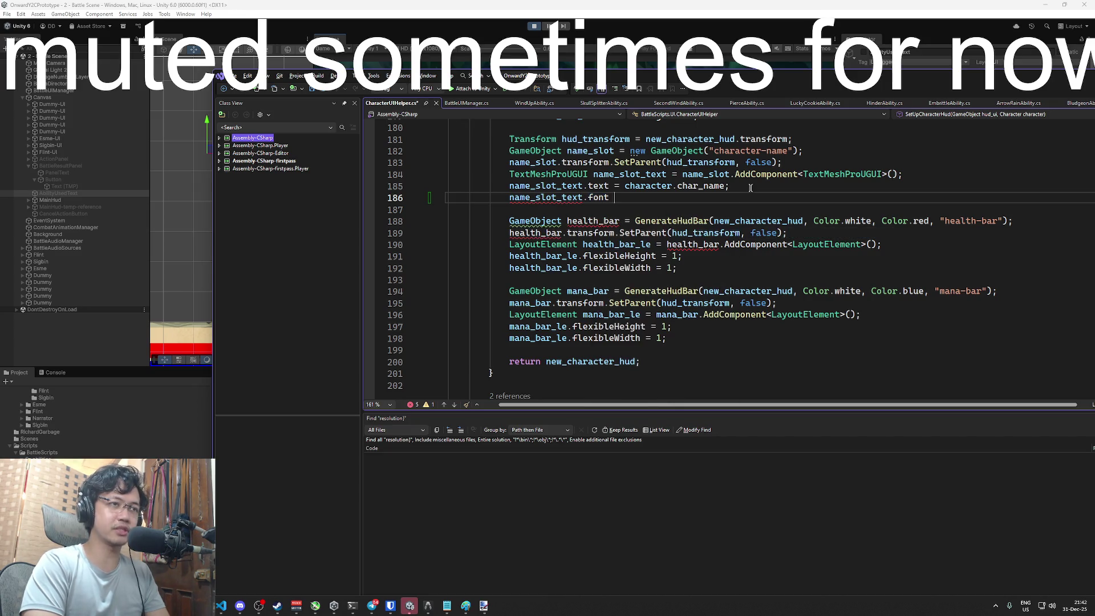
pyautogui.write('= Re')
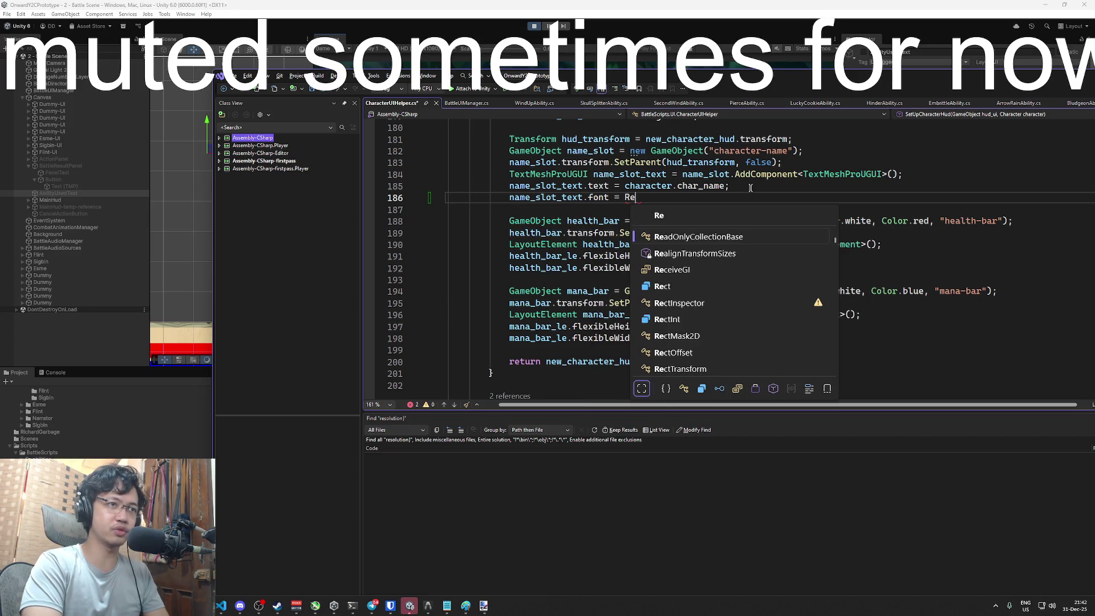
pyautogui.scroll(-8, 750, 188)
pyautogui.click(751, 188)
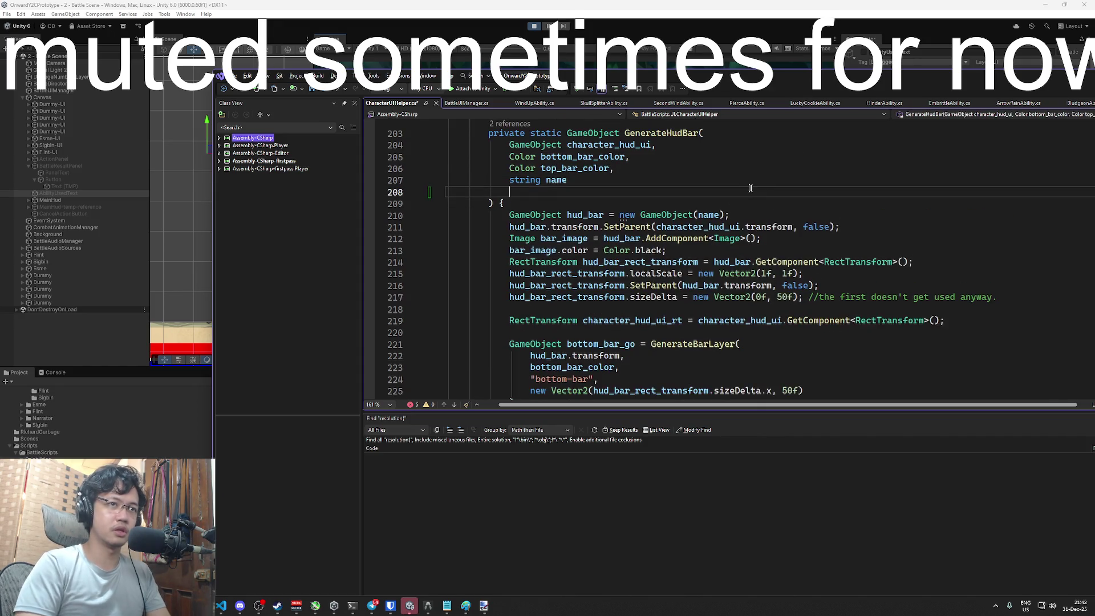
pyautogui.press('pagedown')
pyautogui.hotkey('ctrl', 'z')
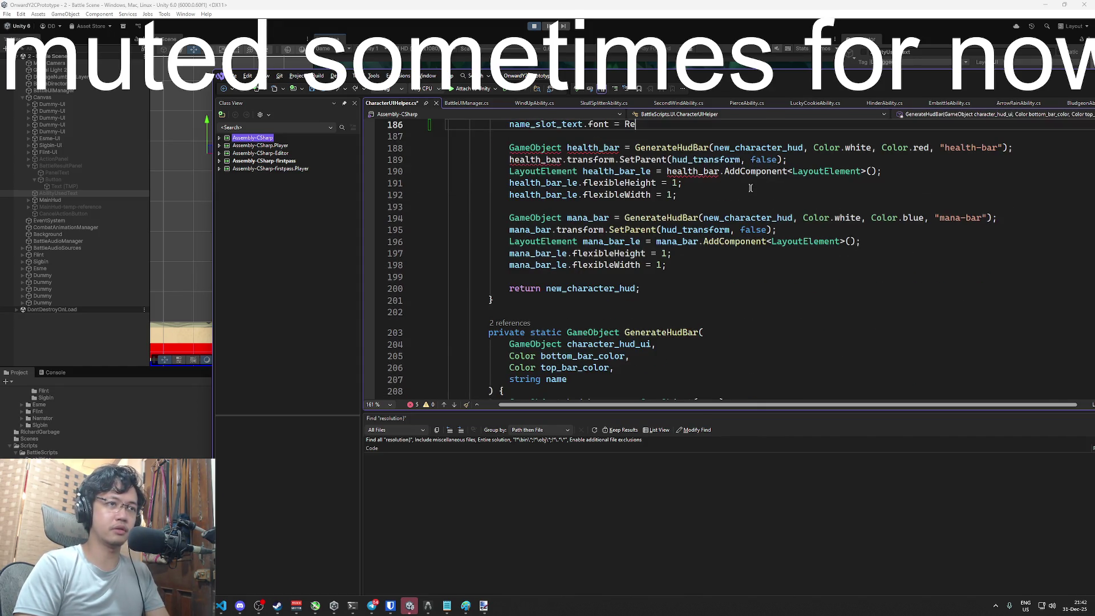
# Insert a 'Font baskerville = Resources.Load<Font>("' line above the font assignment
pyautogui.scroll(2, 720, 190)
pyautogui.press('Home')
pyautogui.press('Return')
pyautogui.write('Font')
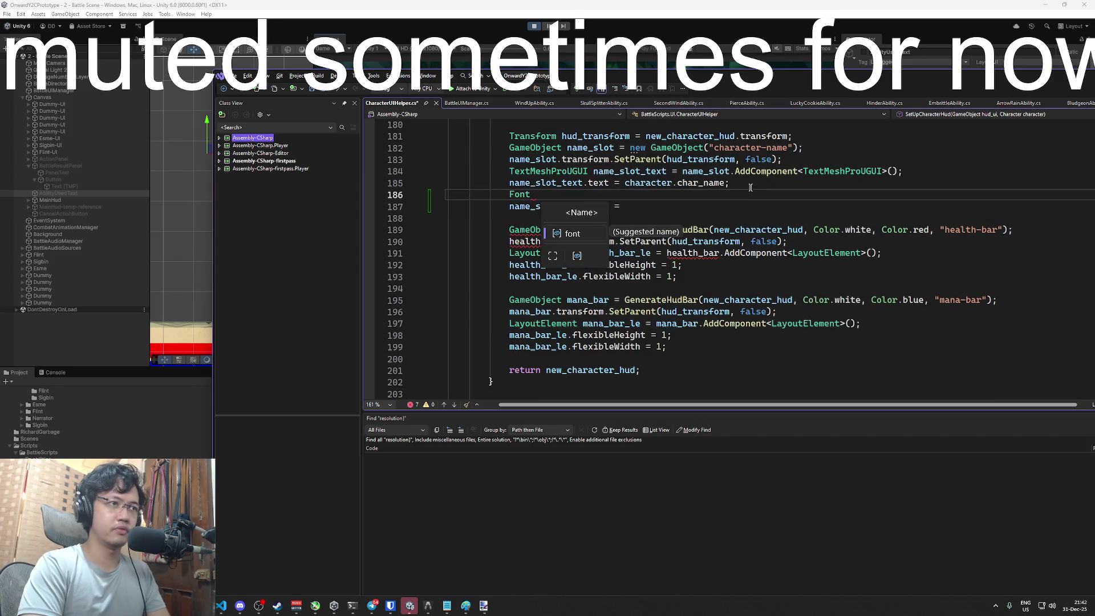
pyautogui.press('BackSpace')
pyautogui.write('baskerfi')
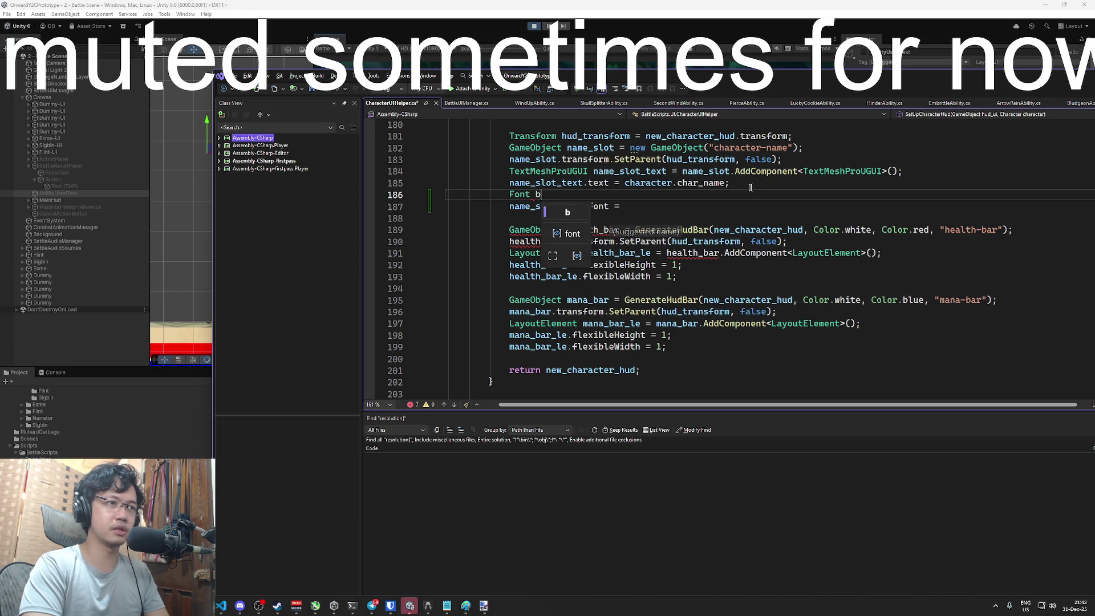
pyautogui.press('BackSpace')
pyautogui.press('BackSpace')
pyautogui.write('vil')
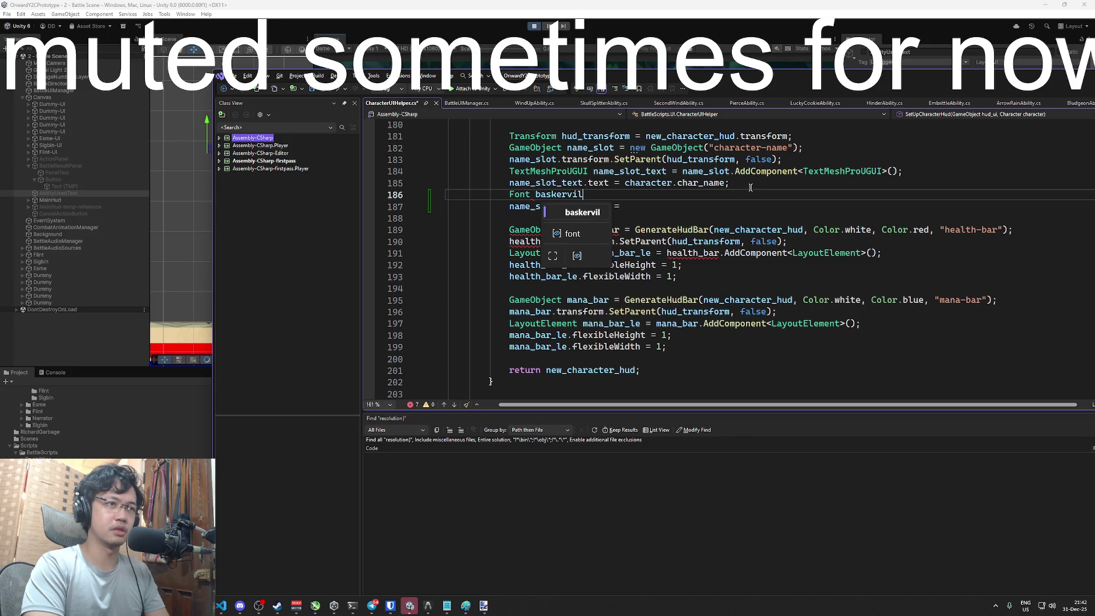
pyautogui.write('le = esources.Load<')
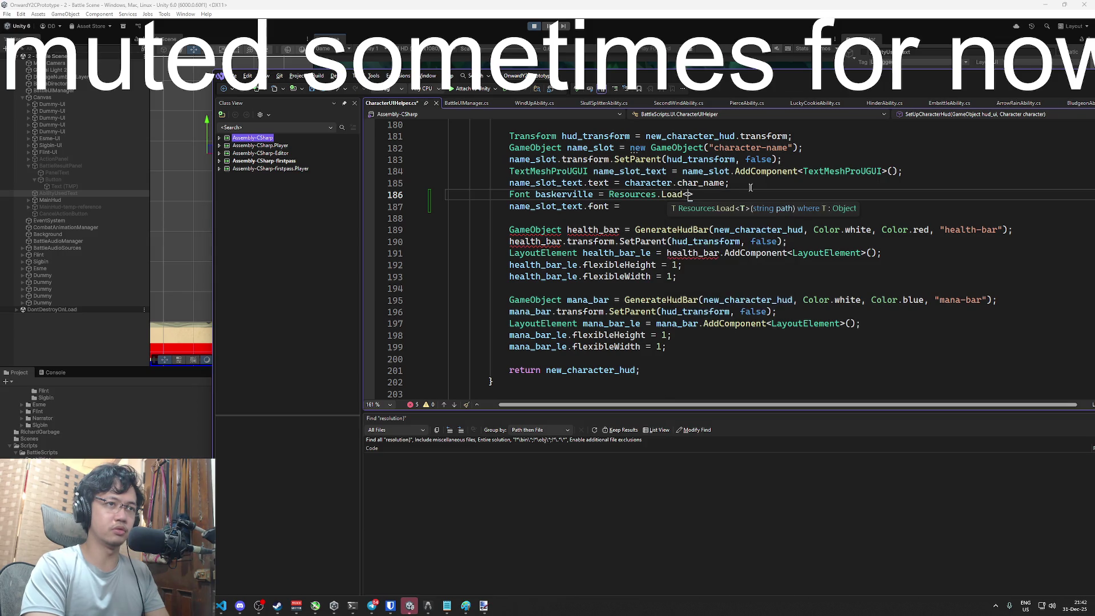
pyautogui.write('Font> ')
pyautogui.write('"");')
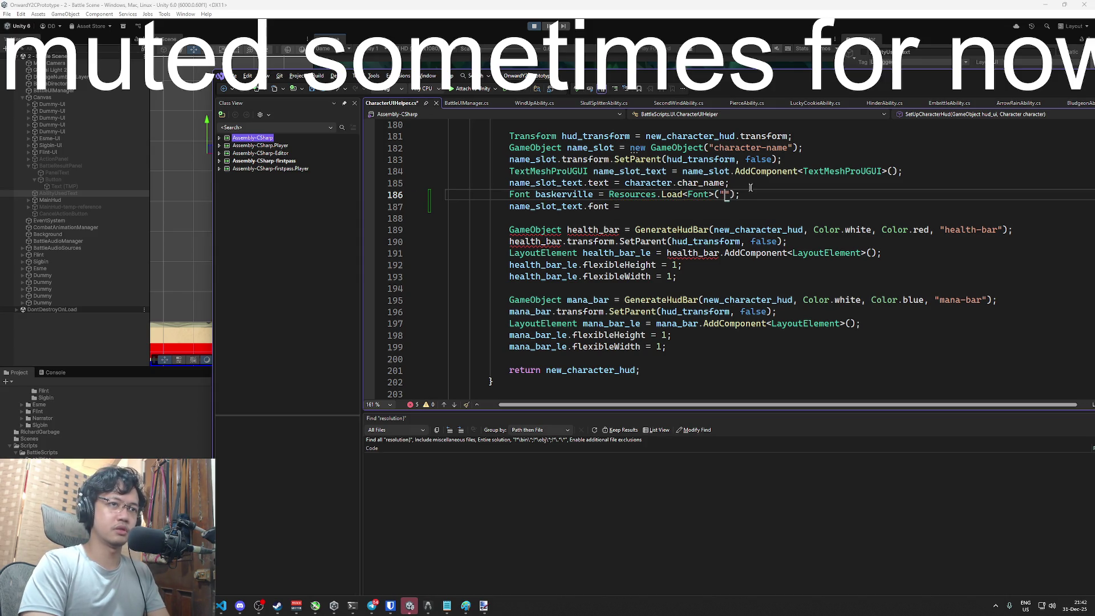
pyautogui.click(743, 5)
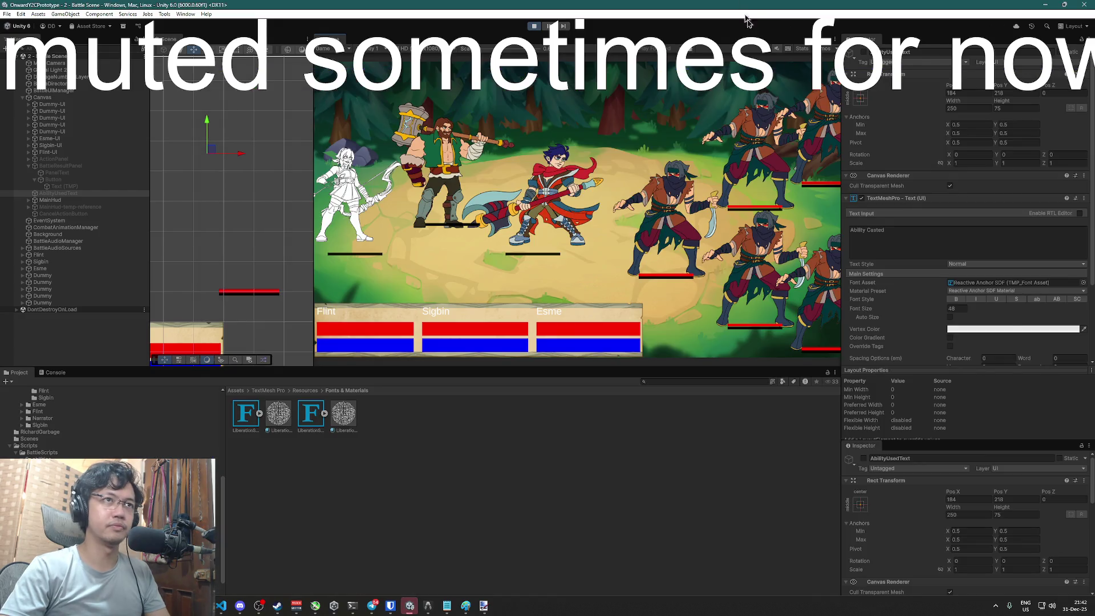
# Pick Baskerville SDF as the AbilityUsedText Font Asset to locate it in Resources/Fonts
pyautogui.click(1083, 283)
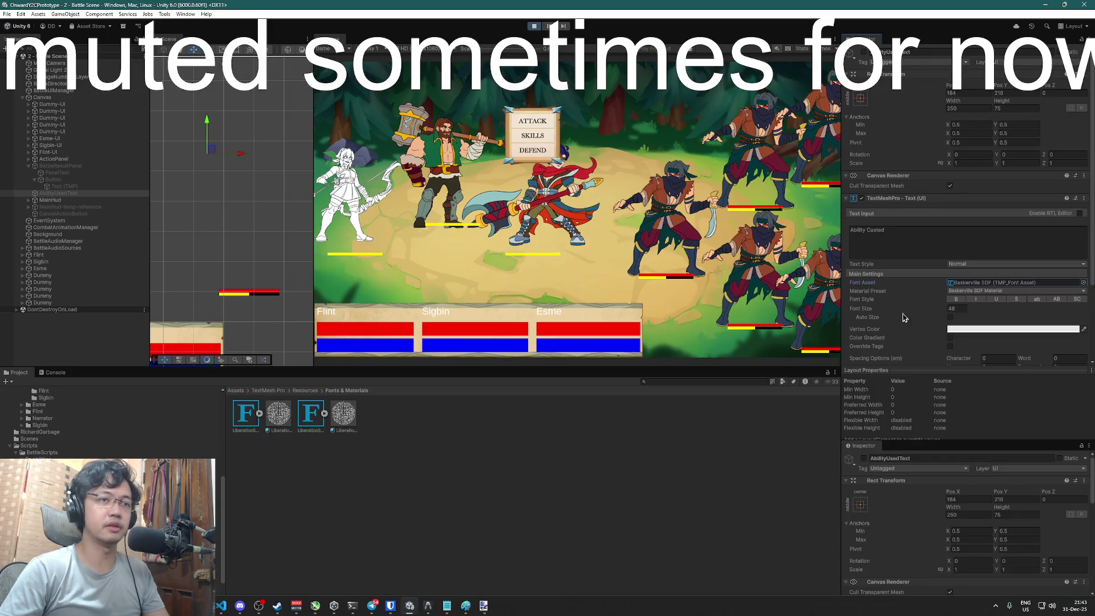
pyautogui.click(1083, 283)
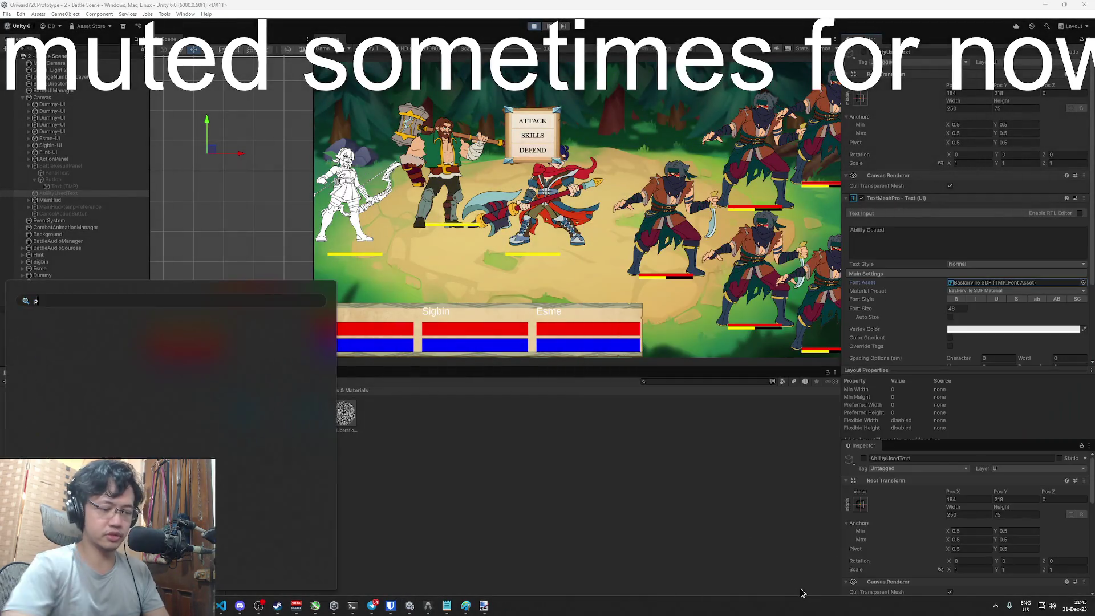
# Launch Paint, paste the captured Baskerville SDF asset path, and move it left
pyautogui.write('aint')
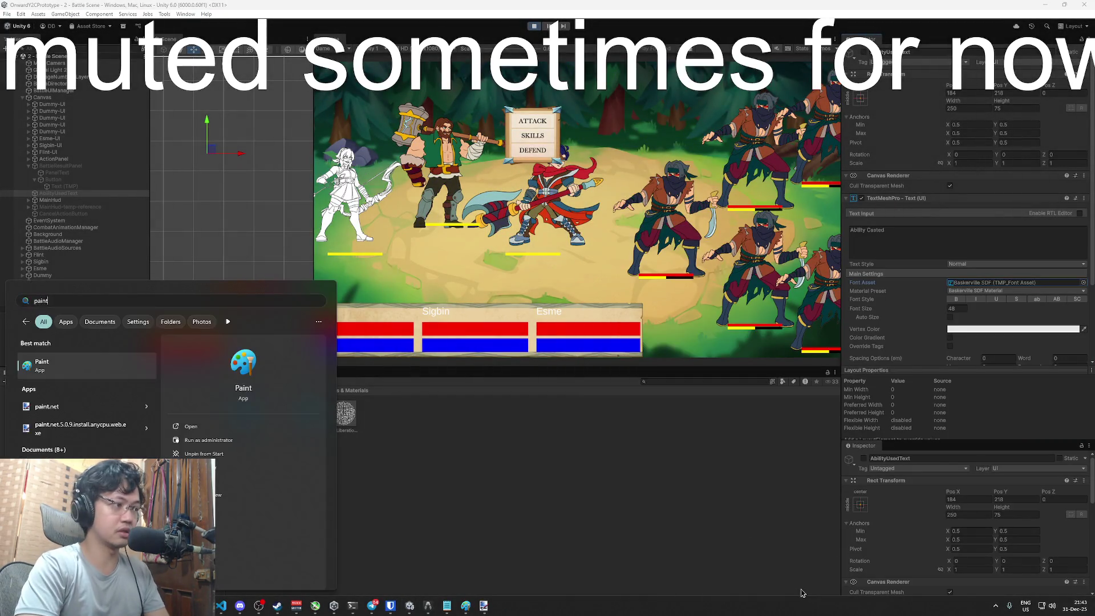
pyautogui.press('Return')
pyautogui.hotkey('ctrl', 'v')
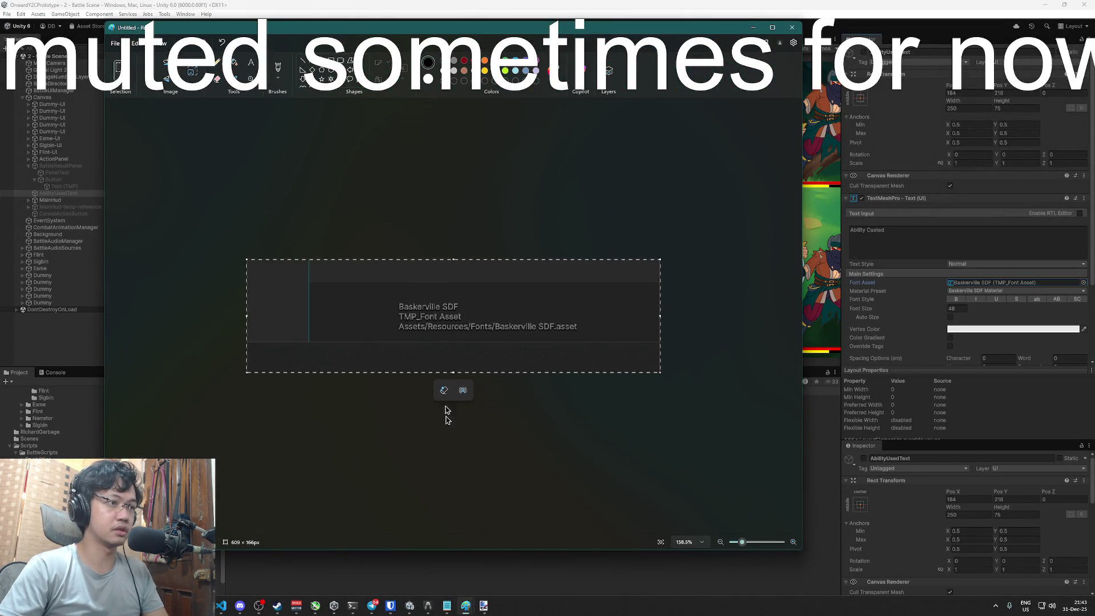
pyautogui.moveTo(589, 27); pyautogui.dragTo(368, 26)
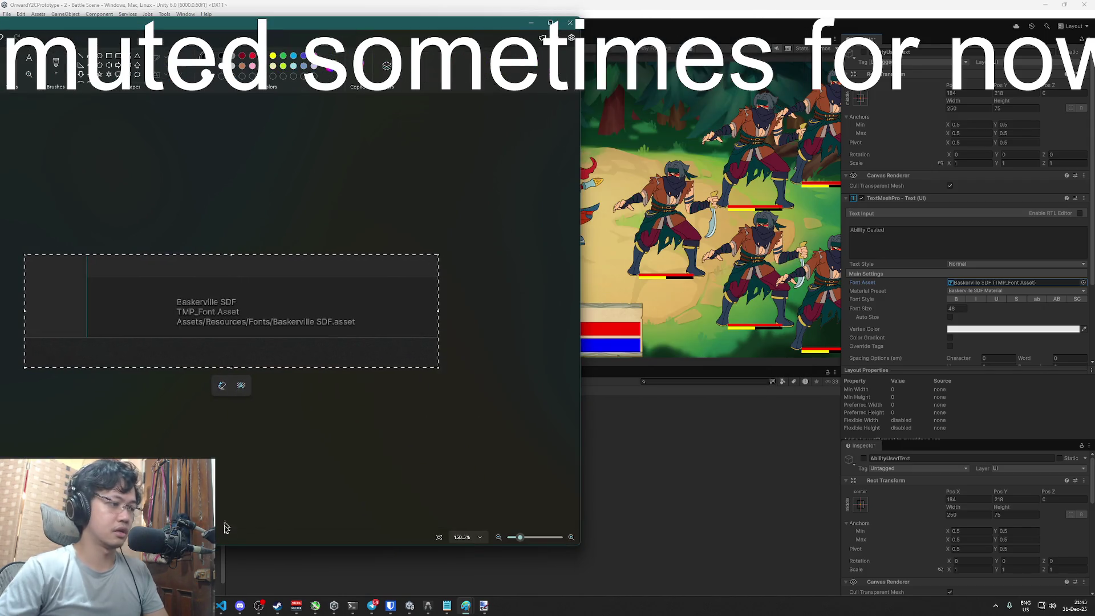
# Place Visual Studio beside Paint and type 'Fonts/Baskerville' as the Resources.Load path
pyautogui.hotkey('alt', 'Tab')
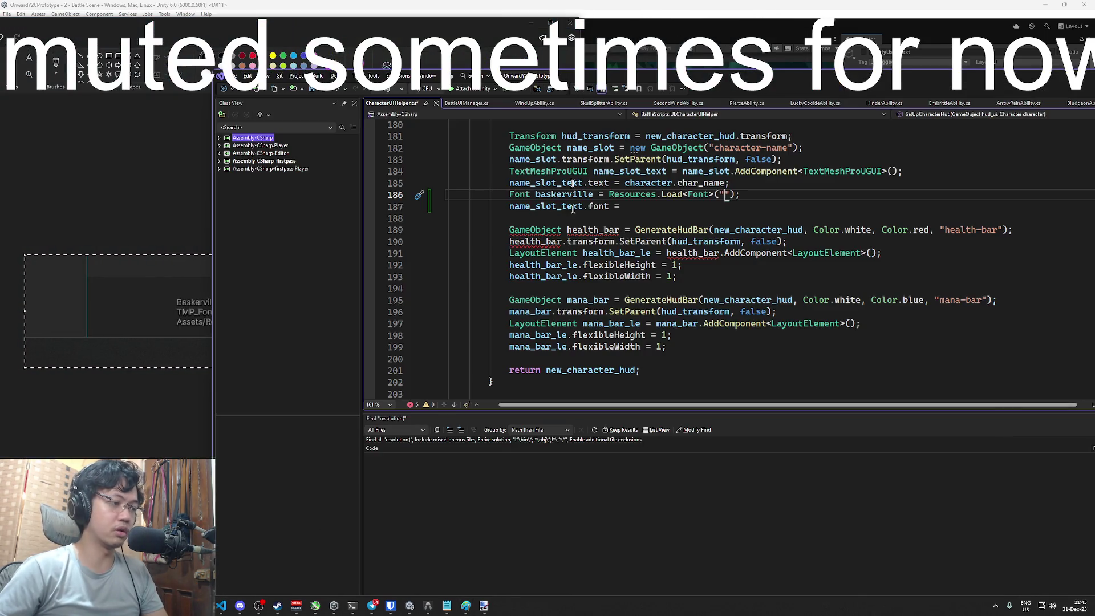
pyautogui.moveTo(654, 70); pyautogui.dragTo(860, 87)
pyautogui.write('/')
pyautogui.press('BackSpace')
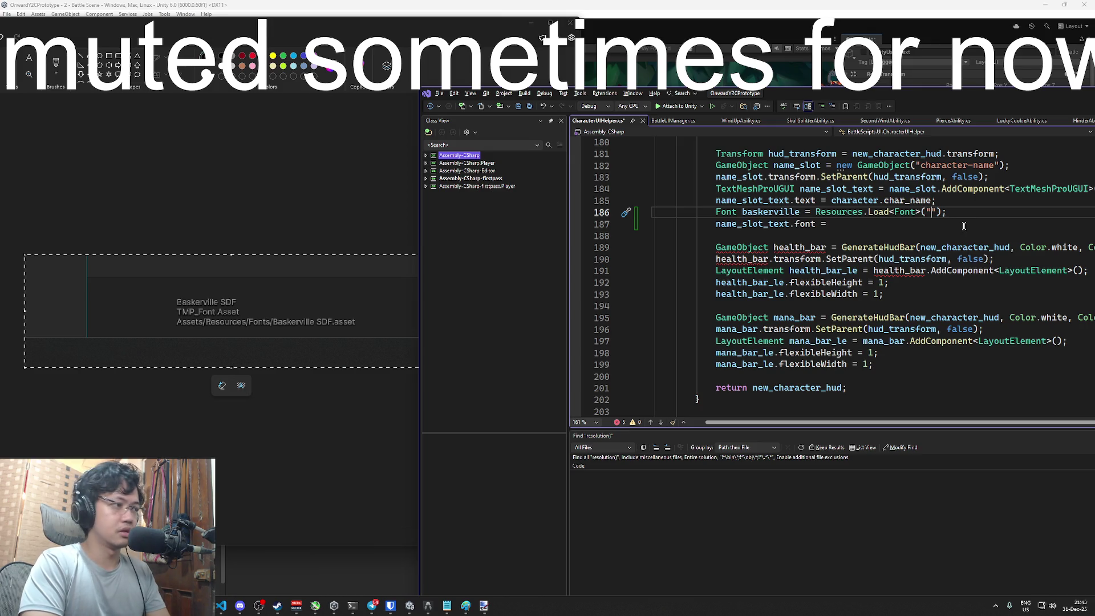
pyautogui.write('Fonts/')
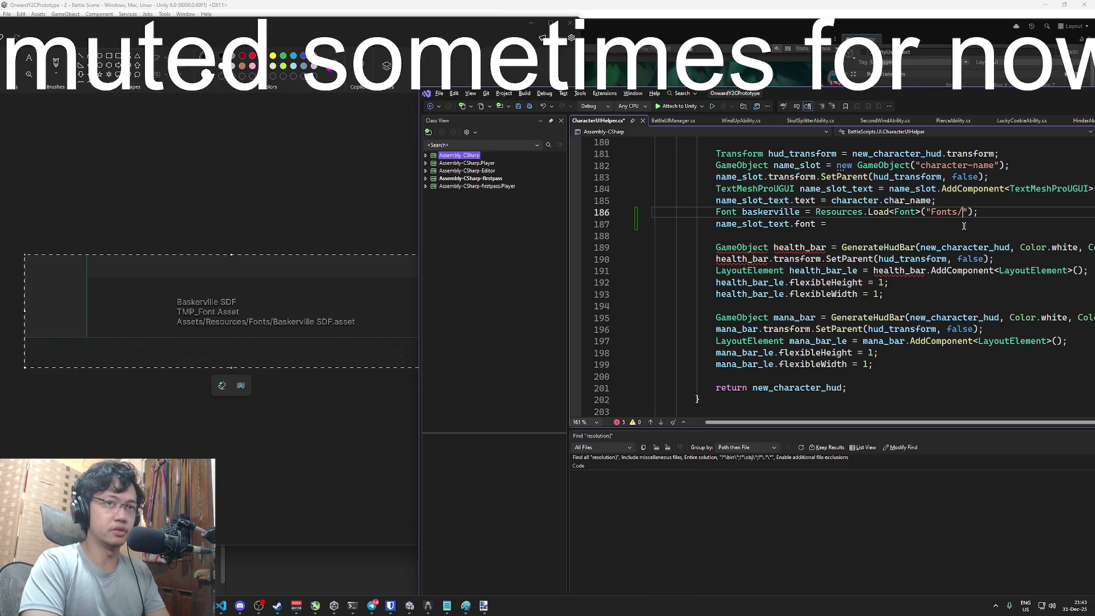
pyautogui.write('Baskerville SDF')
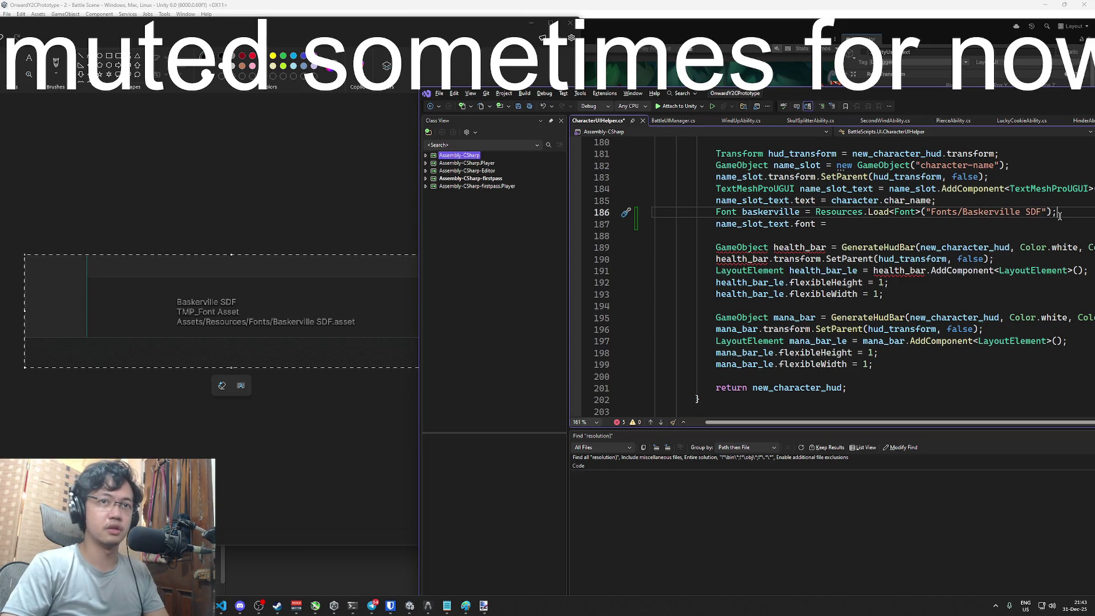
# Assign baskerville to name_slot_text.font and start a 'TMP_FontAsset font_asset =' line at 186
pyautogui.click(831, 224)
pyautogui.write('baskerville;')
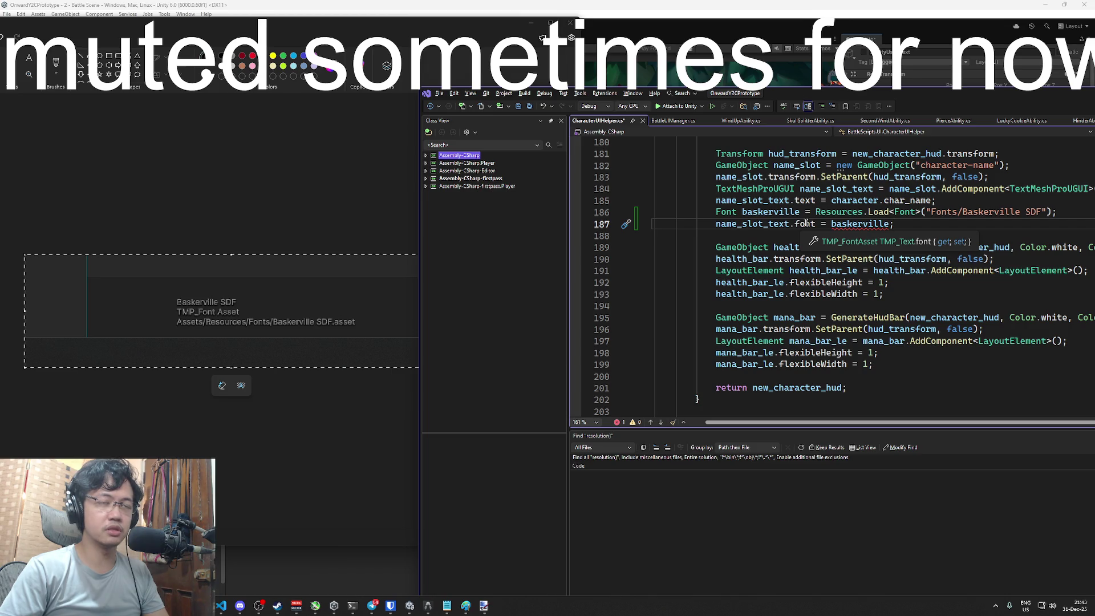
pyautogui.click(998, 202)
pyautogui.press('Return')
pyautogui.write('TMP_Font')
pyautogui.press('Tab')
pyautogui.write('font+_')
pyautogui.press('BackSpace')
pyautogui.press('BackSpace')
pyautogui.write('_asset =')
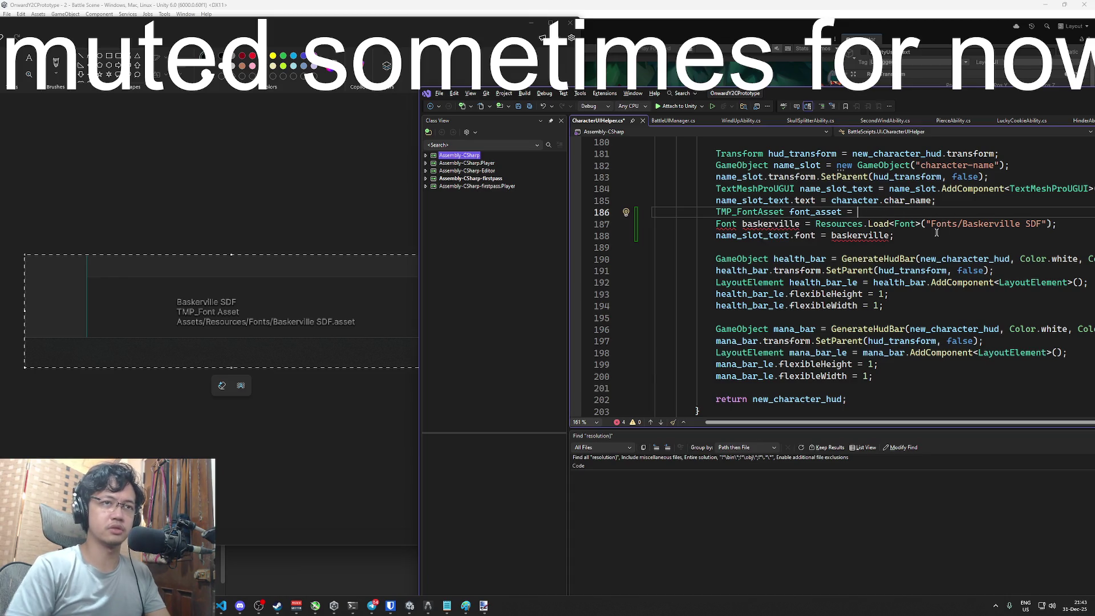
# Clear baskerville from the name text's font assignment on line 188, leaving it empty
pyautogui.doubleClick(843, 237)
pyautogui.write('AddCom')
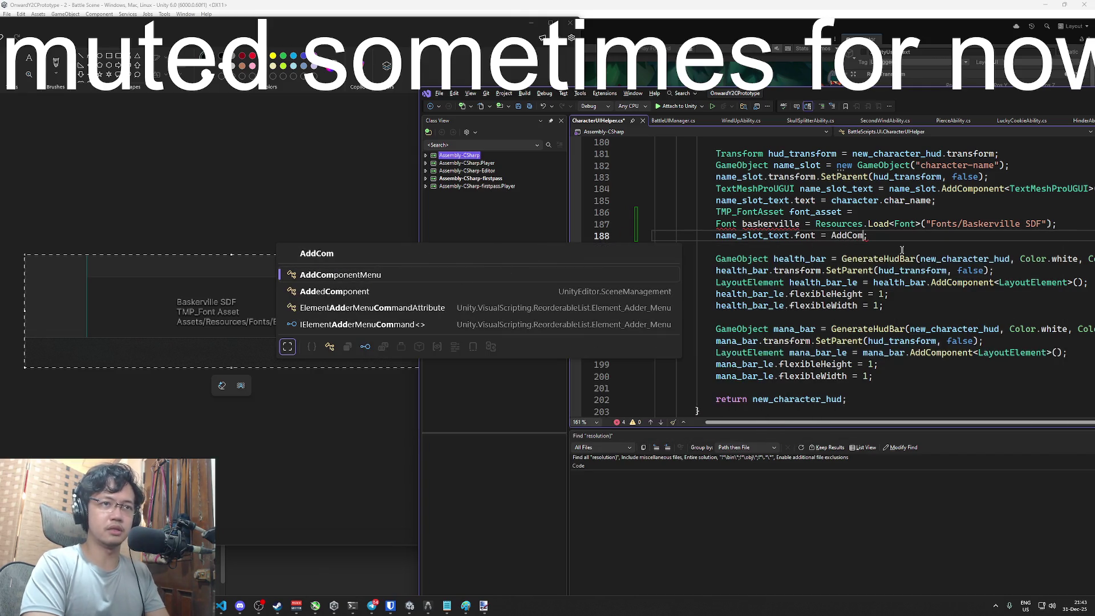
pyautogui.hotkey('ctrl', 'BackSpace')
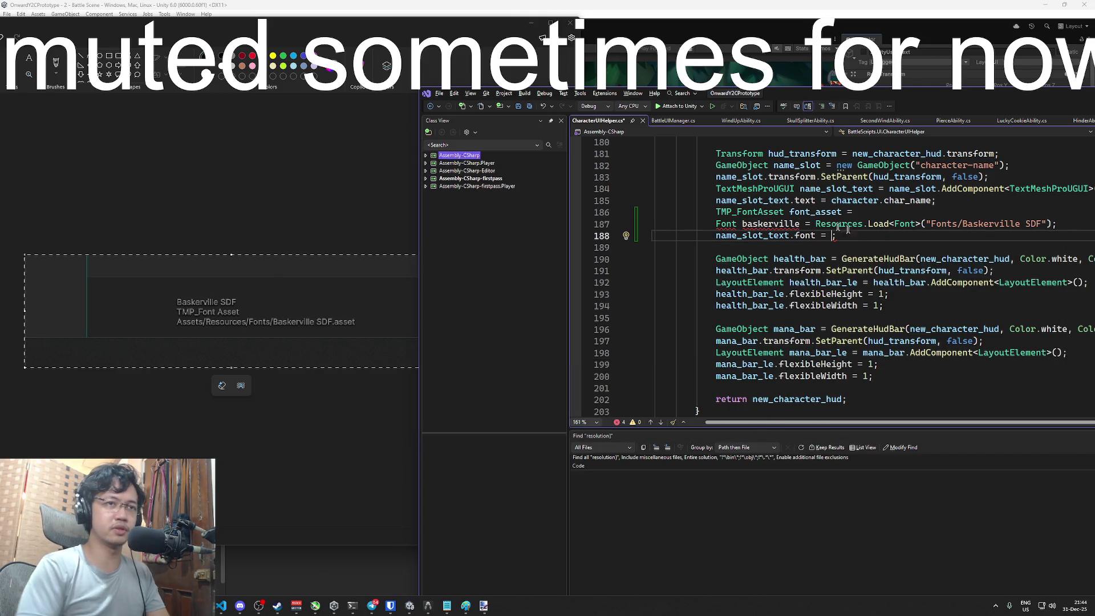
pyautogui.doubleClick(774, 212)
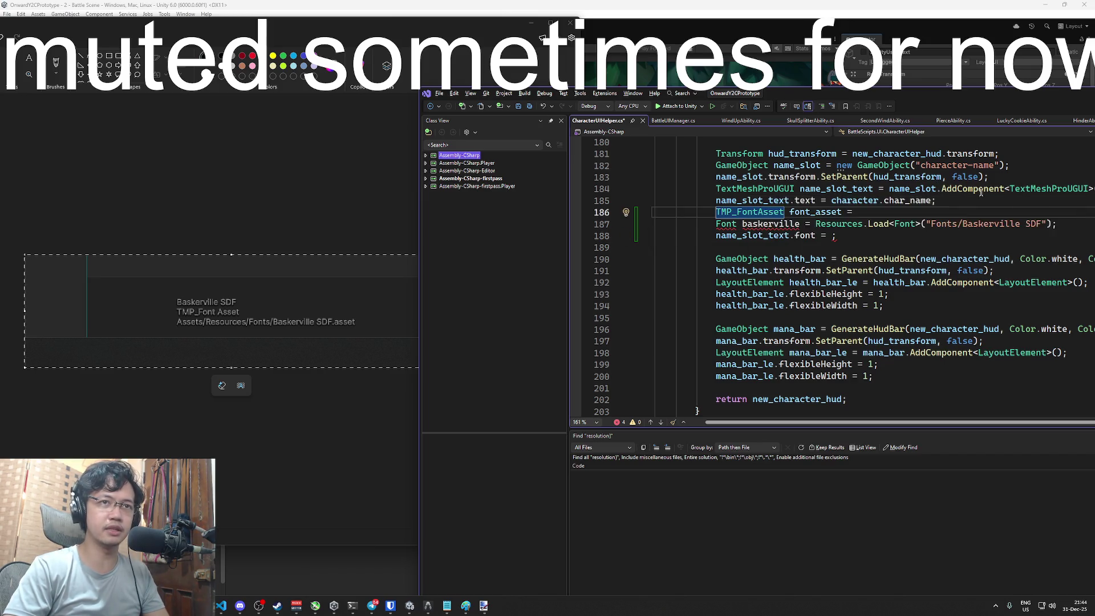
pyautogui.click(833, 236)
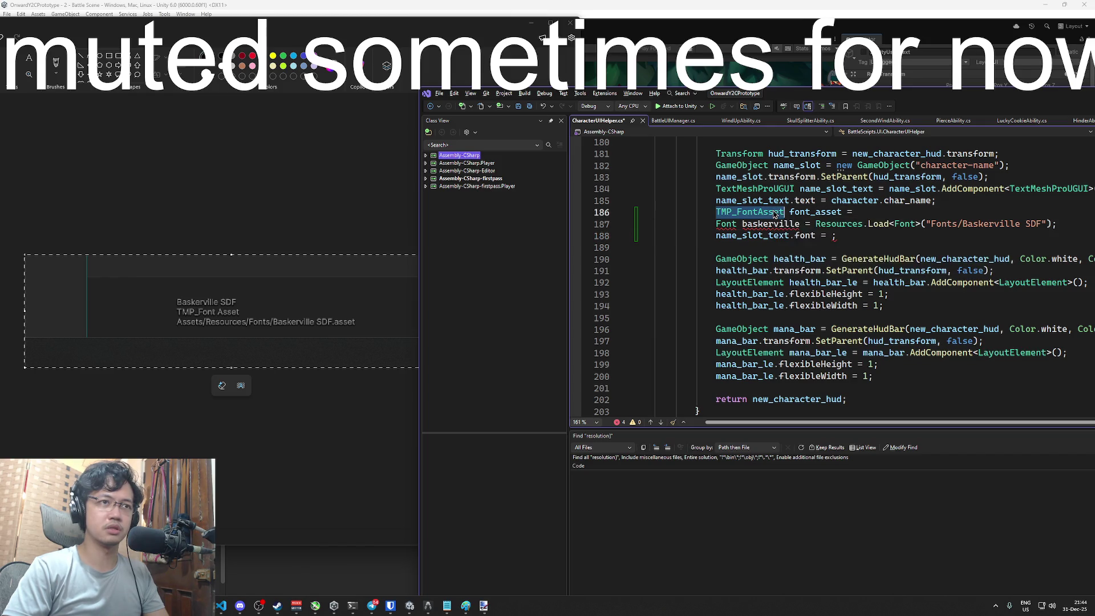
pyautogui.press('super+Tab')
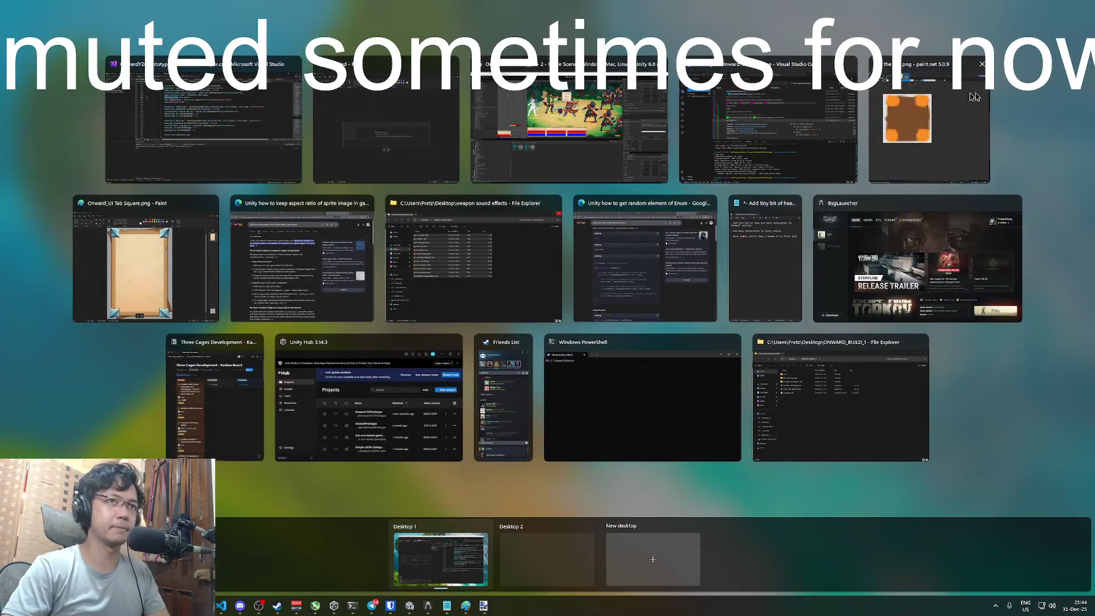
# Search Google for 'Unity how to change font of TextMeshProUGUI'
pyautogui.click(333, 257)
pyautogui.click(345, 120)
pyautogui.moveTo(342, 112); pyautogui.dragTo(134, 113)
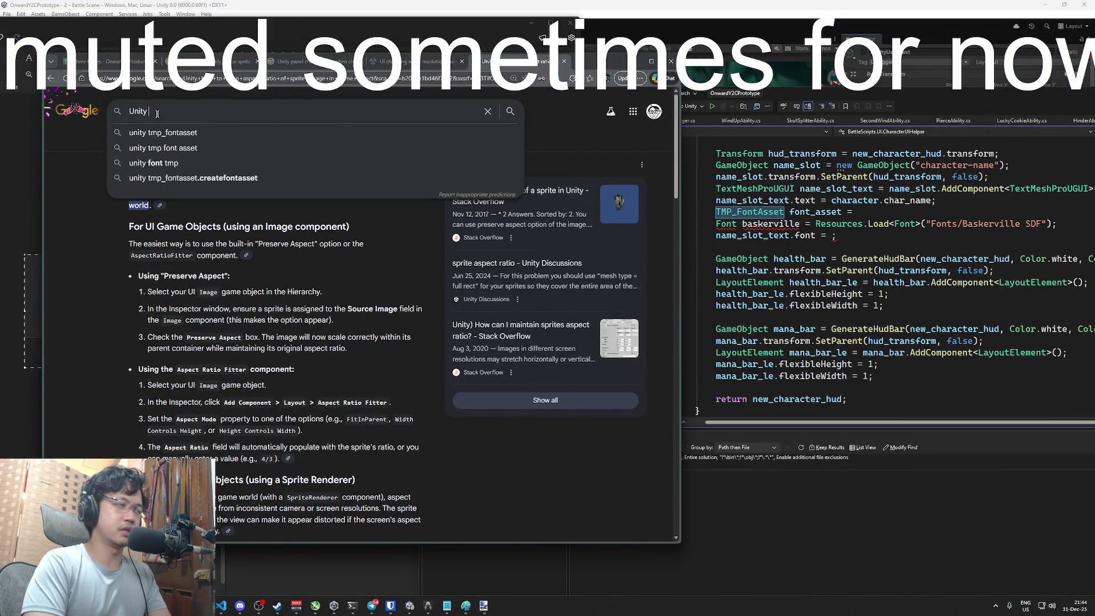
pyautogui.hotkey('ctrl', 's')
pyautogui.press('Escape')
pyautogui.write('Unity how to use TMP_FontAsset t')
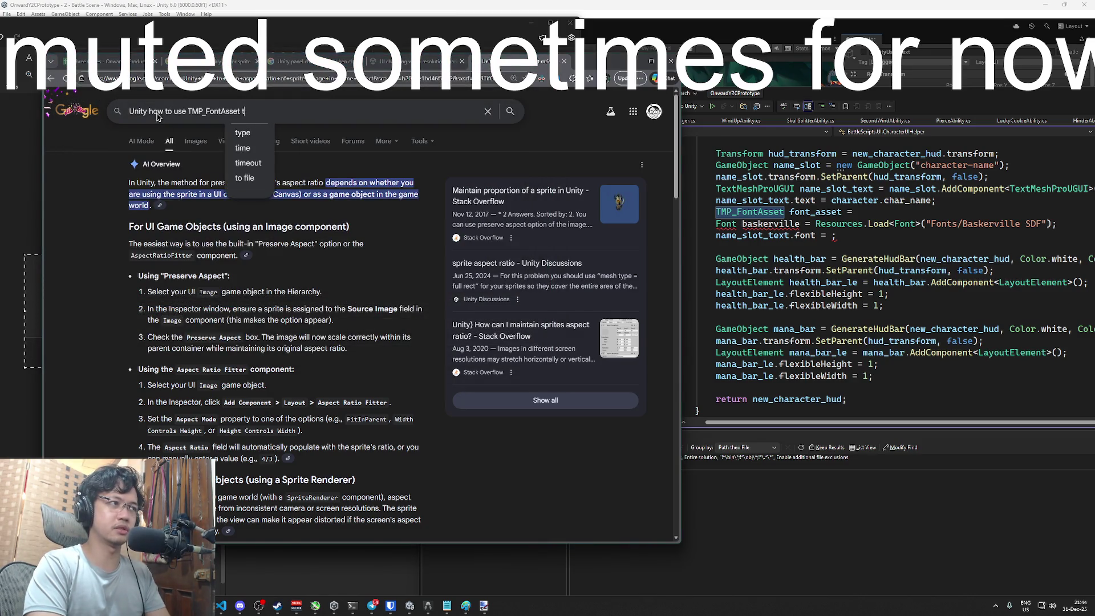
pyautogui.hotkey('ctrl', 'BackSpace')
pyautogui.hotkey('ctrl', 'BackSpace')
pyautogui.write('how to change fonty')
pyautogui.hotkey('ctrl', 'BackSpace')
pyautogui.hotkey('ctrl', 'BackSpace')
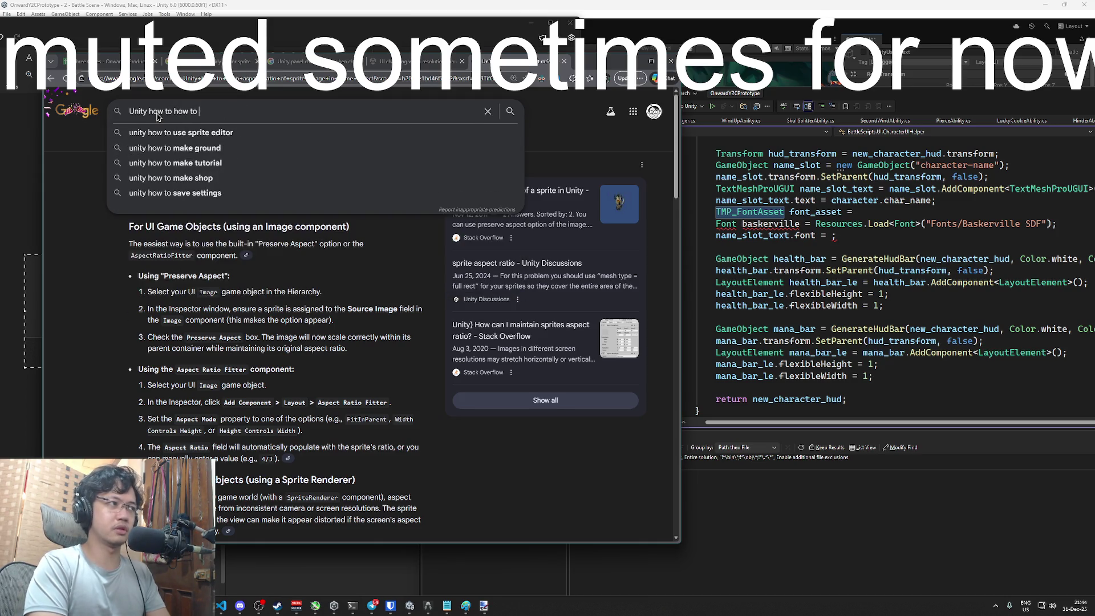
pyautogui.hotkey('ctrl', 'BackSpace')
pyautogui.write('change fontn of')
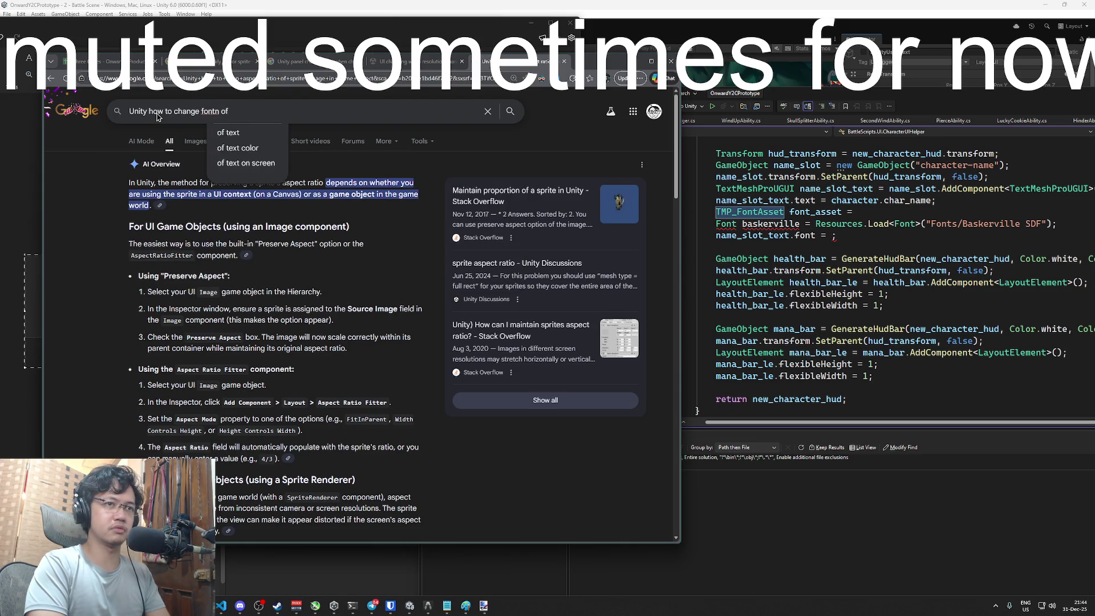
pyautogui.write(' Text')
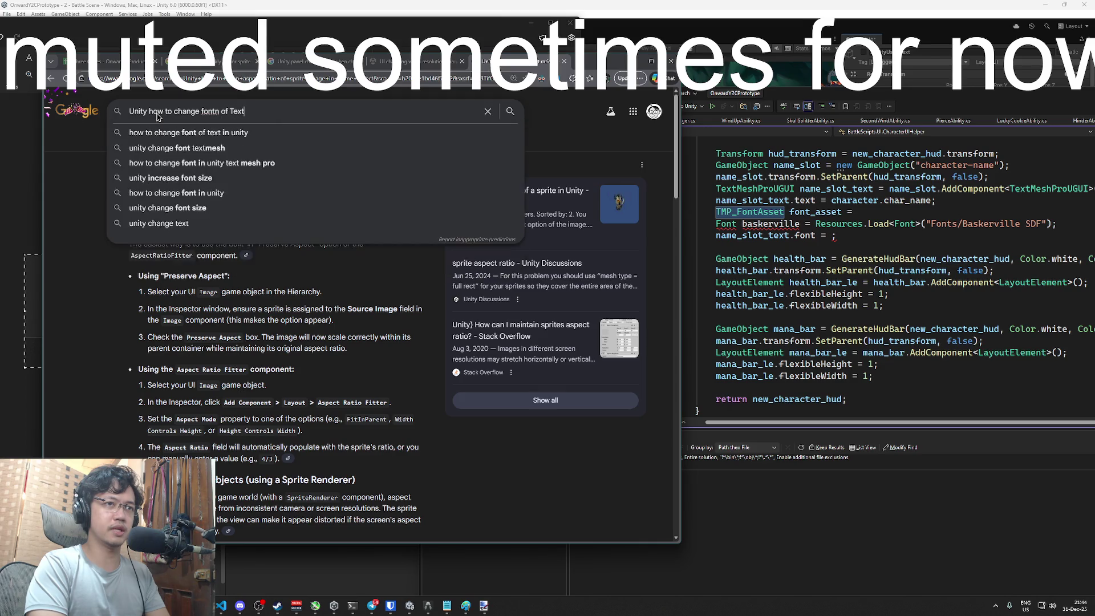
pyautogui.write('MeshProUGUI')
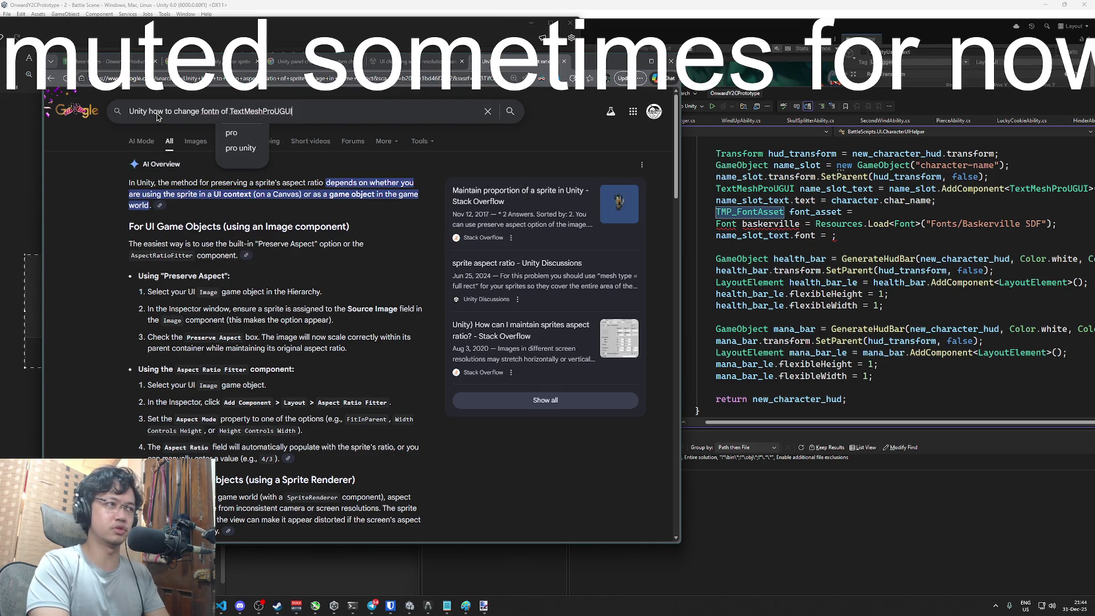
pyautogui.press('Return')
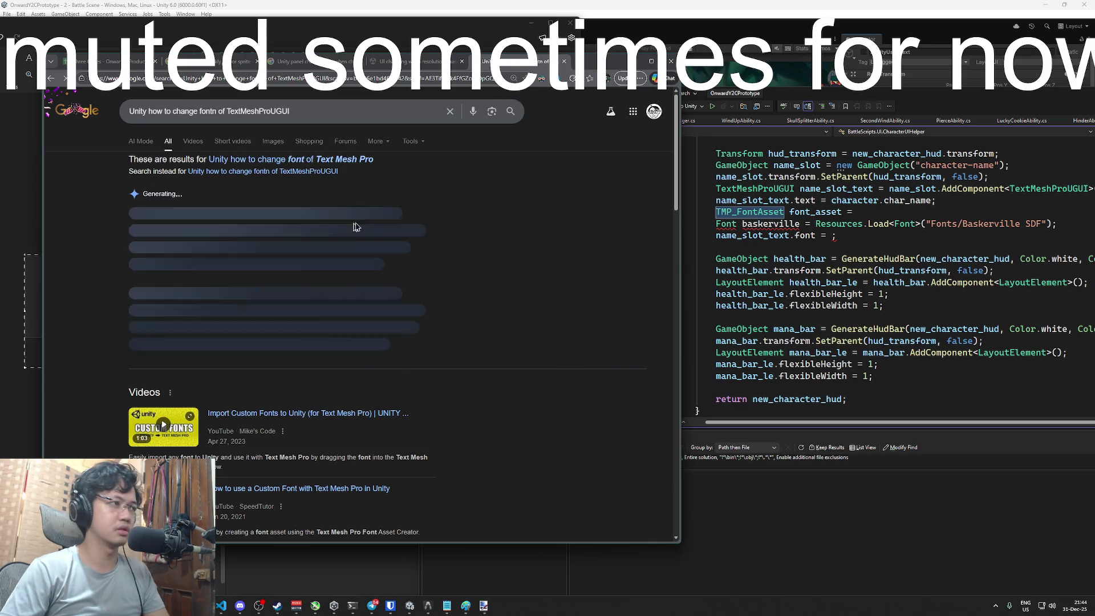
# Expand the AI overview and study its C# TMP_FontAsset newFontAsset example
pyautogui.click(271, 318)
pyautogui.scroll(-10, 280, 290)
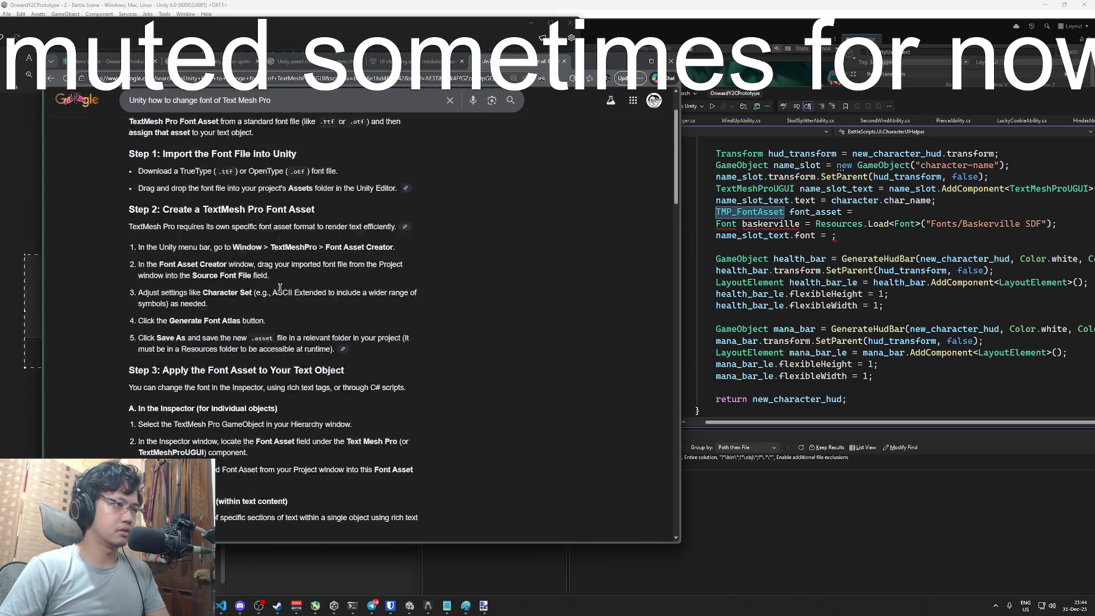
pyautogui.scroll(-3, 280, 289)
pyautogui.scroll(3, 284, 291)
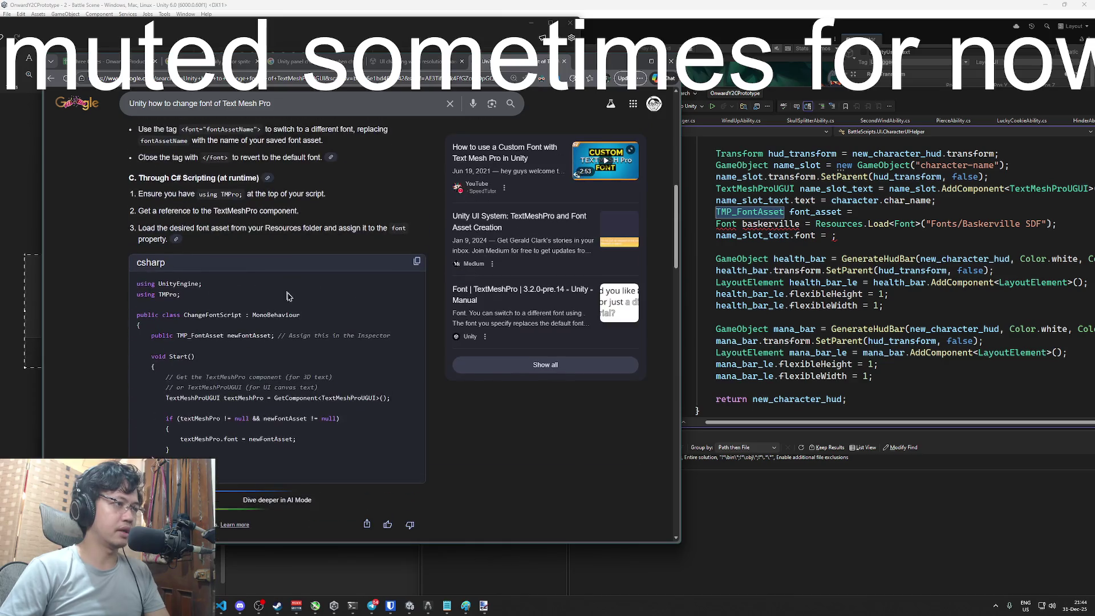
pyautogui.scroll(-3, 290, 299)
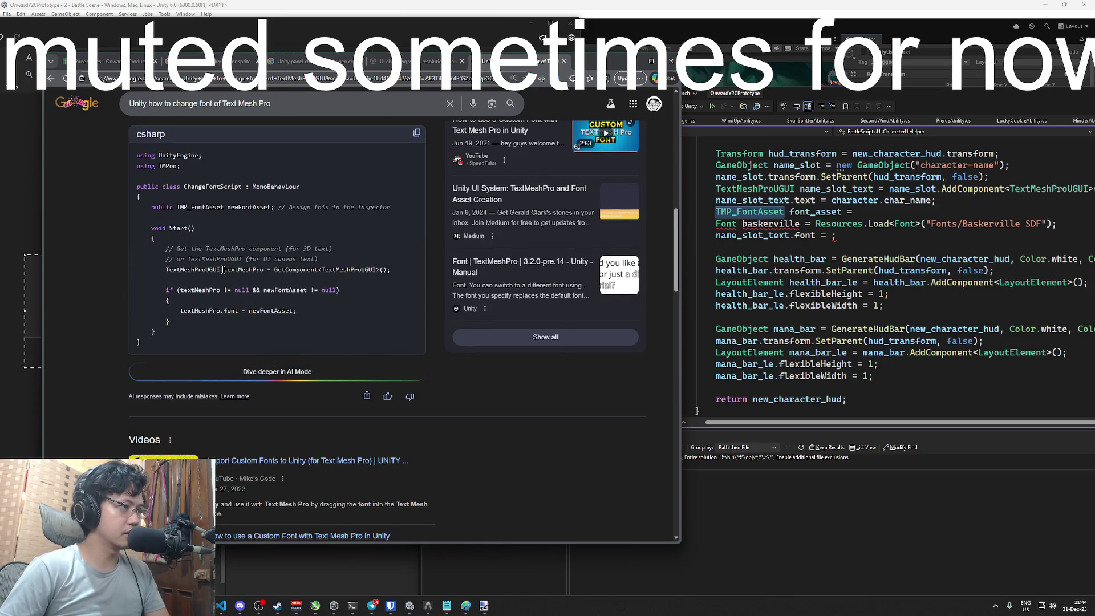
pyautogui.doubleClick(274, 311)
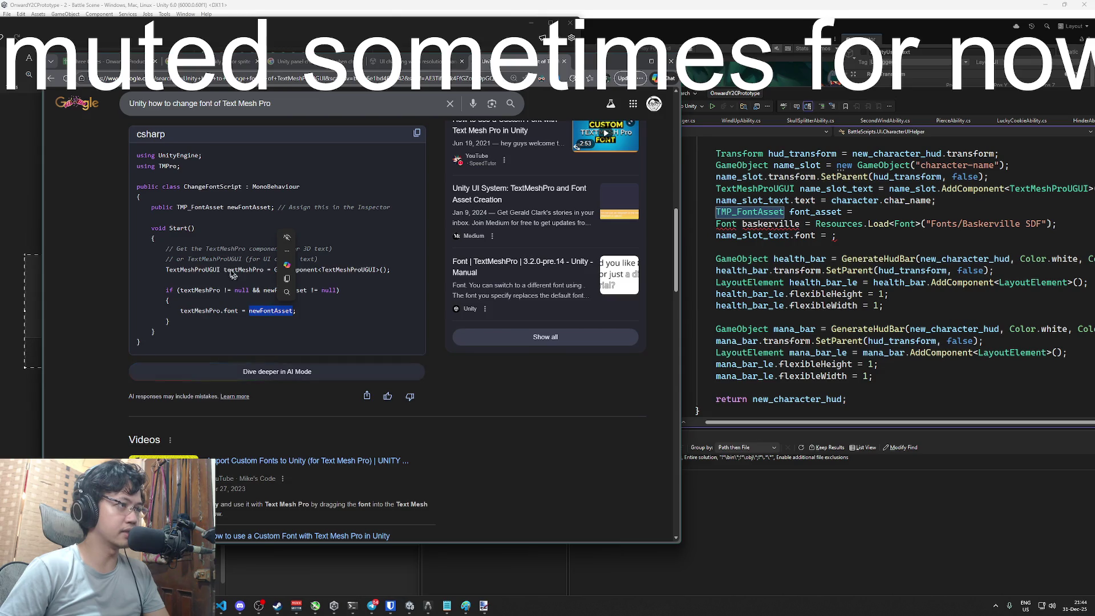
pyautogui.doubleClick(239, 207)
pyautogui.doubleClick(203, 208)
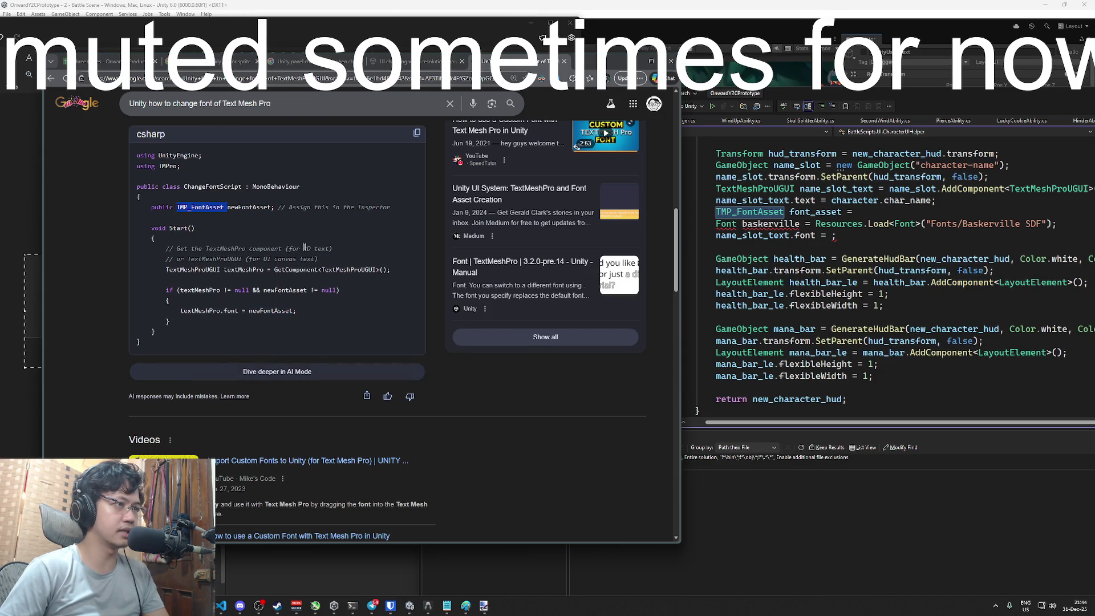
pyautogui.scroll(2, 303, 254)
pyautogui.scroll(4, 303, 261)
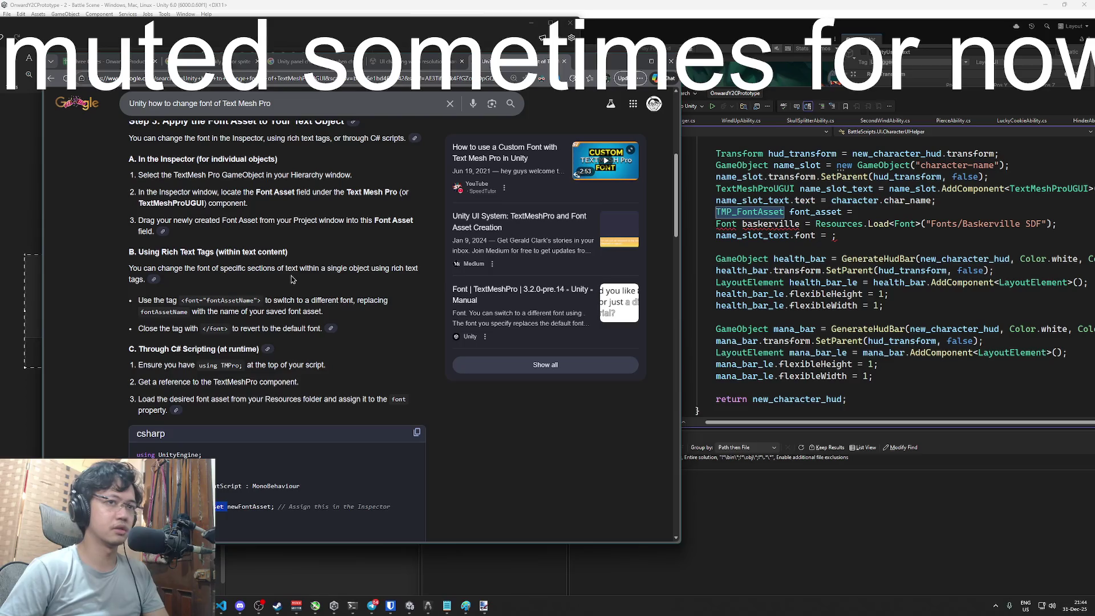
# Compare the example against the script in Visual Studio, then return to the Google results
pyautogui.click(841, 229)
pyautogui.scroll(-10, 841, 229)
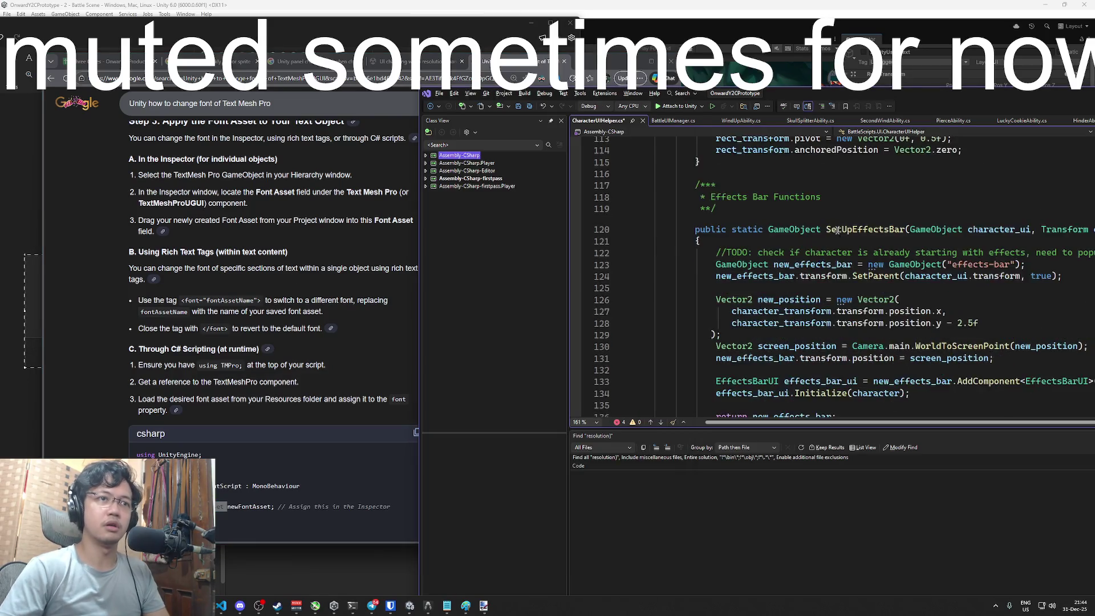
pyautogui.scroll(12, 841, 229)
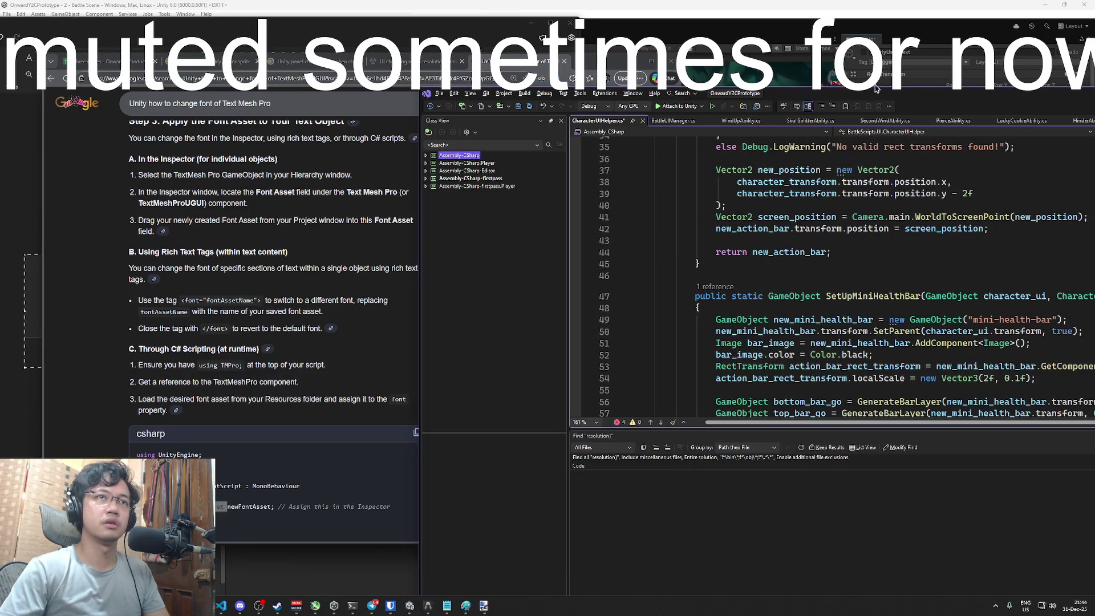
pyautogui.moveTo(877, 87); pyautogui.dragTo(804, 89)
pyautogui.scroll(12, 783, 274)
pyautogui.scroll(-20, 783, 274)
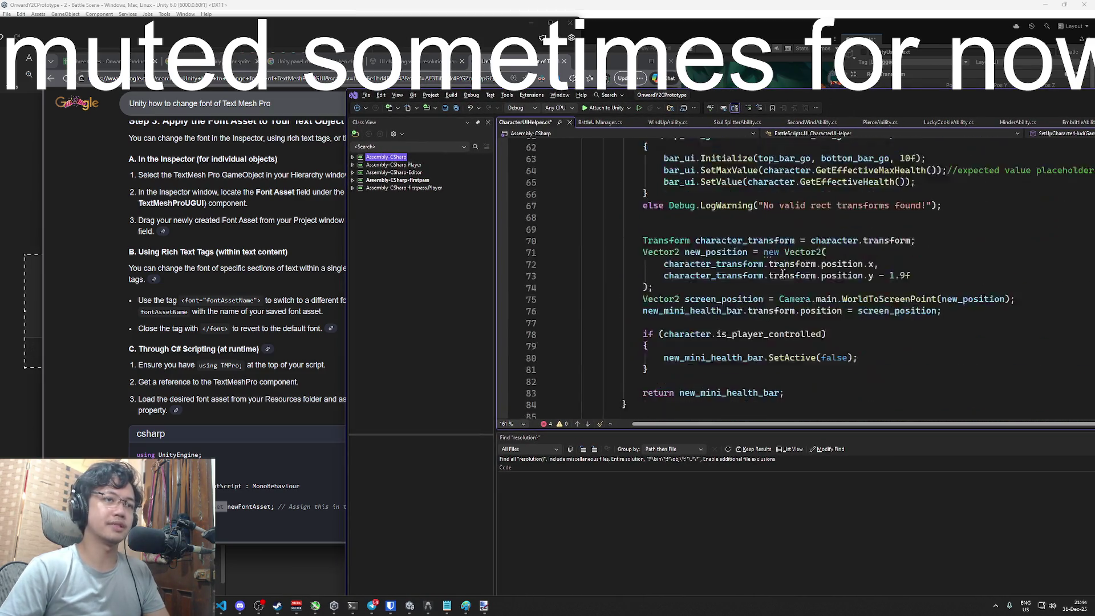
pyautogui.scroll(-5, 783, 274)
pyautogui.click(594, 57)
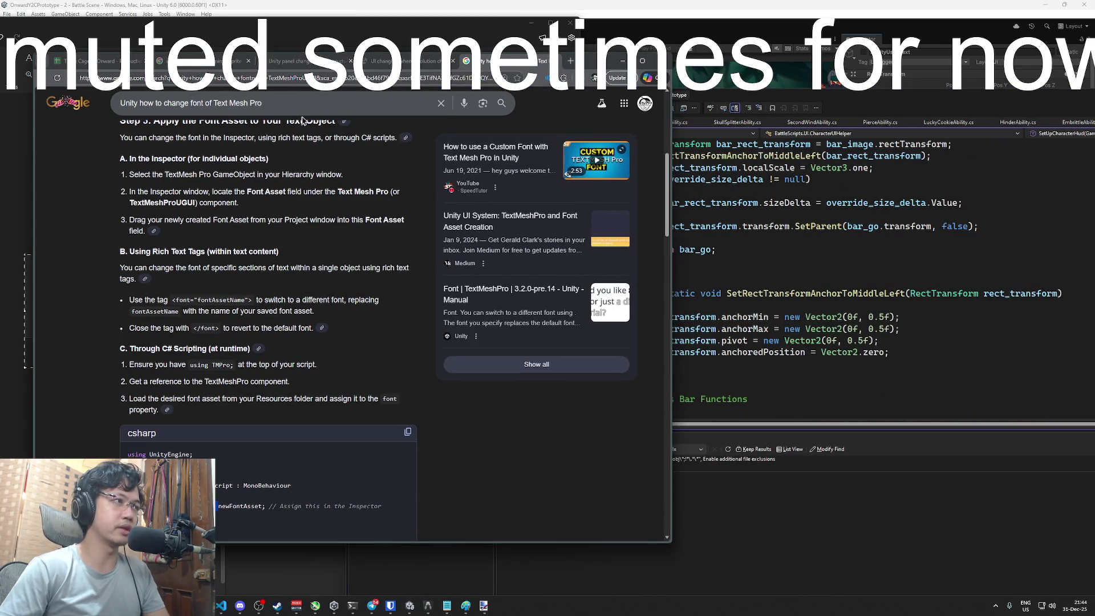
# Refine the search with 'without using the inspector' and read the textMeshProComponent example code
pyautogui.click(308, 103)
pyautogui.write('without using the ')
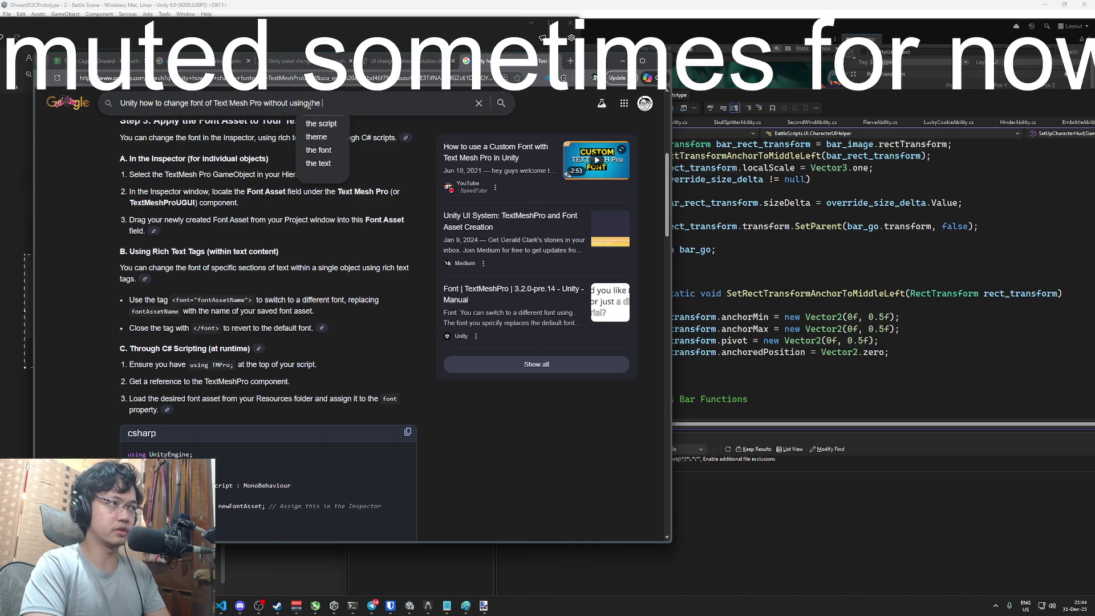
pyautogui.write('inspector')
pyautogui.press('Return')
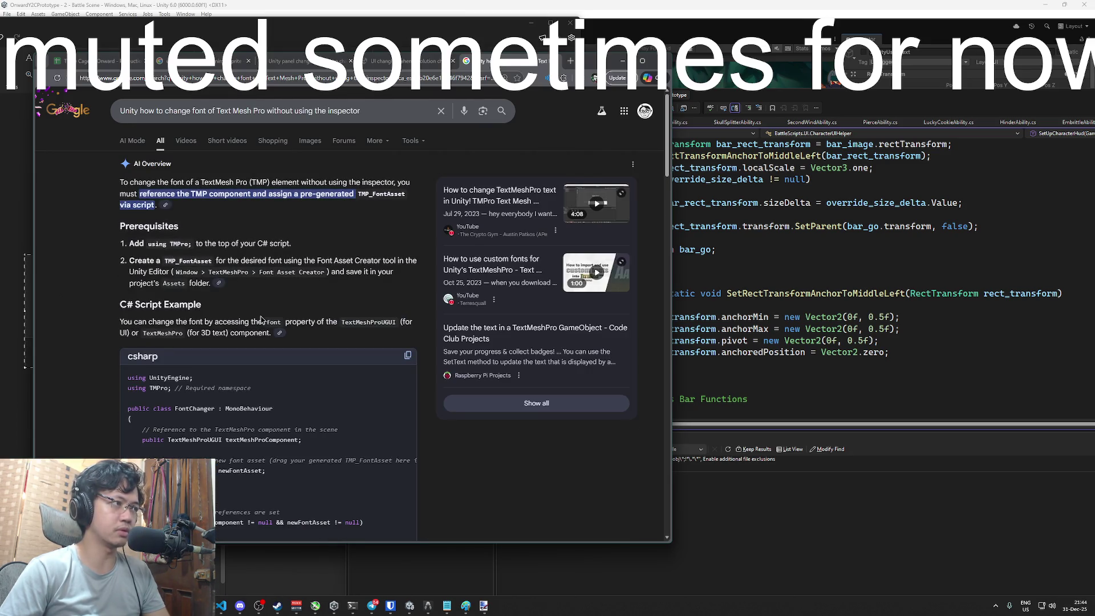
pyautogui.scroll(-2, 269, 247)
pyautogui.scroll(1, 270, 244)
pyautogui.scroll(-3, 272, 241)
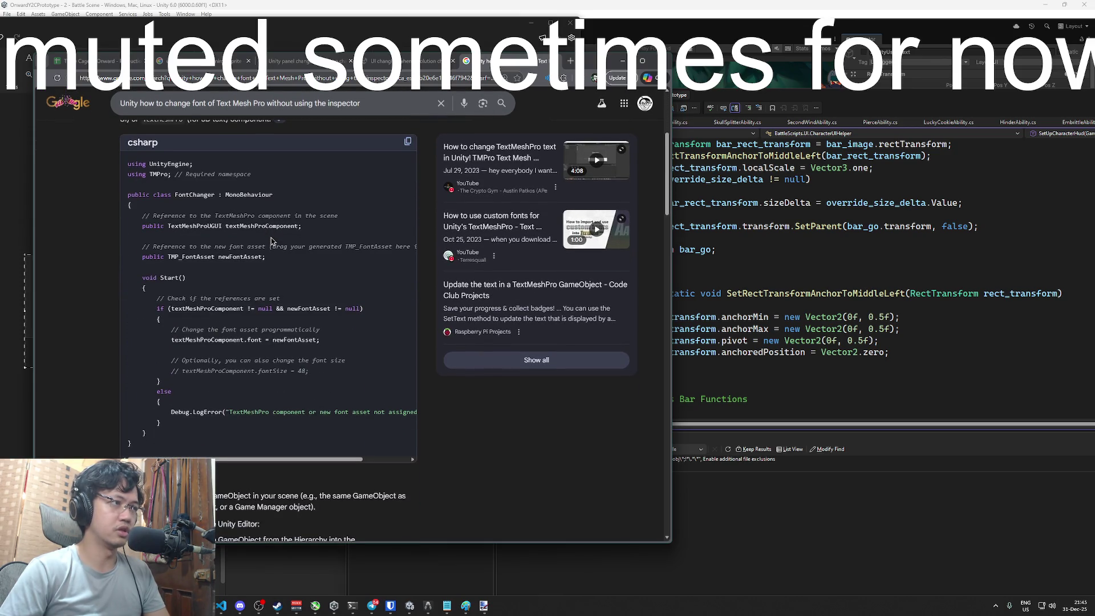
pyautogui.doubleClick(275, 226)
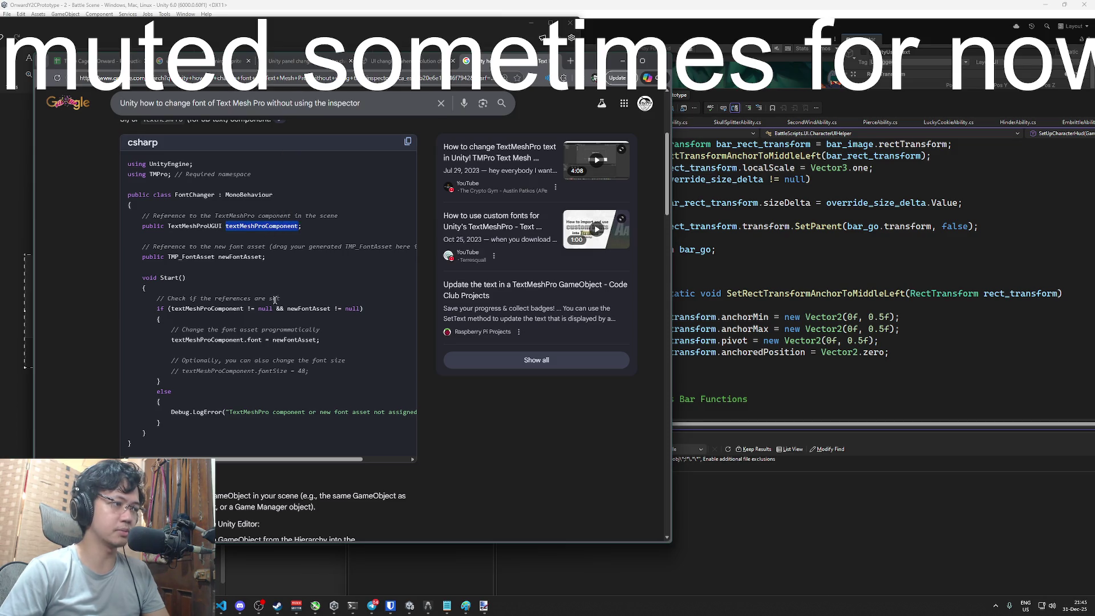
pyautogui.scroll(-1, 279, 308)
pyautogui.doubleClick(294, 297)
pyautogui.scroll(-3, 288, 299)
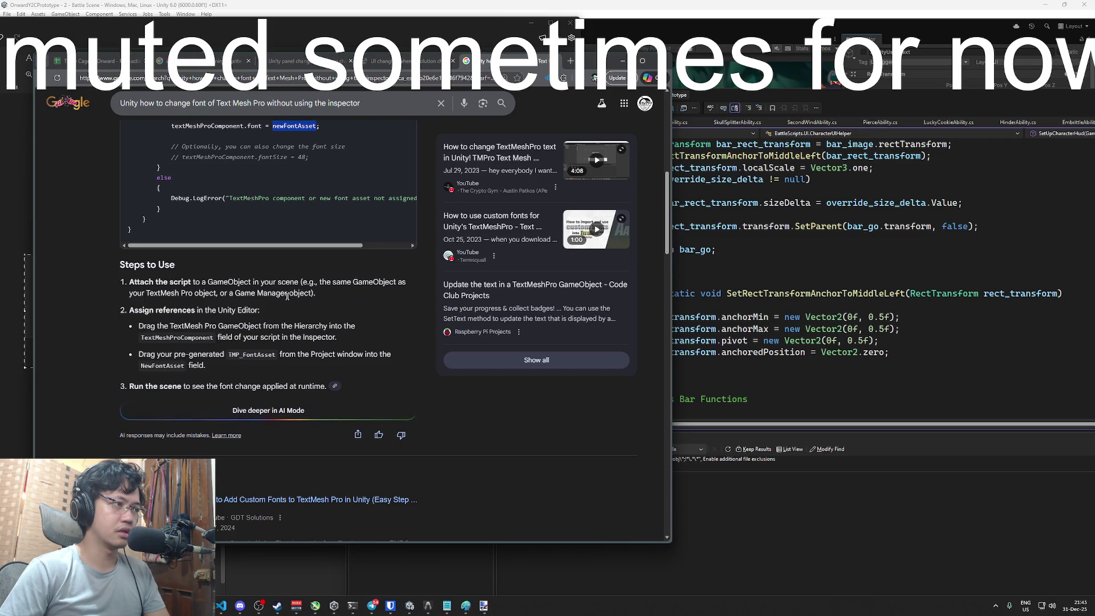
pyautogui.scroll(7, 288, 299)
# Change the query ending to 'without using SerializeField' and rerun the search
pyautogui.click(364, 110)
pyautogui.press('BackSpace')
pyautogui.press('BackSpace')
pyautogui.press('BackSpace')
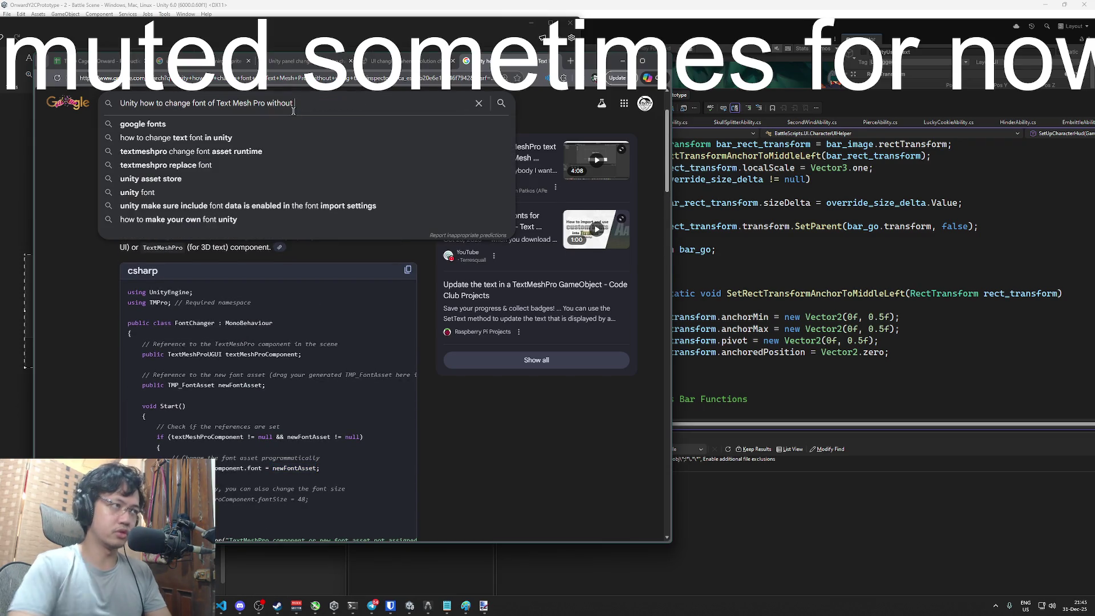
pyautogui.write('using SerializeFi')
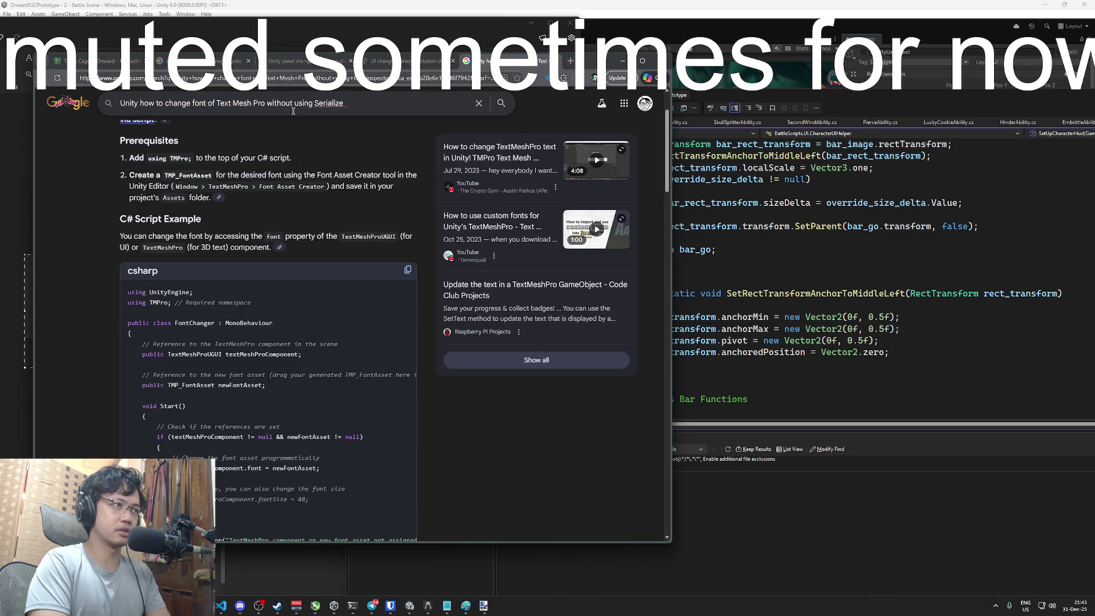
pyautogui.write('eld')
pyautogui.press('Return')
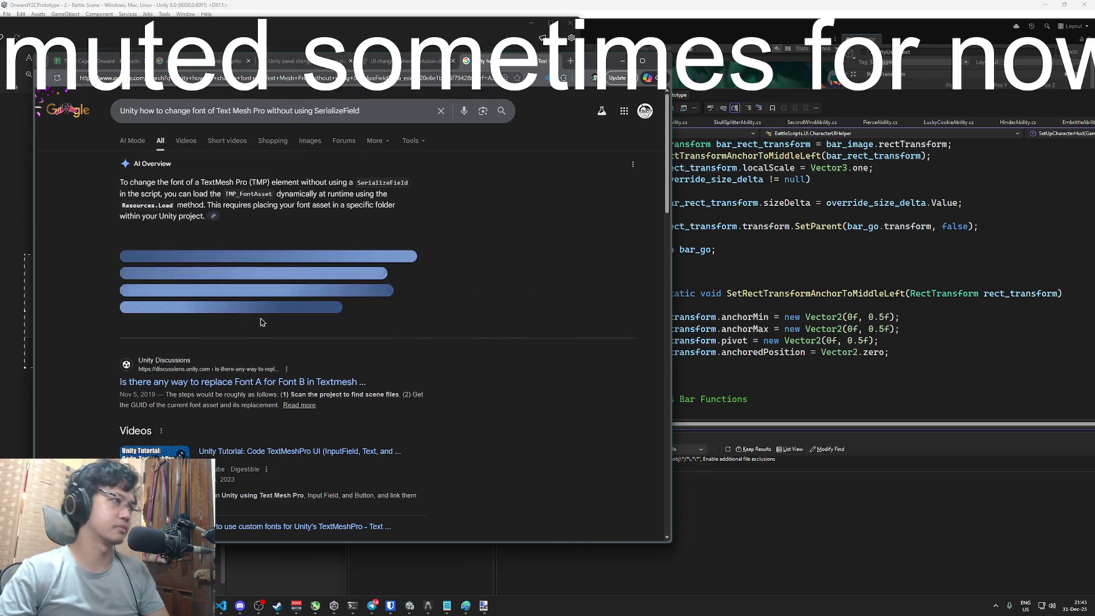
pyautogui.scroll(-5, 285, 321)
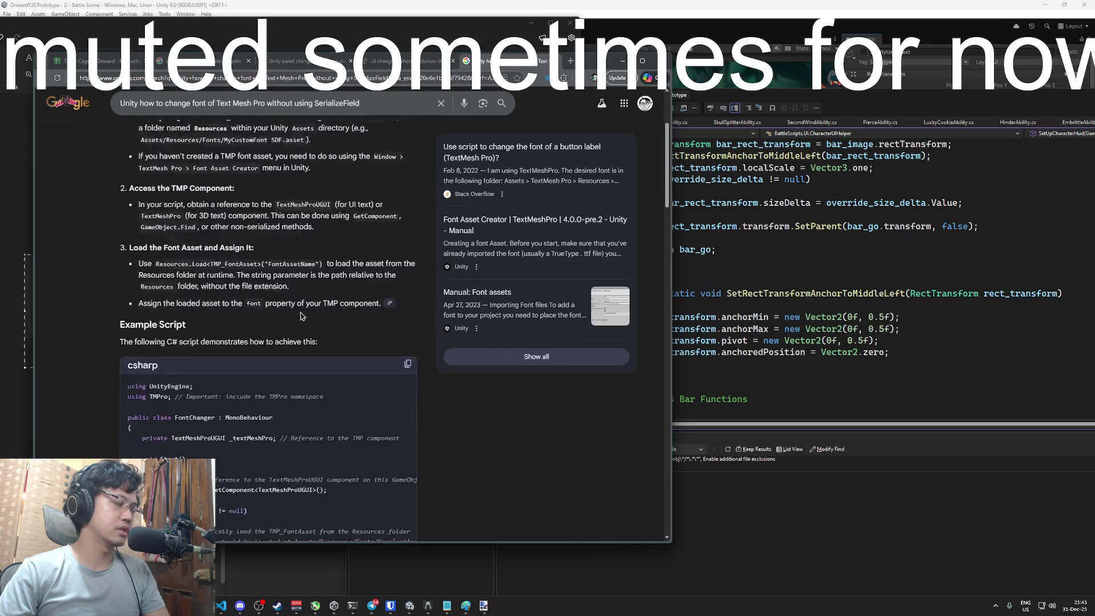
pyautogui.click(792, 301)
pyautogui.scroll(-10, 742, 291)
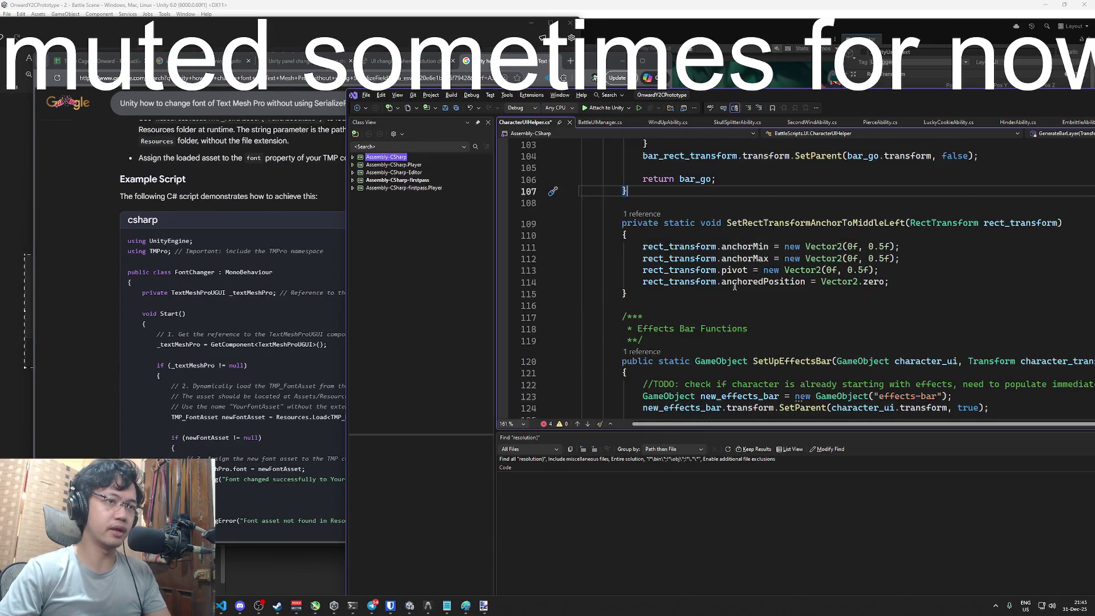
# Take the example's Resources.Load call and extend line 186's TMP_FontAsset declaration with it
pyautogui.scroll(-4, 735, 287)
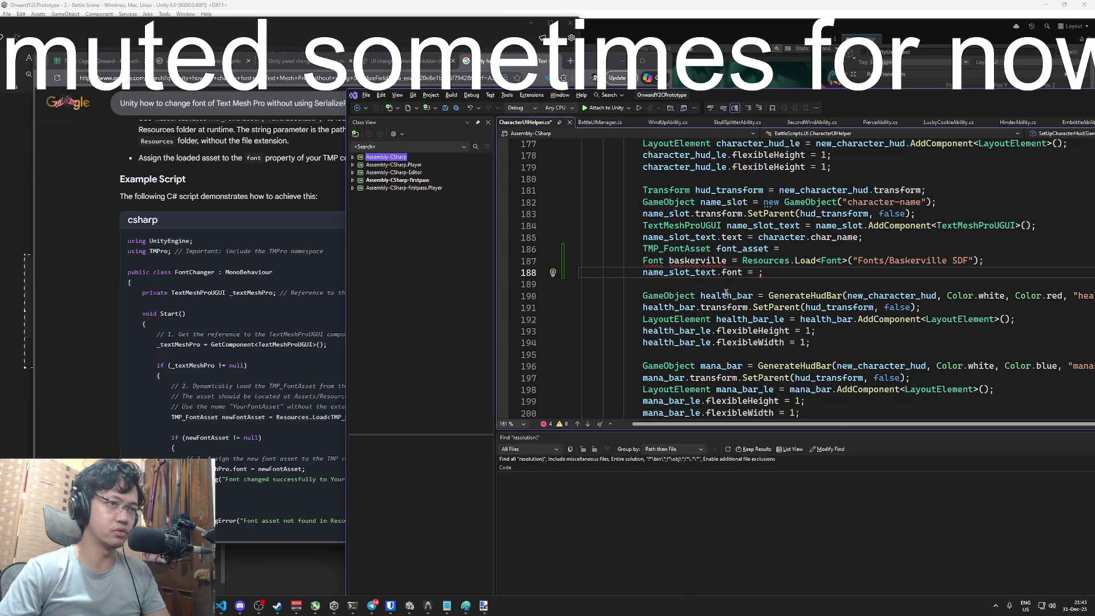
pyautogui.scroll(-2, 726, 293)
pyautogui.click(248, 323)
pyautogui.scroll(-2, 254, 323)
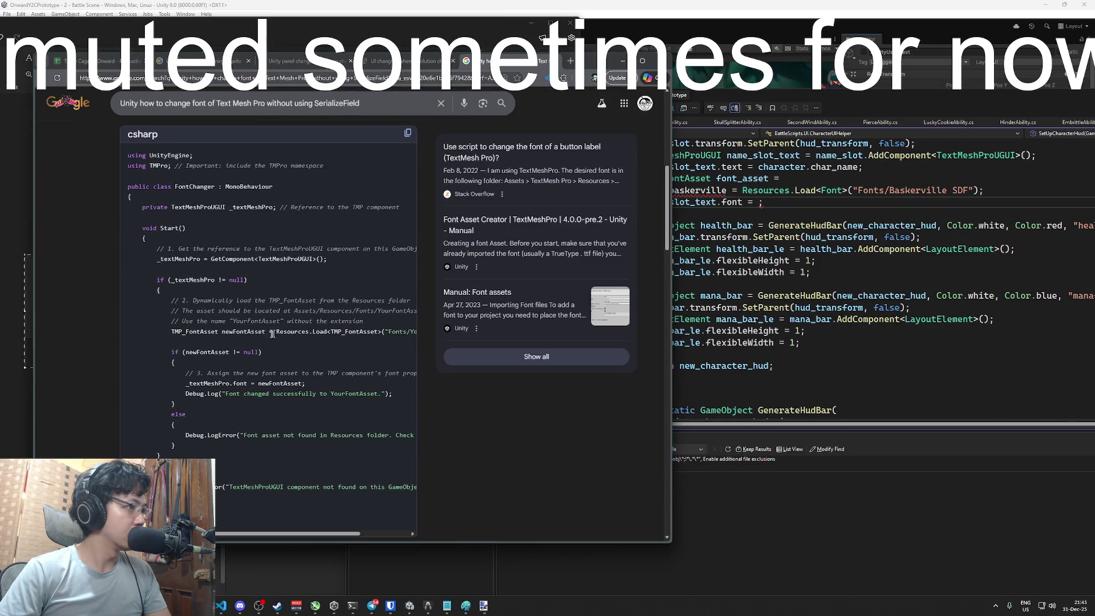
pyautogui.moveTo(278, 333); pyautogui.dragTo(387, 336)
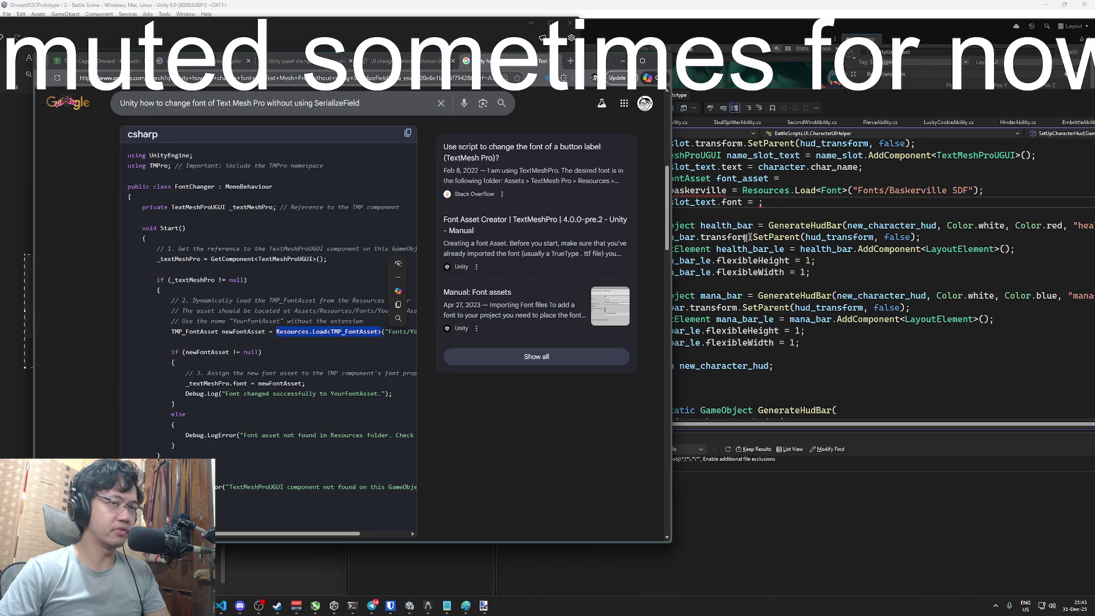
pyautogui.click(783, 203)
pyautogui.click(787, 178)
pyautogui.doubleClick(706, 178)
pyautogui.press('End')
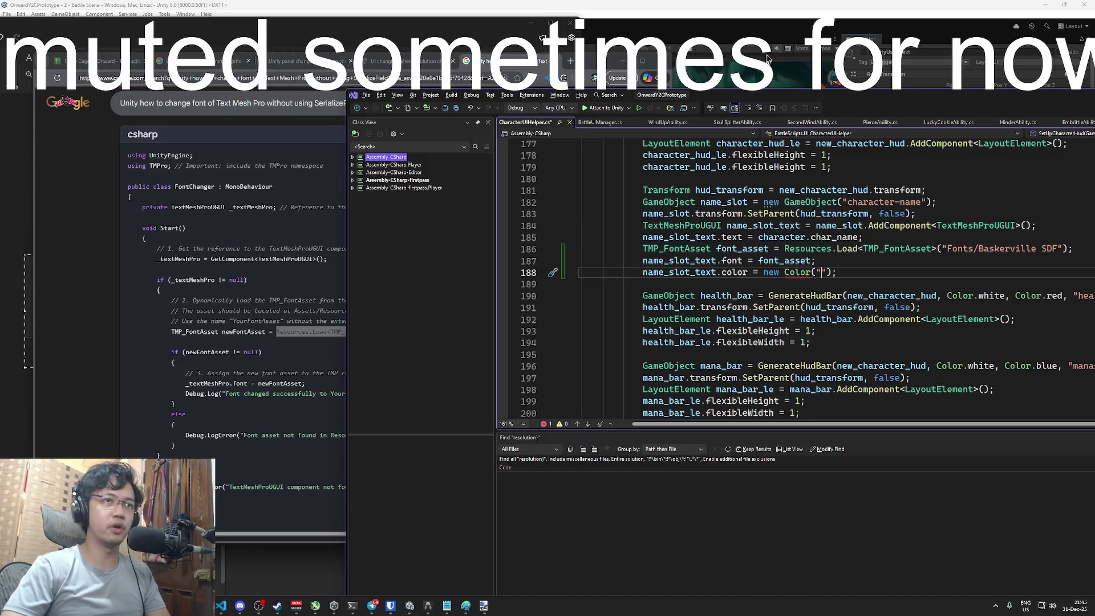
# Set the name text colour to Color.black, correcting the mistyped colour name
pyautogui.click(778, 13)
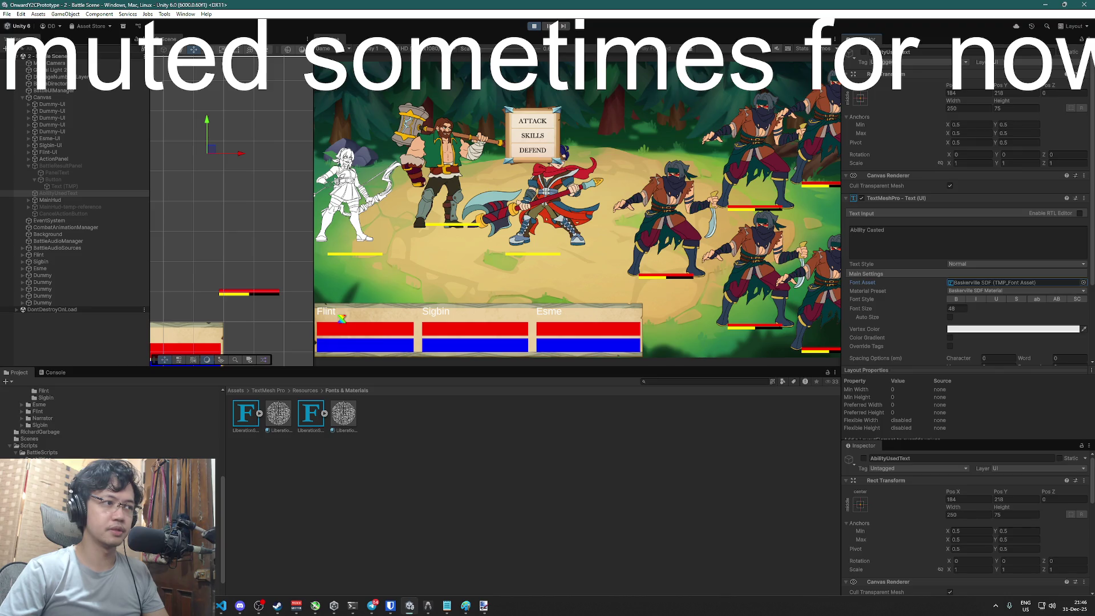
pyautogui.hotkey('alt', 'Tab')
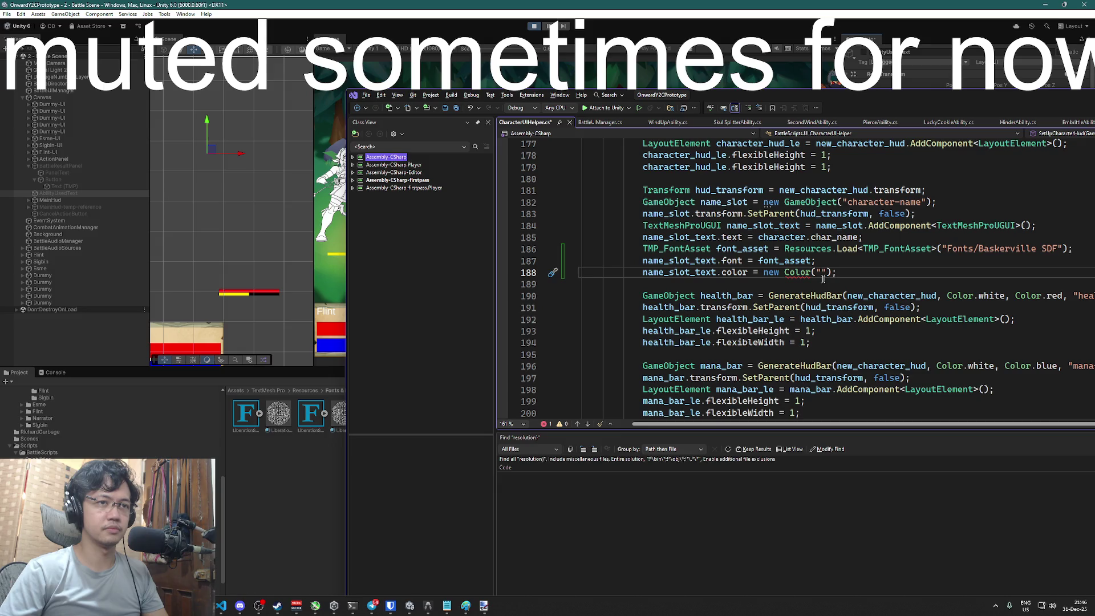
pyautogui.press('BackSpace')
pyautogui.write('.black')
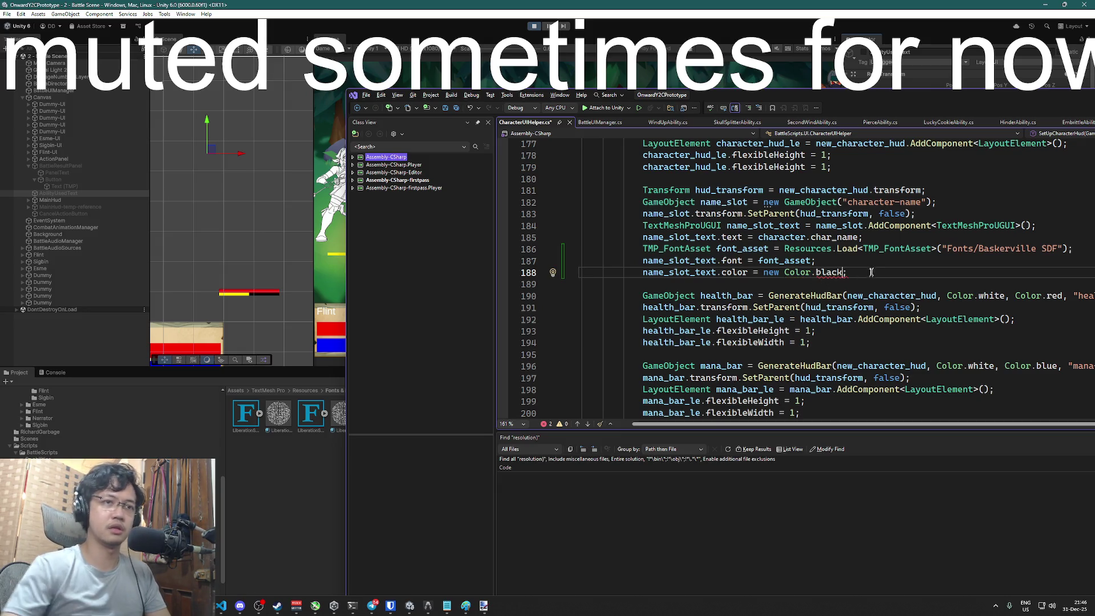
pyautogui.moveTo(837, 272)
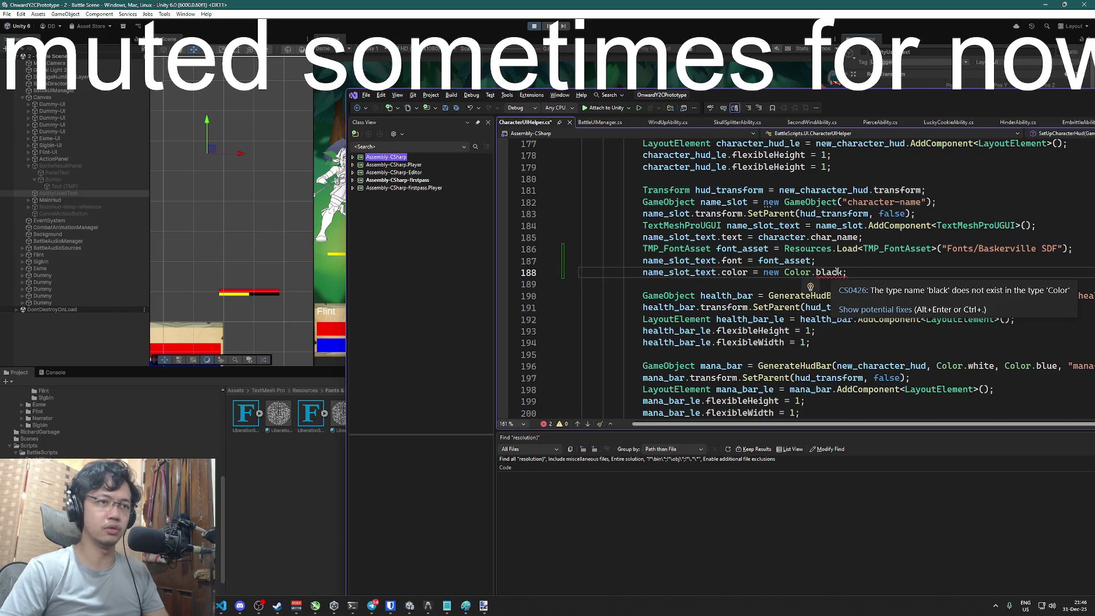
pyautogui.hotkey('ctrl', 'BackSpace')
pyautogui.hotkey('ctrl', 'BackSpace')
pyautogui.hotkey('ctrl', 'BackSpace')
pyautogui.hotkey('ctrl', 'BackSpace')
pyautogui.press('BackSpace')
pyautogui.write('olor.')
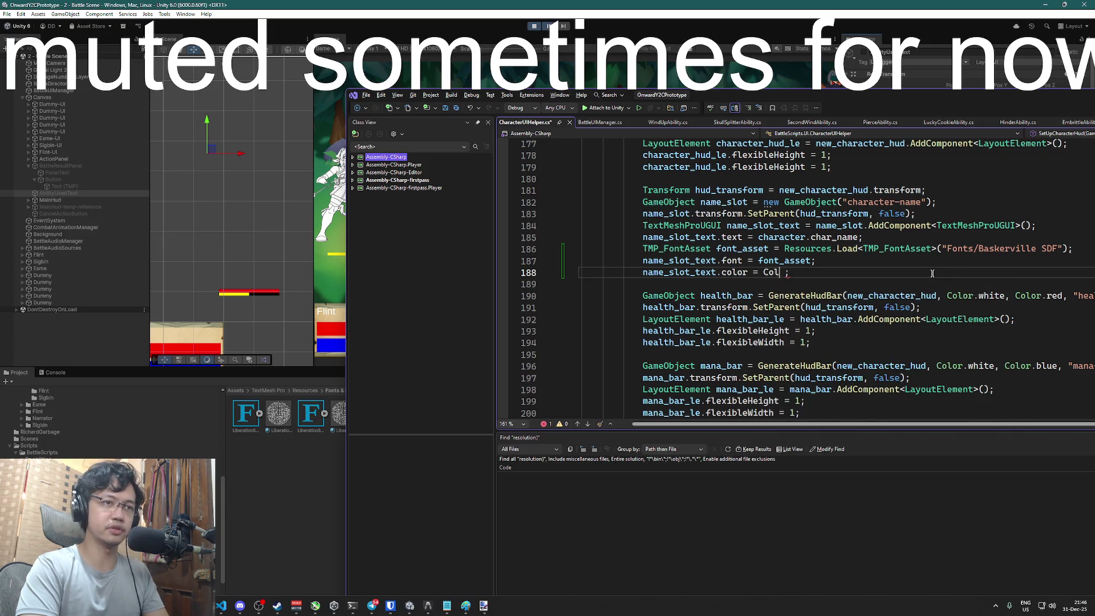
pyautogui.write('Black')
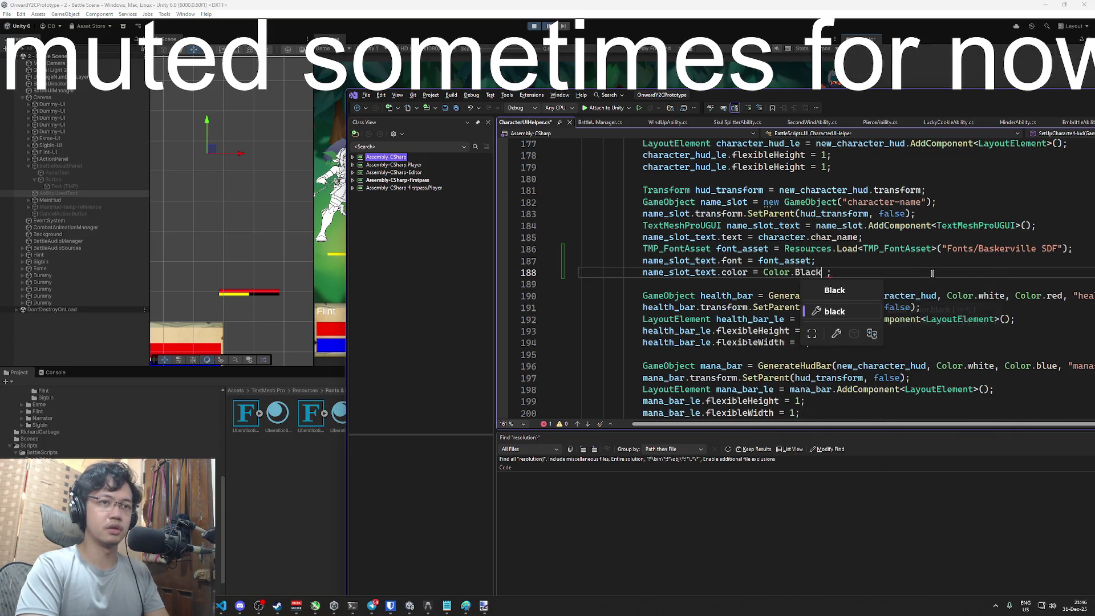
pyautogui.click(845, 312)
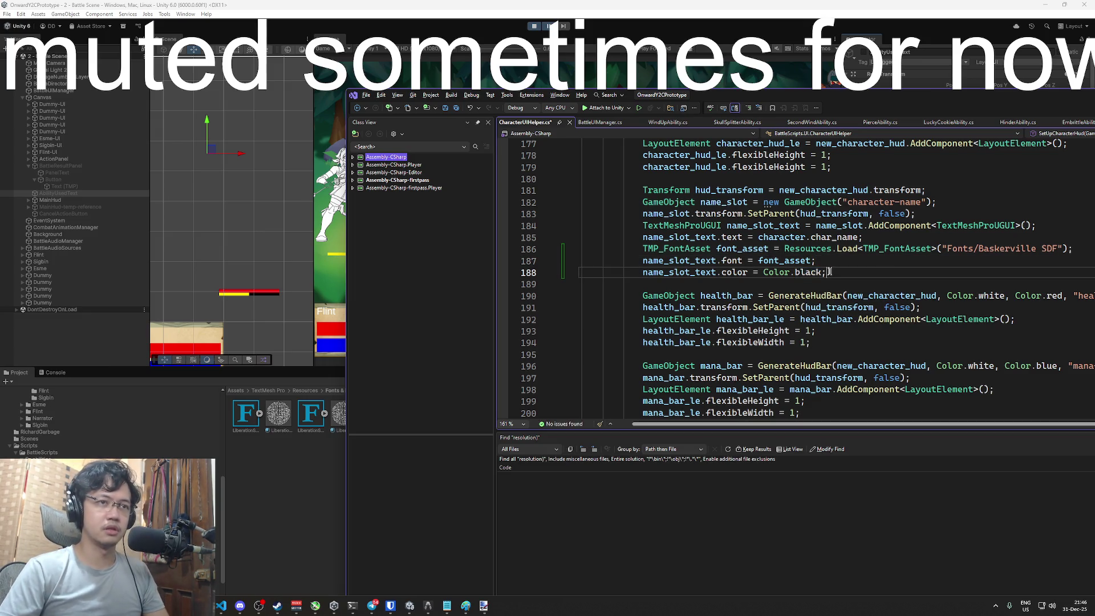
pyautogui.click(859, 263)
pyautogui.click(858, 271)
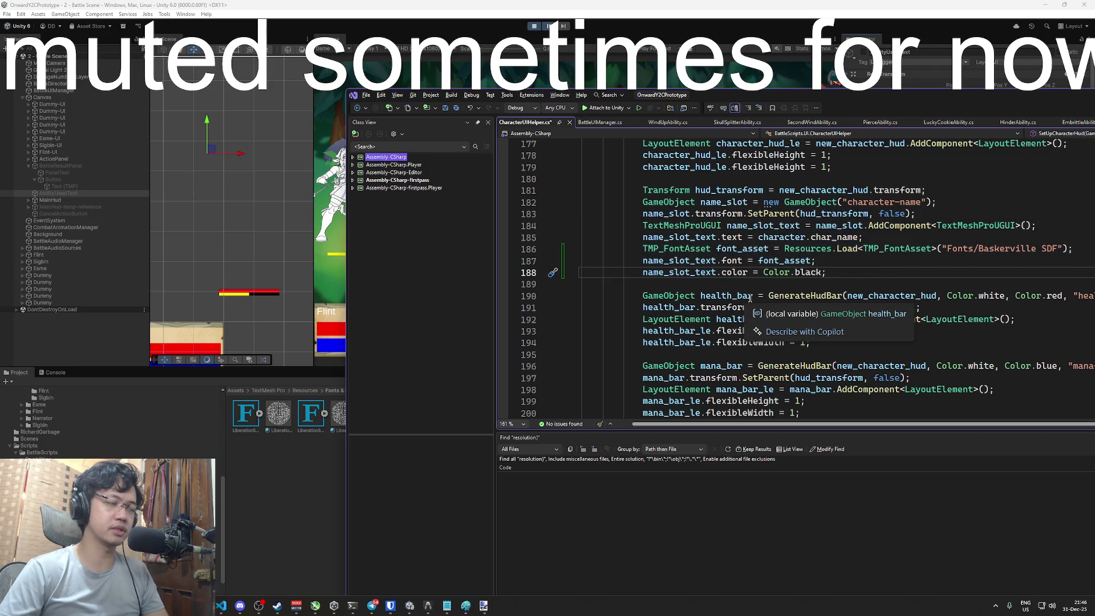
pyautogui.click(443, 8)
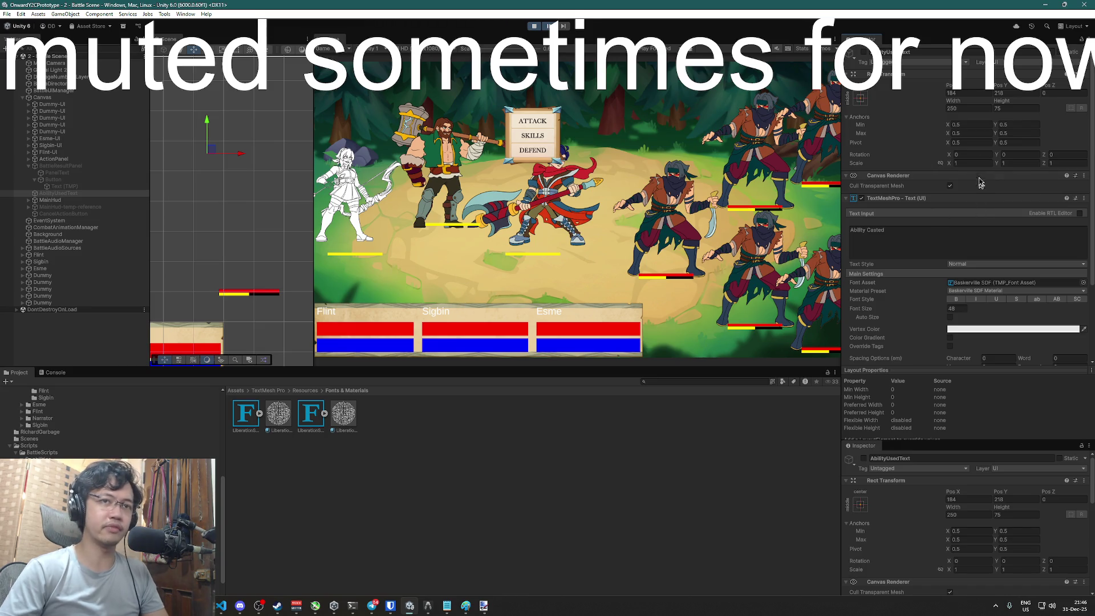
# Save CharacterUIHelper.cs and inspect the health_bar_le layout element and AddComponent definition
pyautogui.hotkey('alt', 'Tab')
pyautogui.hotkey('ctrl', 's')
pyautogui.scroll(-2, 834, 270)
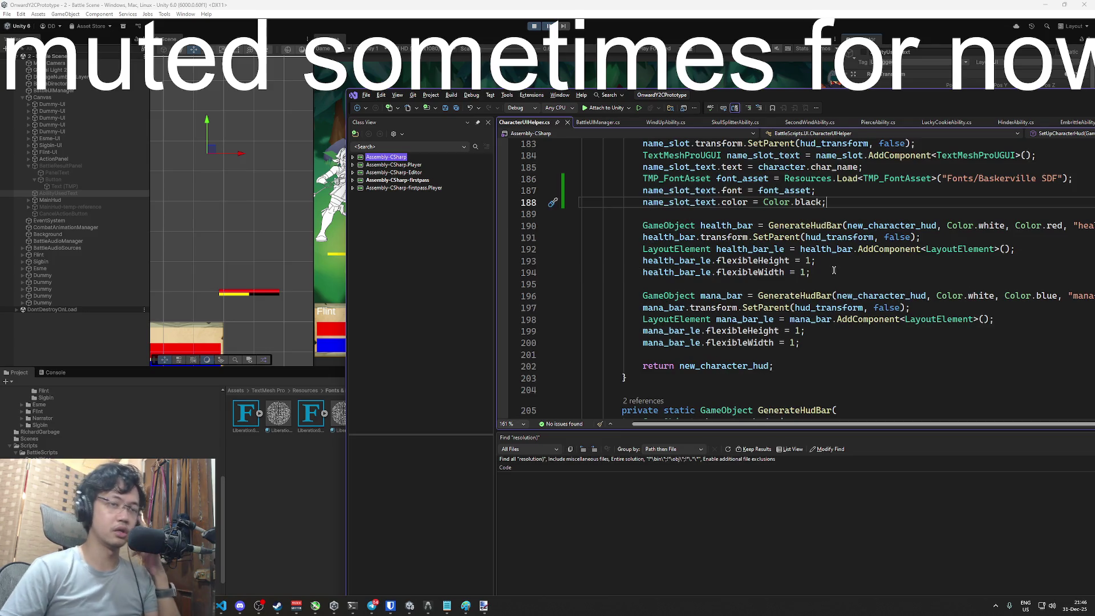
pyautogui.press('Down')
pyautogui.press('Down')
pyautogui.press('Down')
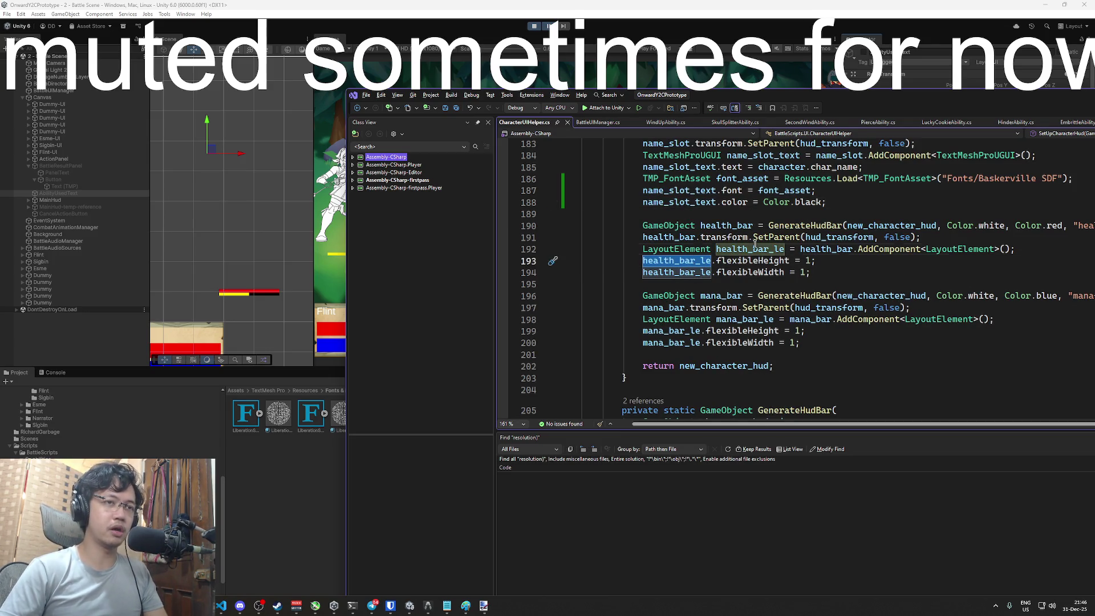
pyautogui.click(753, 248)
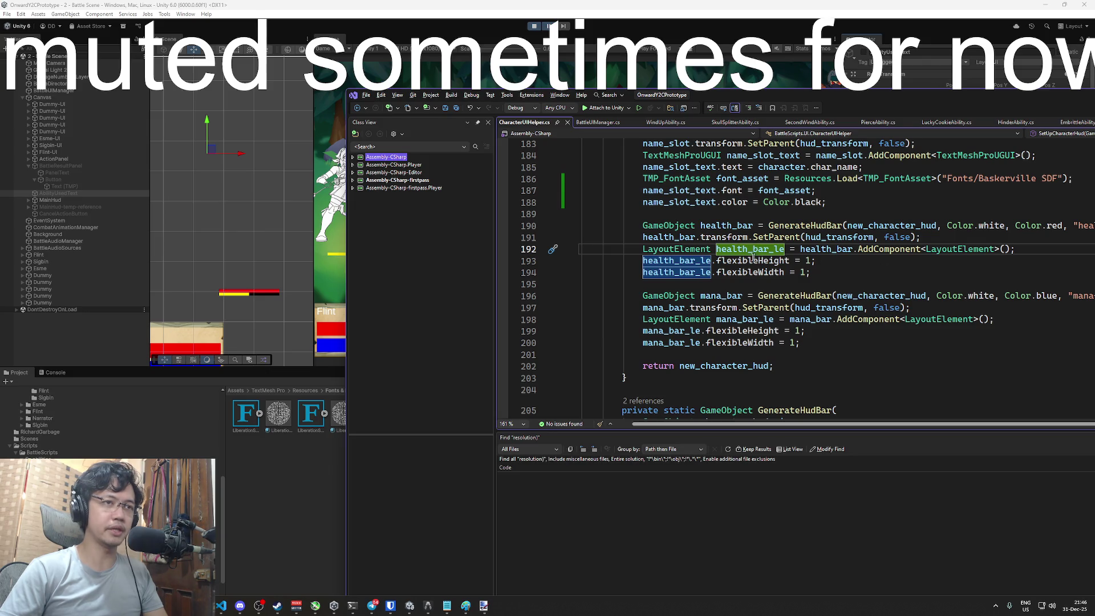
pyautogui.keyDown('ctrl'); pyautogui.click(891, 249); pyautogui.keyUp('ctrl')
pyautogui.hotkey('ctrl', '-')
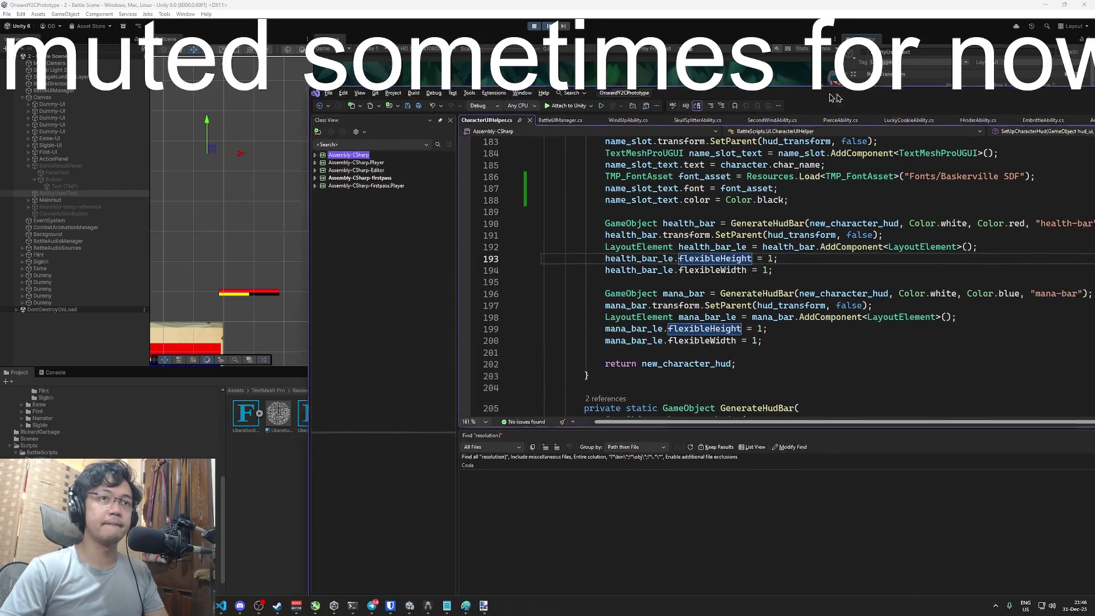
# Jump to the GenerateHudBar definition and review its bar colour line and parameter list
pyautogui.keyDown('ctrl'); pyautogui.click(617, 222); pyautogui.keyUp('ctrl')
pyautogui.scroll(-5, 617, 224)
pyautogui.click(720, 237)
pyautogui.scroll(1, 784, 231)
pyautogui.click(693, 240)
pyautogui.scroll(3, 756, 273)
pyautogui.scroll(-3, 749, 272)
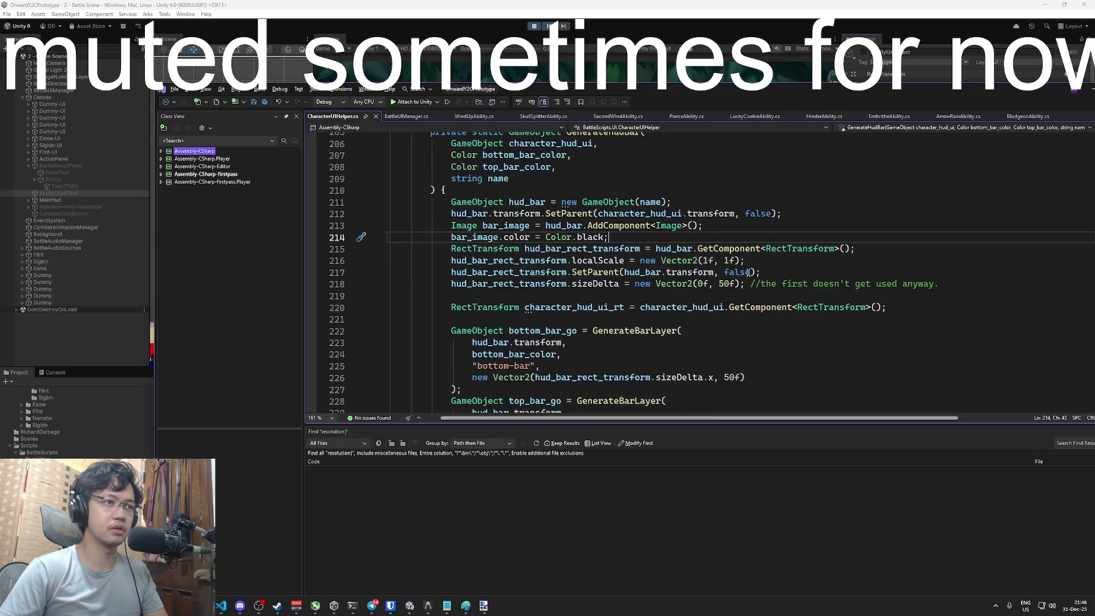
pyautogui.scroll(1, 749, 272)
pyautogui.click(611, 169)
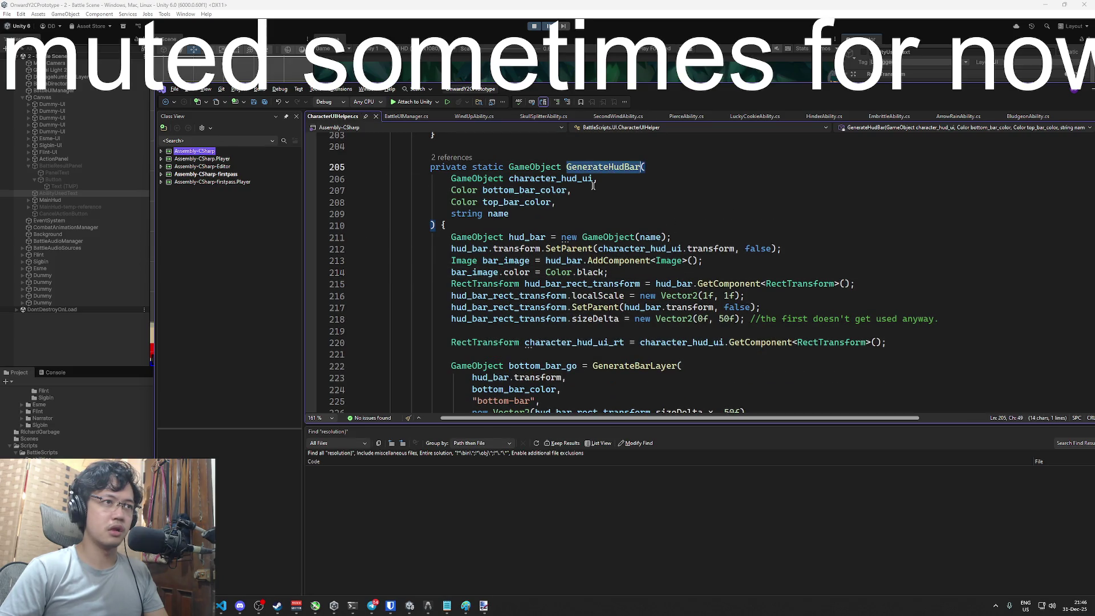
# Add a 'bool hud_override = false' parameter after name in GenerateHudBar's signature
pyautogui.click(583, 215)
pyautogui.press('Return')
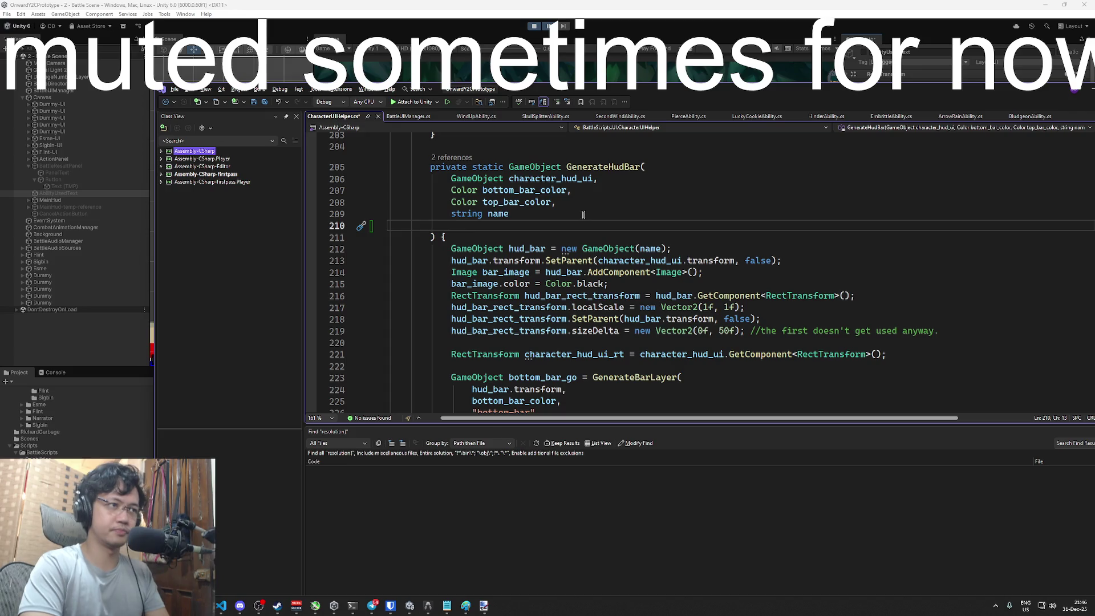
pyautogui.write('bool ')
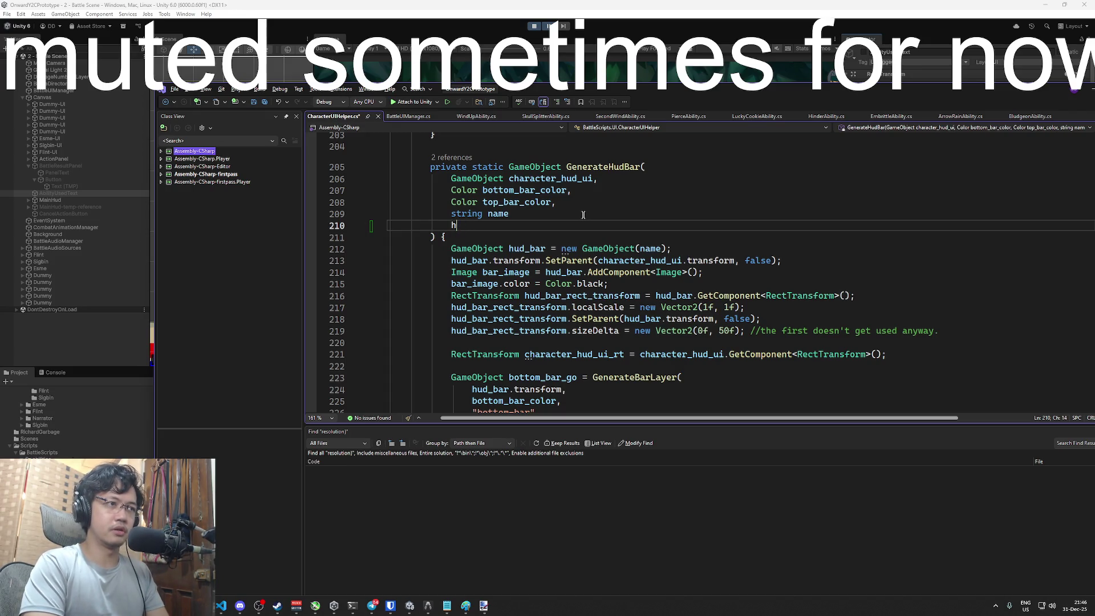
pyautogui.write('hud_override == f')
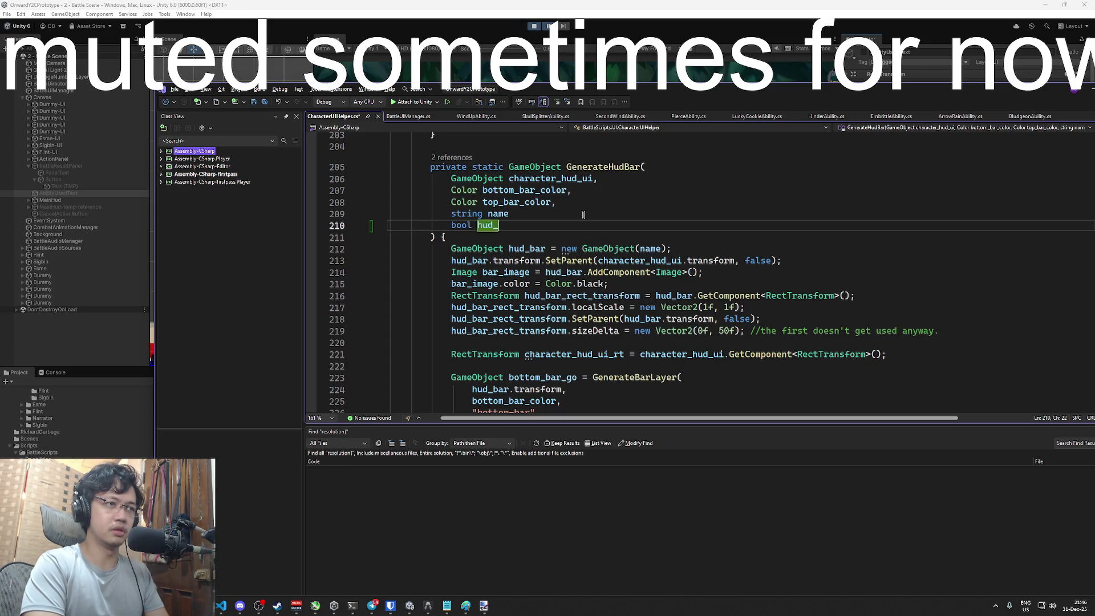
pyautogui.press('BackSpace')
pyautogui.press('BackSpace')
pyautogui.press('BackSpace')
pyautogui.write('false')
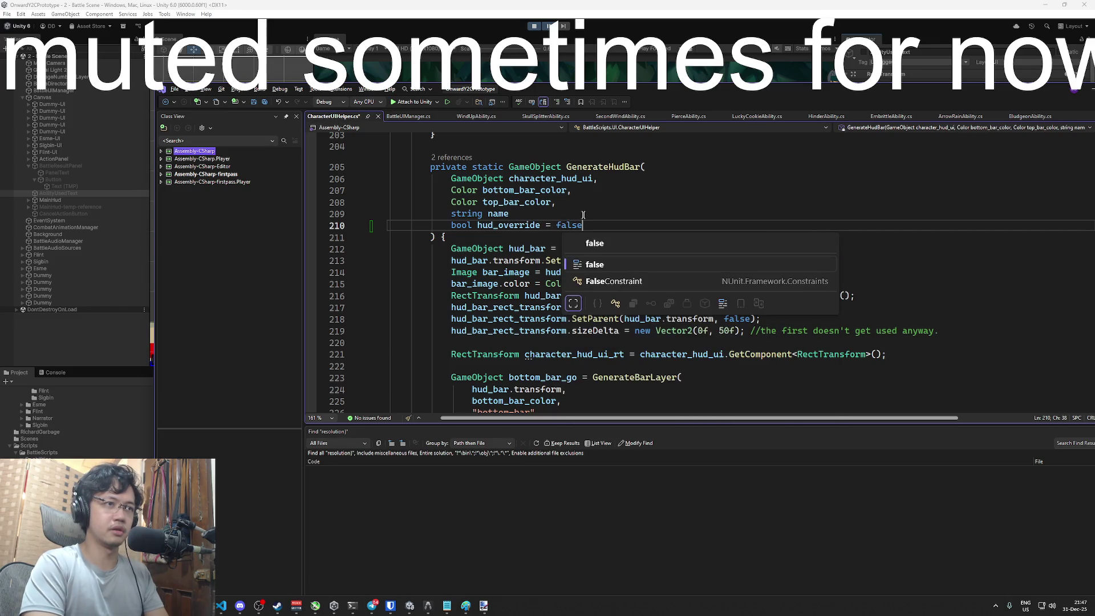
pyautogui.click(509, 214)
pyautogui.write(',')
pyautogui.doubleClick(513, 226)
# Inspect GenerateBarLayer's definition and its size-delta parameter, then return to the call site
pyautogui.click(758, 354)
pyautogui.scroll(-5, 691, 238)
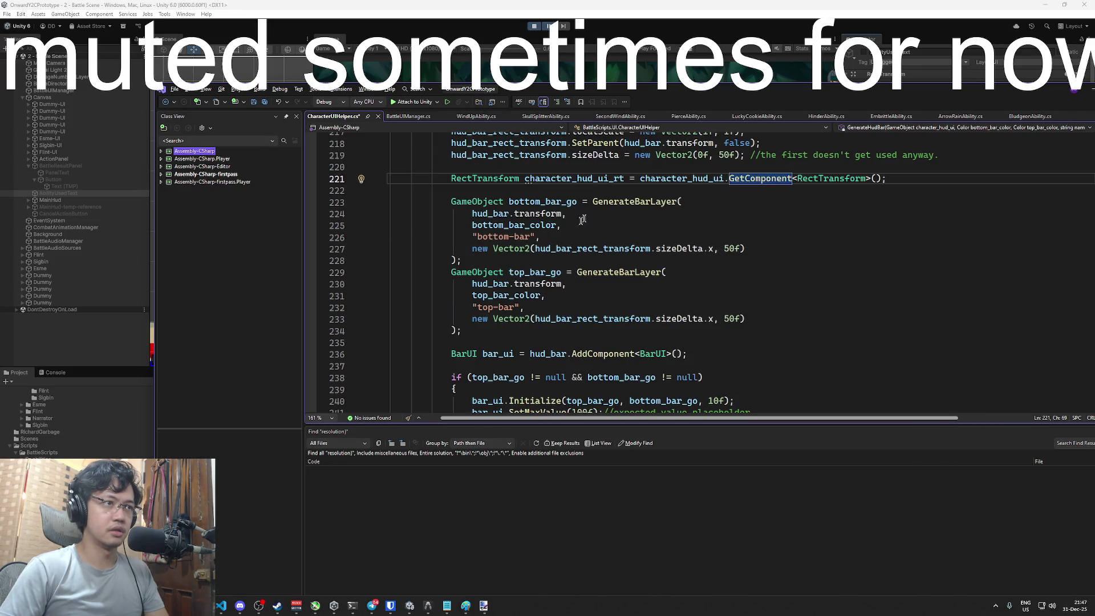
pyautogui.scroll(-1, 565, 268)
pyautogui.click(565, 296)
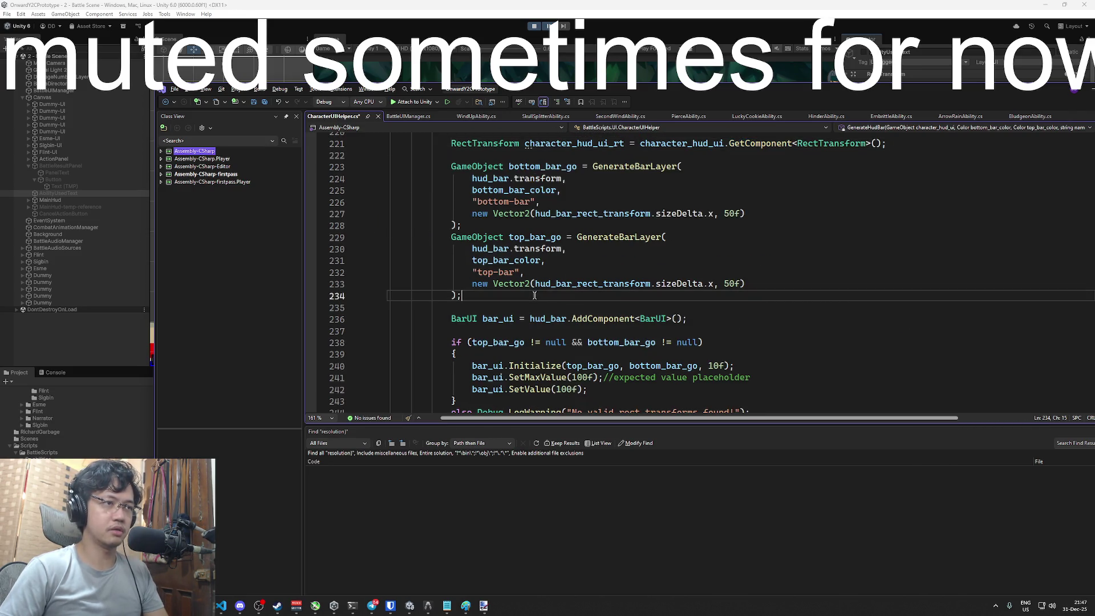
pyautogui.scroll(-1, 565, 299)
pyautogui.scroll(-4, 568, 296)
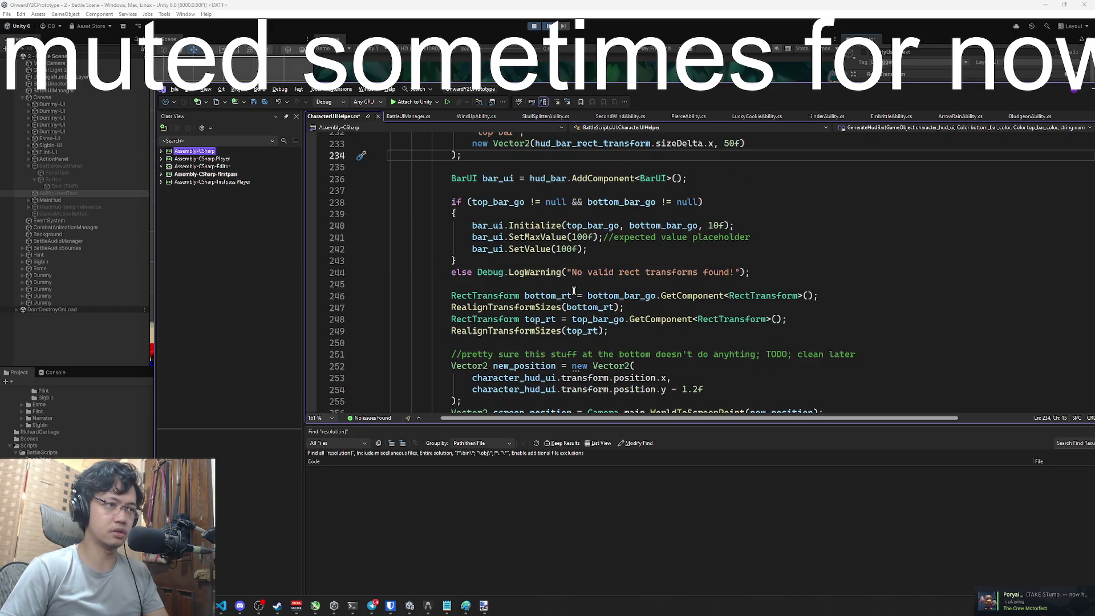
pyautogui.scroll(-2, 574, 291)
pyautogui.scroll(10, 576, 290)
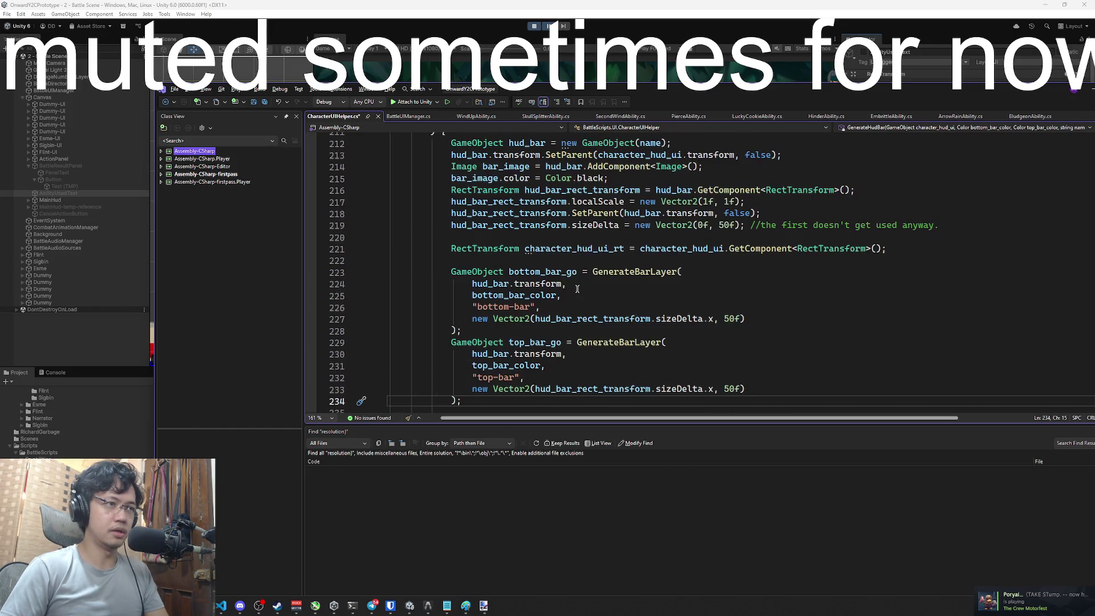
pyautogui.scroll(-2, 577, 290)
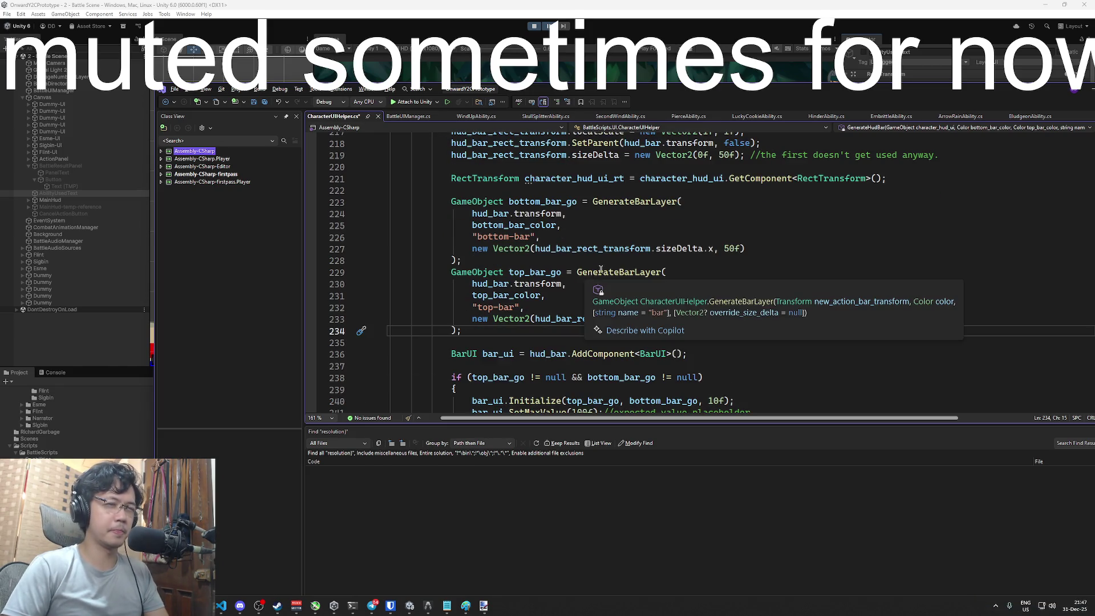
pyautogui.keyDown('ctrl'); pyautogui.click(620, 272); pyautogui.keyUp('ctrl')
pyautogui.scroll(3, 619, 272)
pyautogui.scroll(-2, 619, 271)
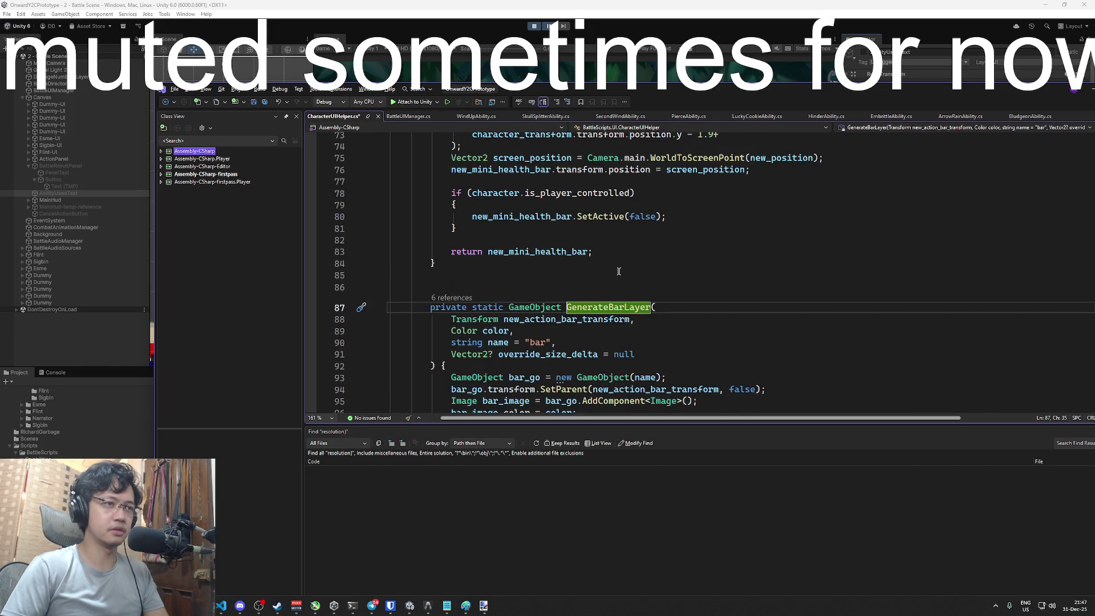
pyautogui.click(660, 357)
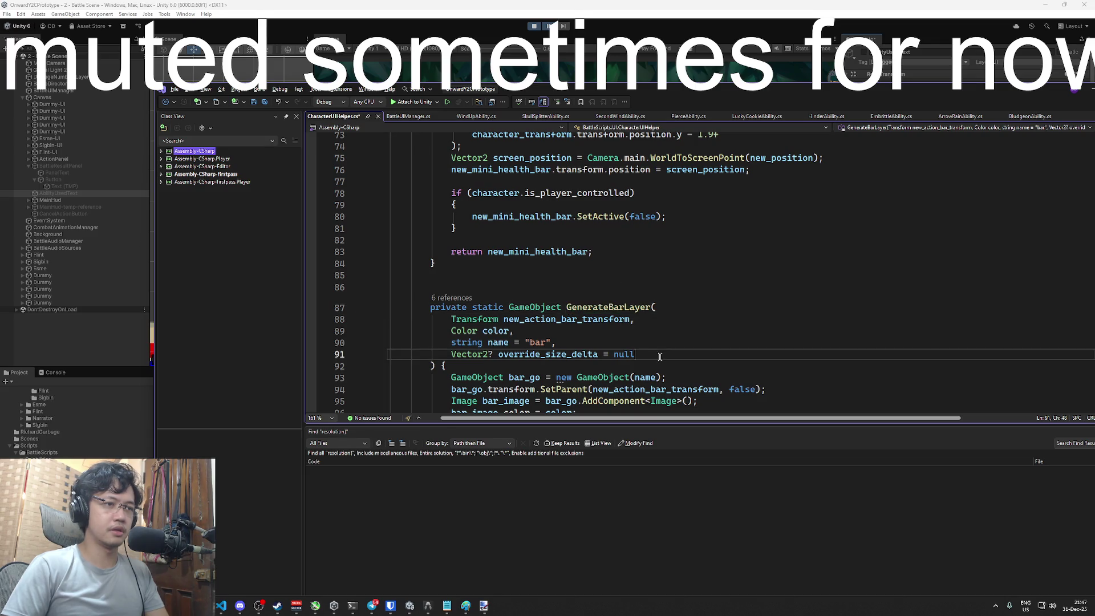
pyautogui.hotkey('ctrl', '-')
# Pass hud_override as a new argument after the top bar's size Vector2
pyautogui.click(760, 319)
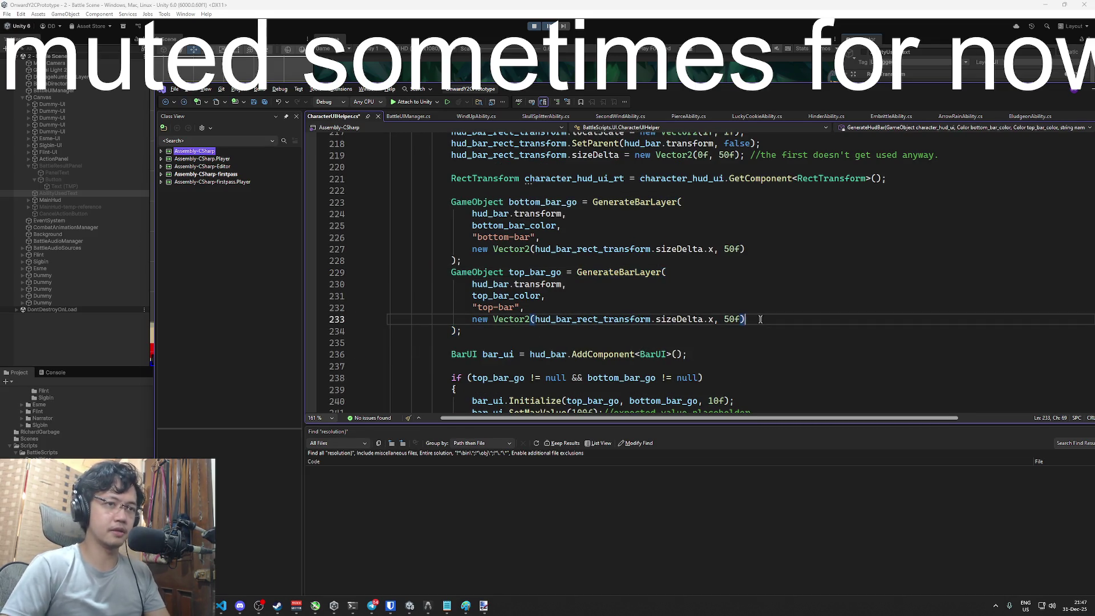
pyautogui.write(',')
pyautogui.press('Return')
pyautogui.write('hud_override,')
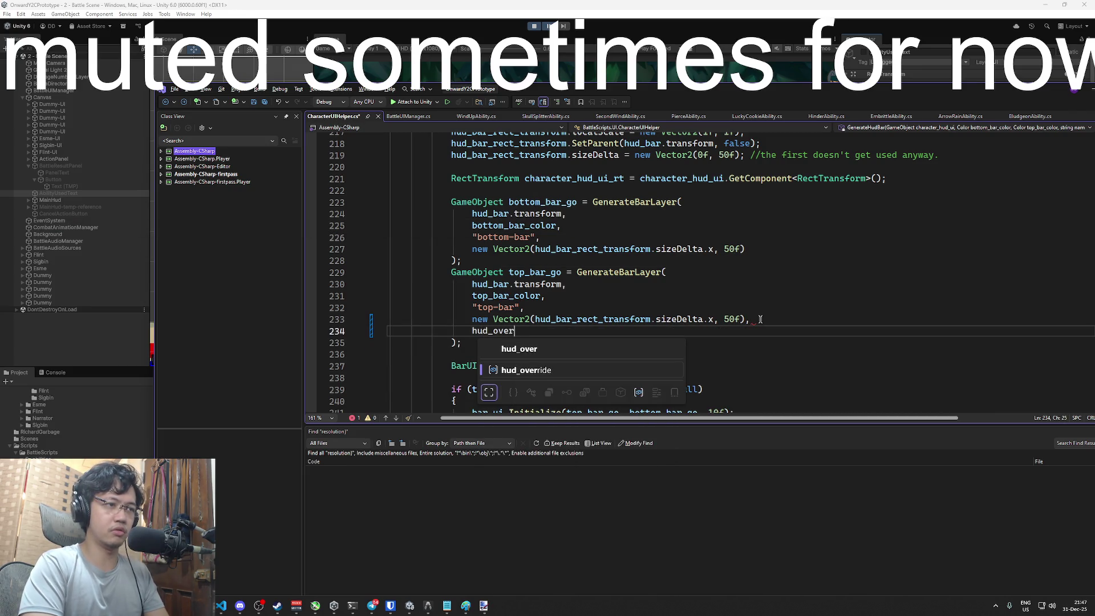
pyautogui.doubleClick(595, 272)
pyautogui.hotkey('ctrl', 'f')
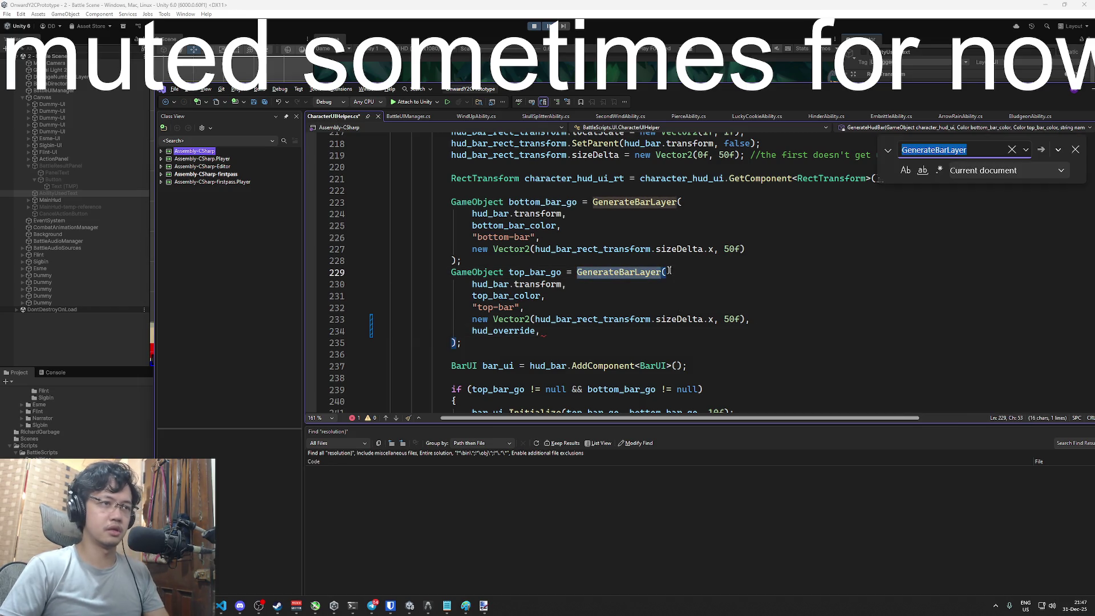
# Append 'bool hud_override = false' after override_size_delta in GenerateBarLayer's signature
pyautogui.press('Return')
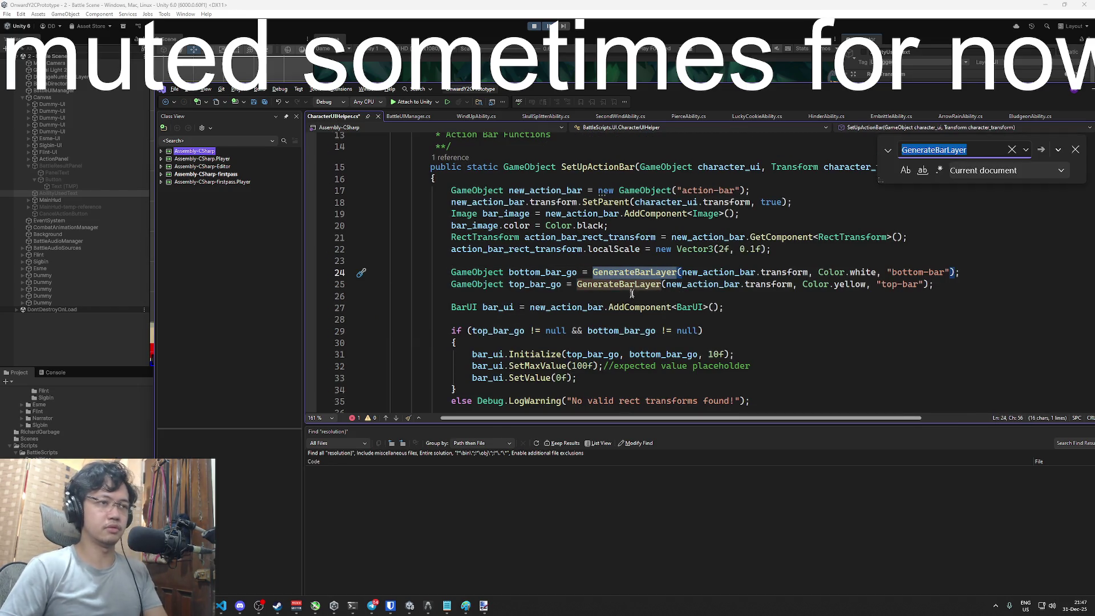
pyautogui.press('Return')
pyautogui.press('Return')
pyautogui.press('Return')
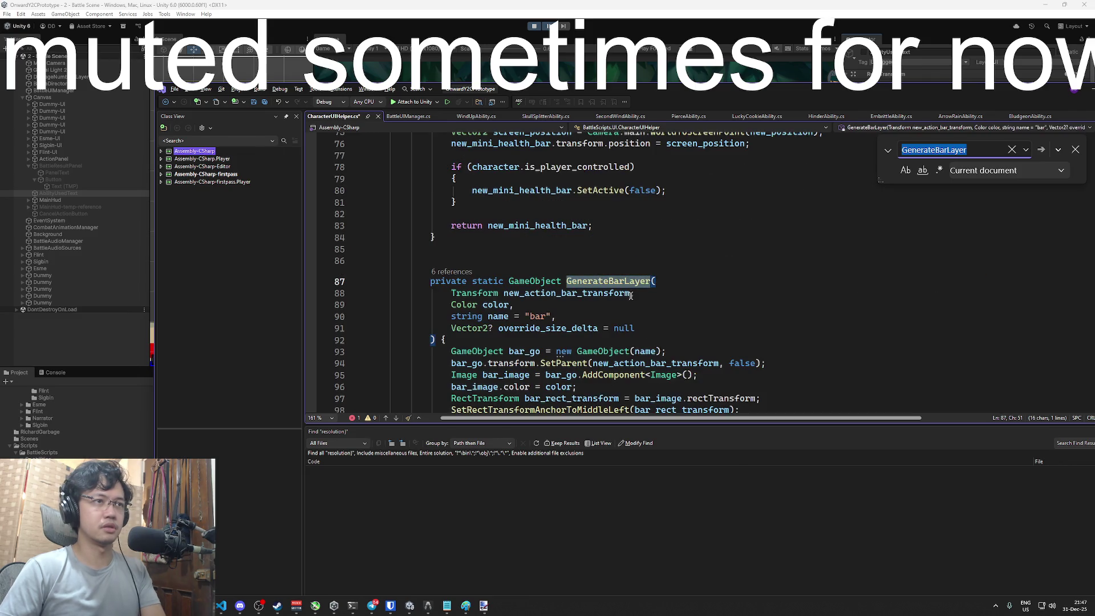
pyautogui.scroll(-2, 658, 297)
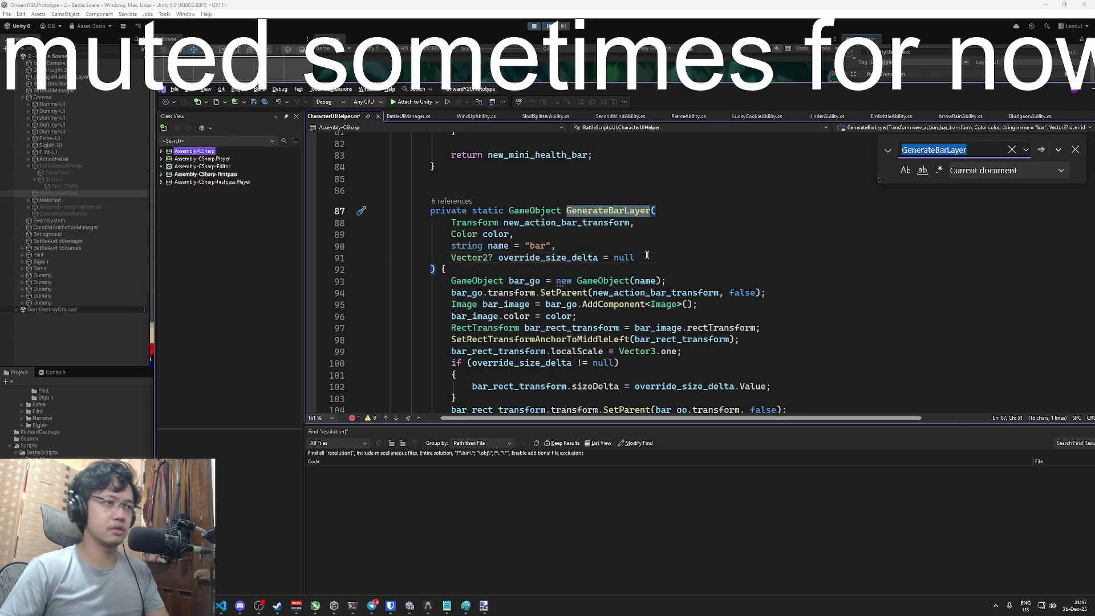
pyautogui.click(649, 257)
pyautogui.press('Return')
pyautogui.write('bool hud_')
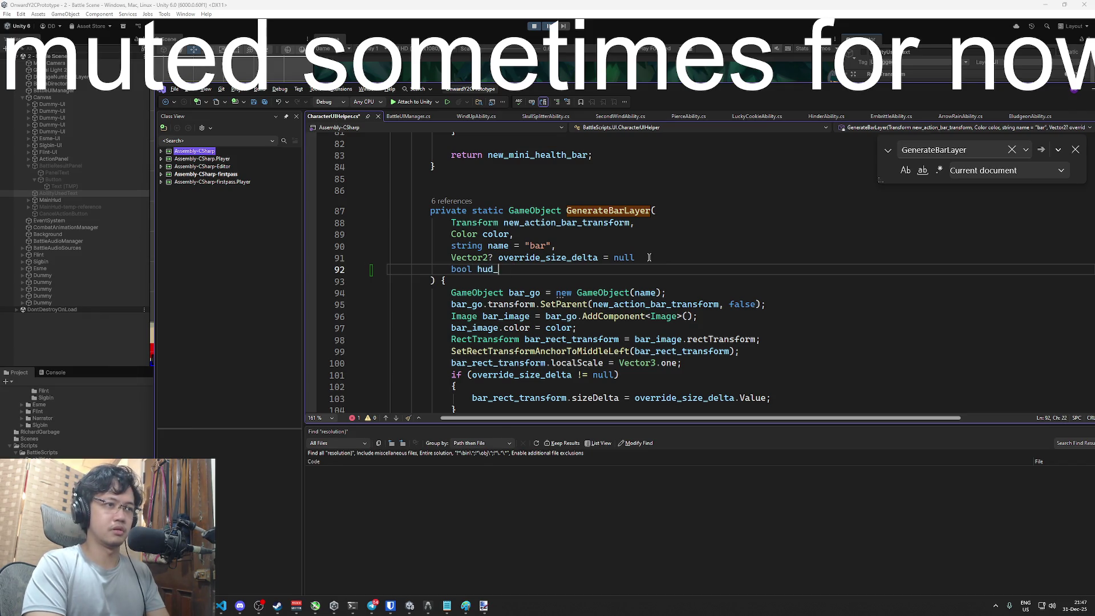
pyautogui.write('override_')
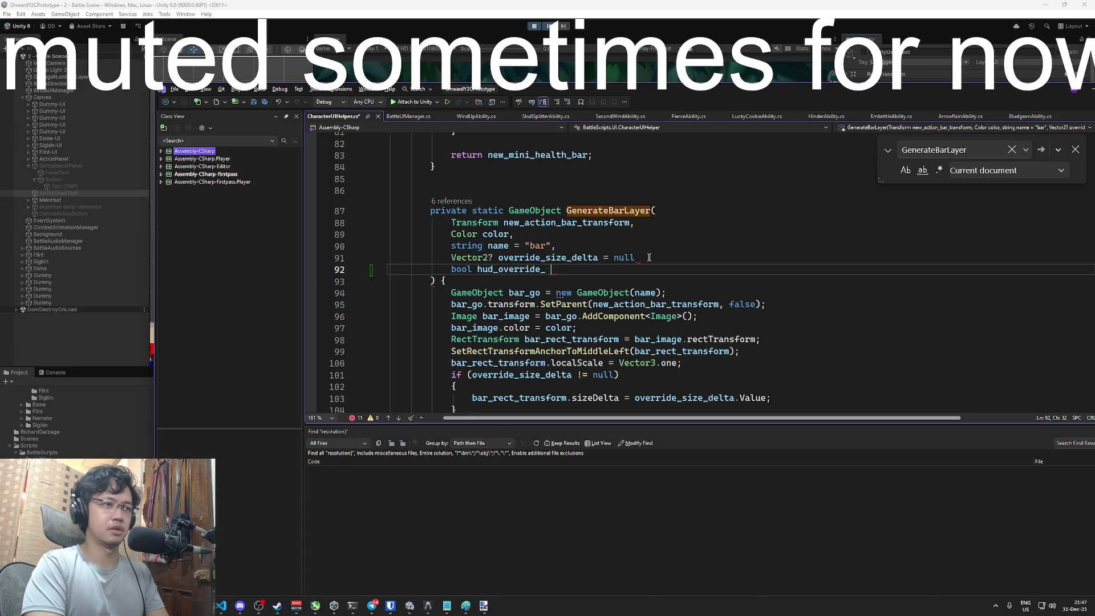
pyautogui.press('BackSpace')
pyautogui.press('BackSpace')
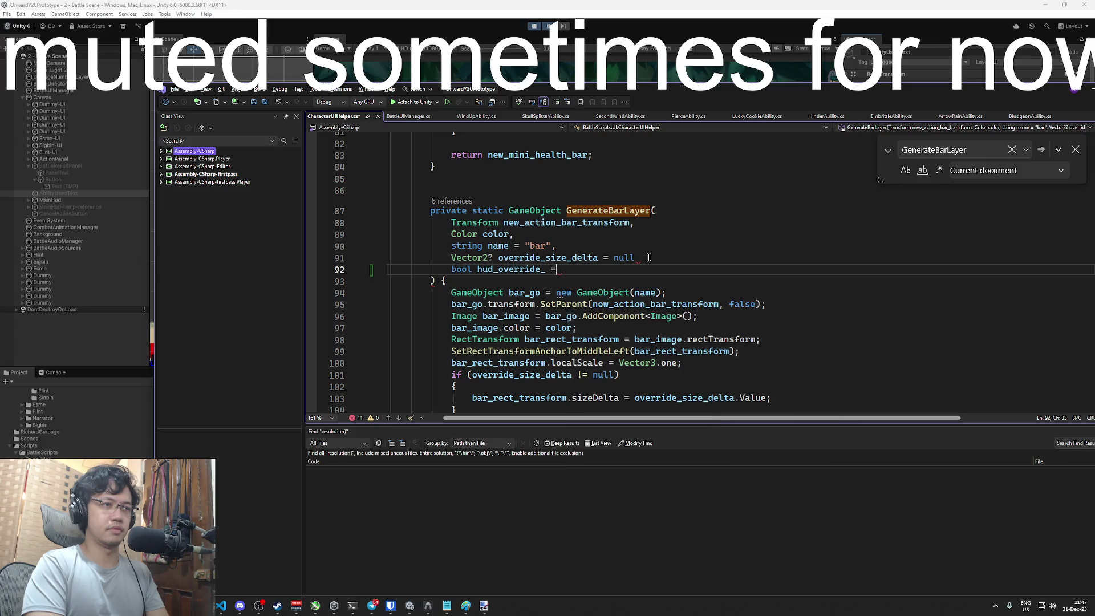
pyautogui.write('false,')
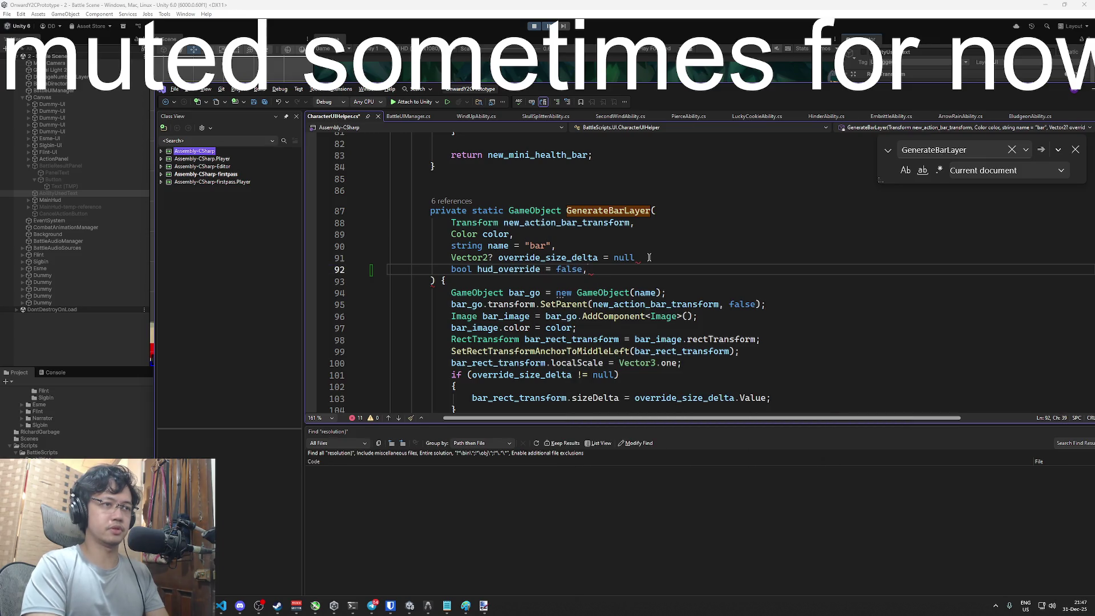
pyautogui.click(642, 258)
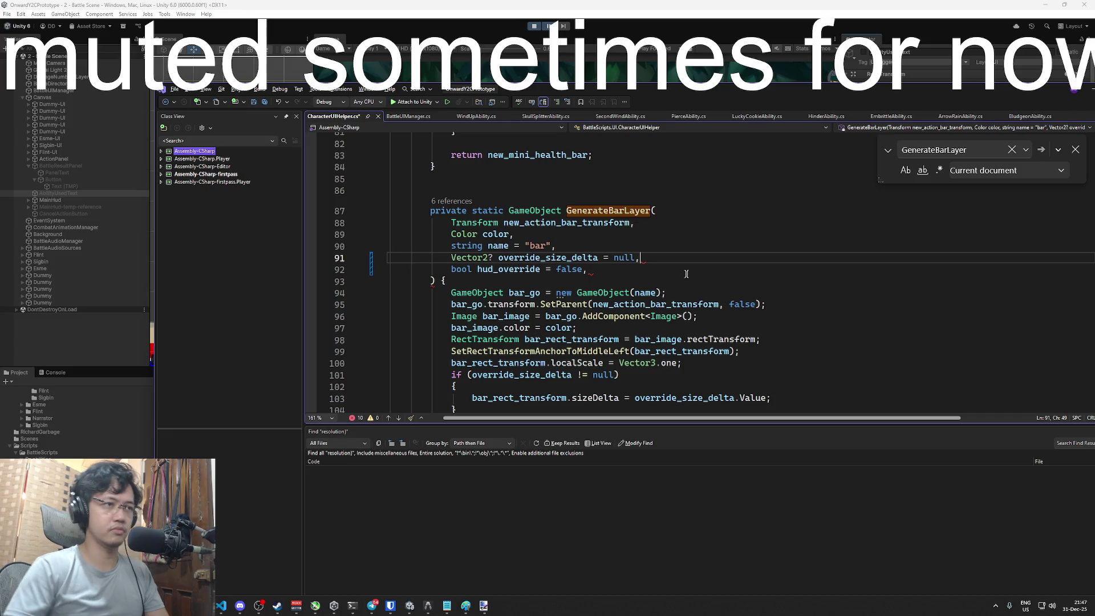
pyautogui.write(',')
pyautogui.click(615, 269)
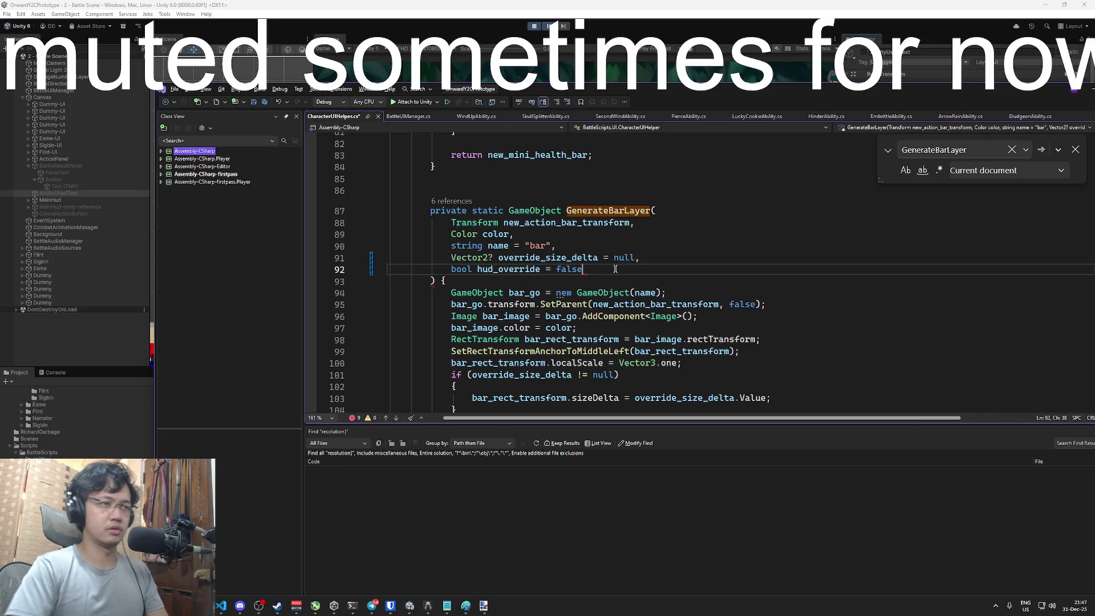
pyautogui.scroll(-2, 583, 258)
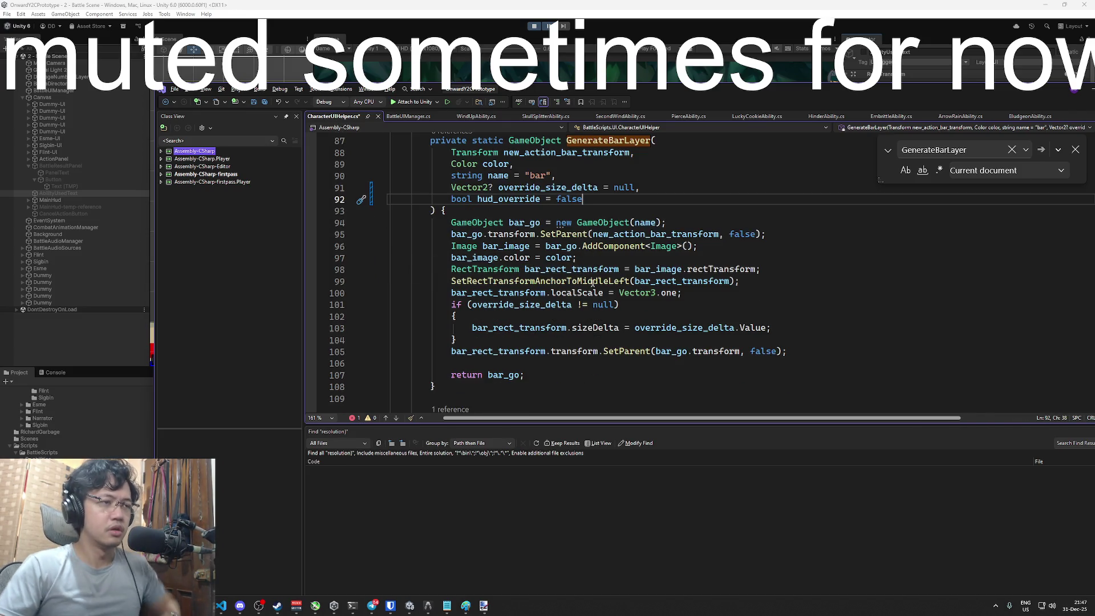
pyautogui.click(578, 246)
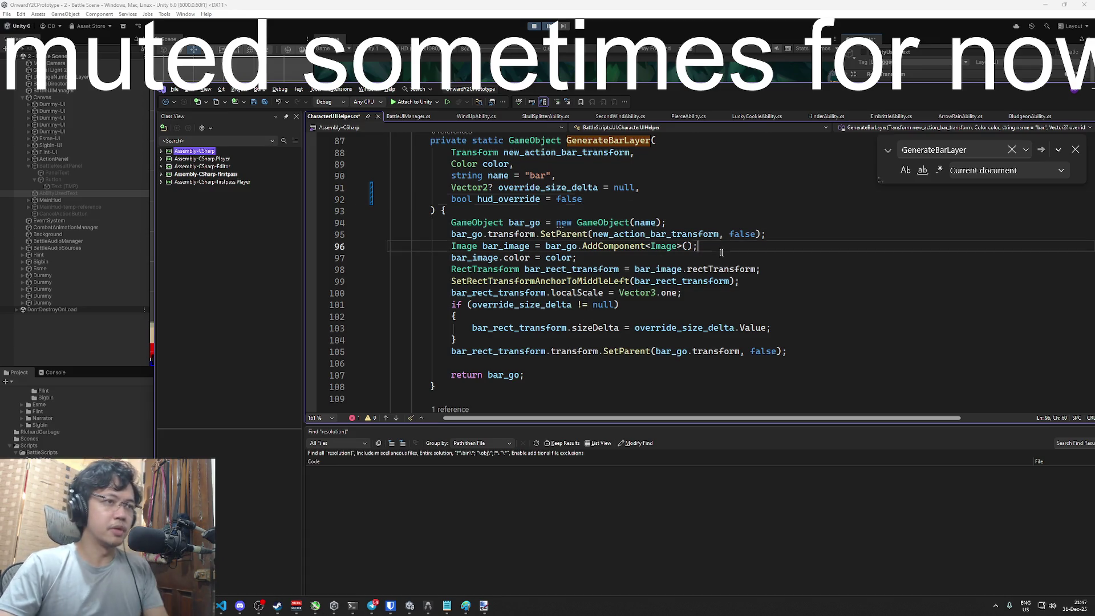
# Insert a blank line after the Image component and comment out bar_image.color = color
pyautogui.press('End')
pyautogui.press('Return')
pyautogui.press('Down')
pyautogui.hotkey('ctrl', 'k')
pyautogui.hotkey('ctrl', 'c')
pyautogui.press('Up')
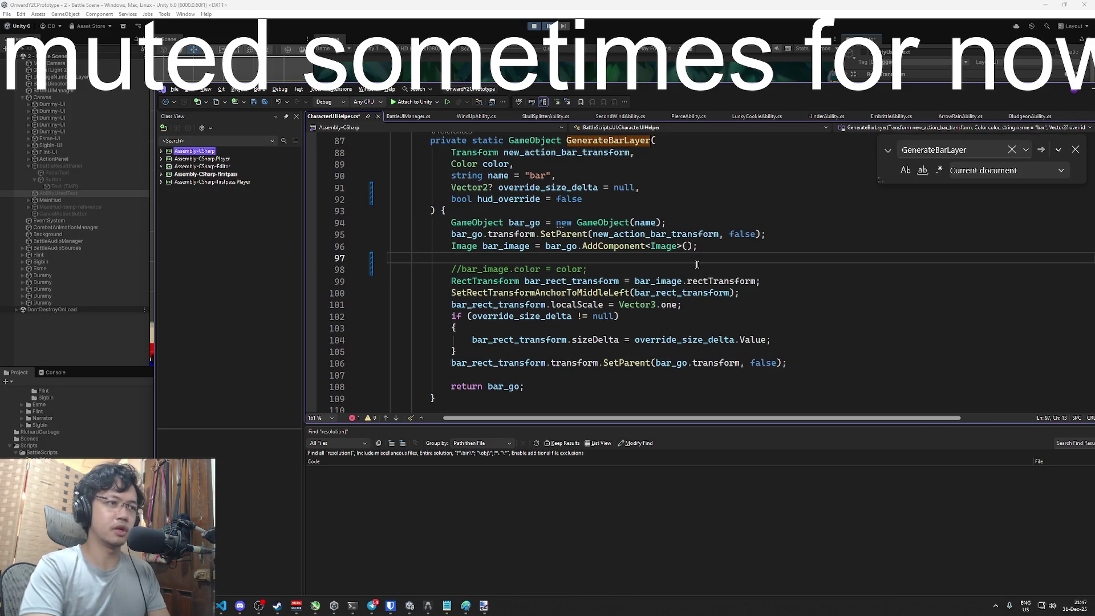
# Write bar_image.sprite = Resources.Load<Sprite>("") on the new line, then bring Unity forward to recompile
pyautogui.write('bar_image ')
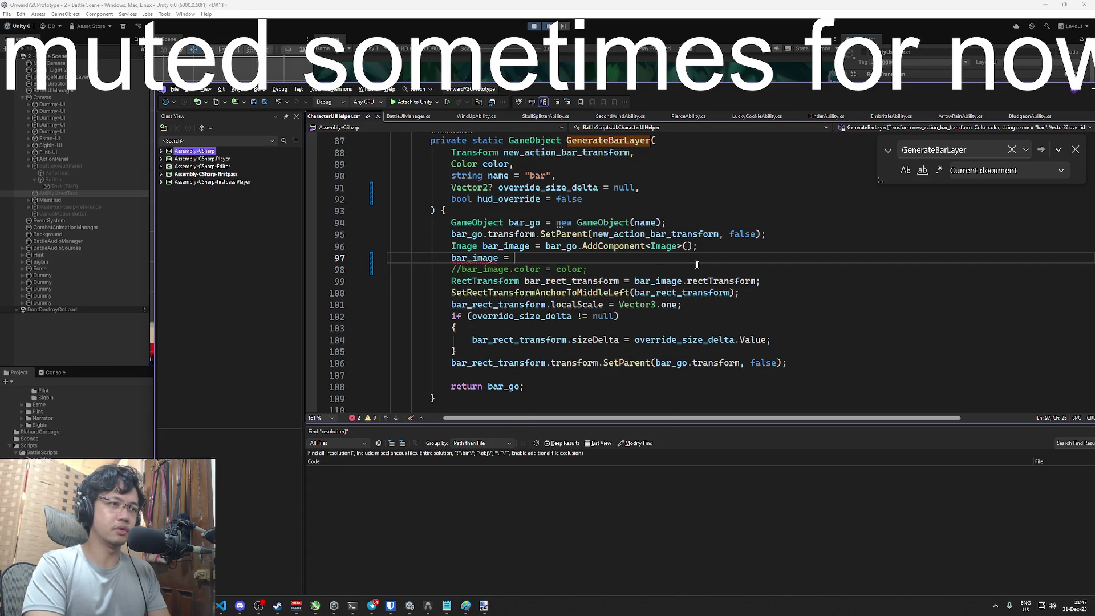
pyautogui.write('=')
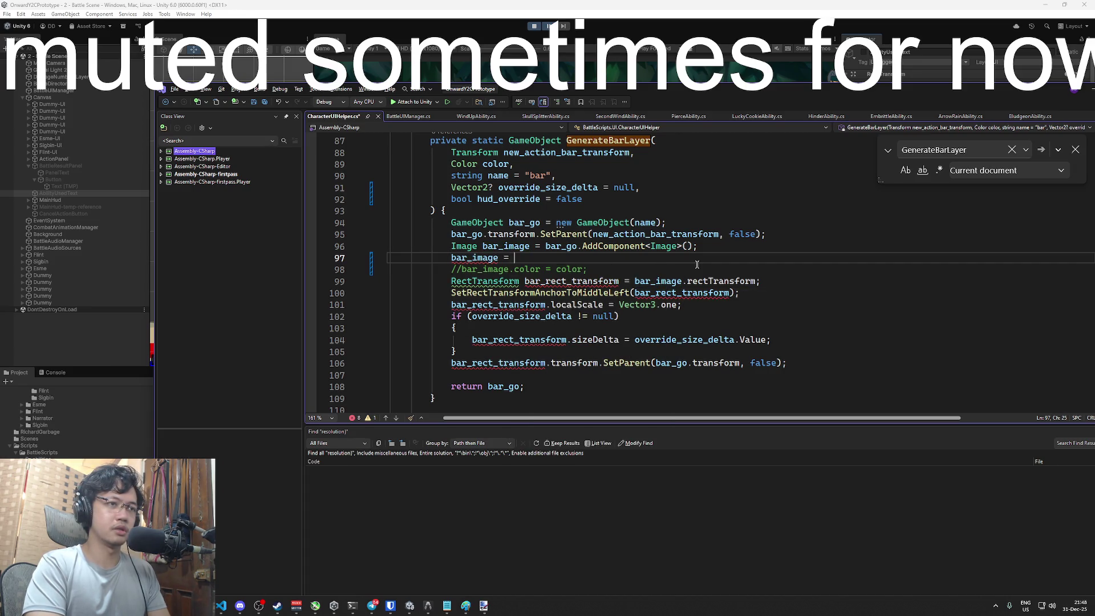
pyautogui.press('BackSpace')
pyautogui.press('BackSpace')
pyautogui.press('BackSpace')
pyautogui.write('.')
pyautogui.press('BackSpace')
pyautogui.write('e.sp')
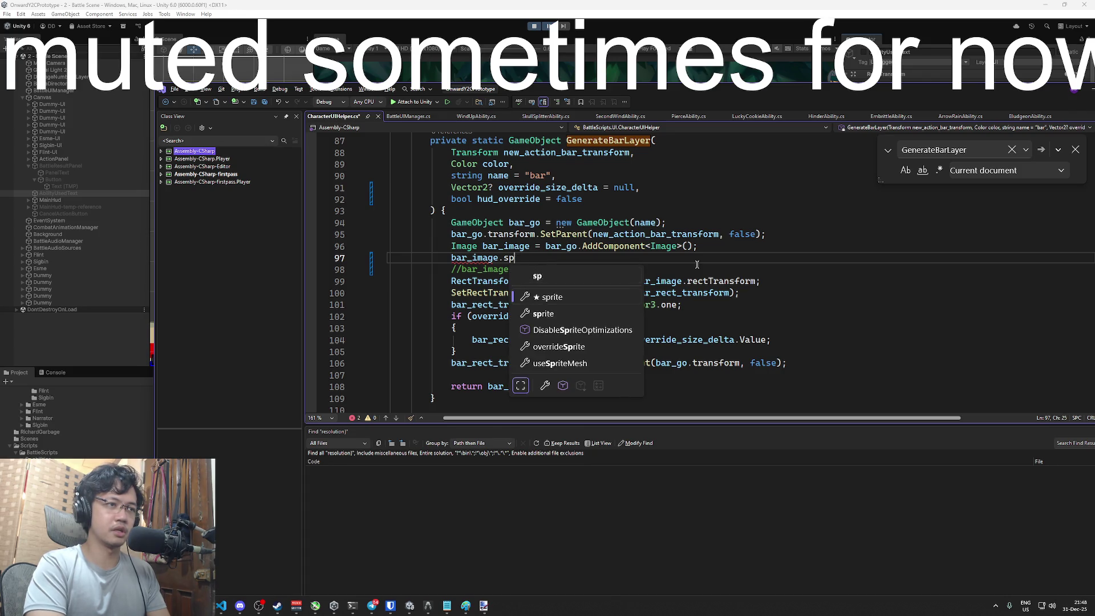
pyautogui.write('rite = Resources.Load')
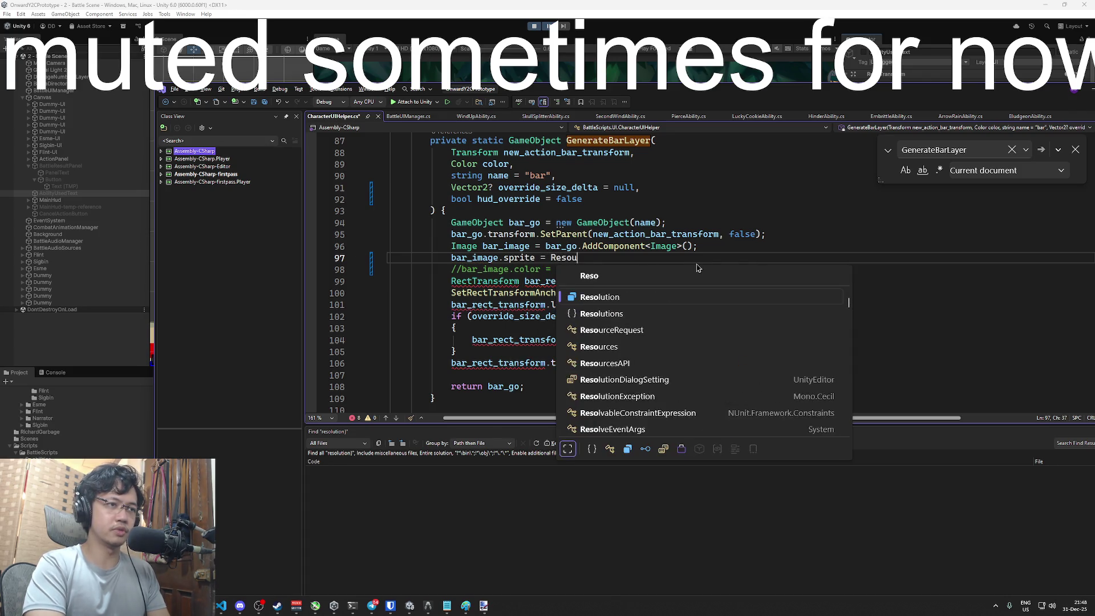
pyautogui.write('<')
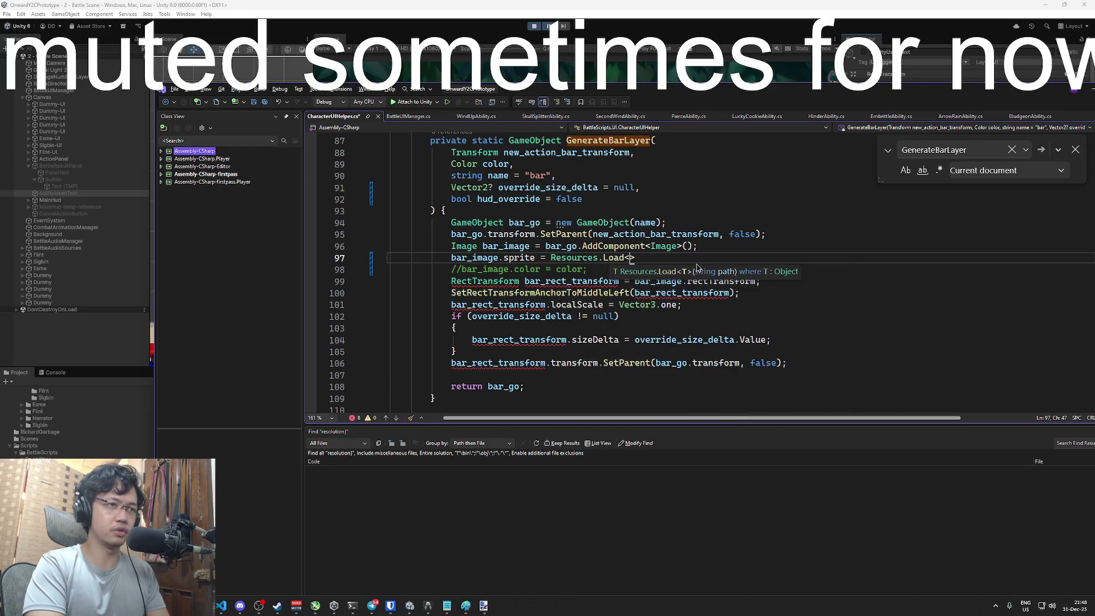
pyautogui.write('Sprite>')
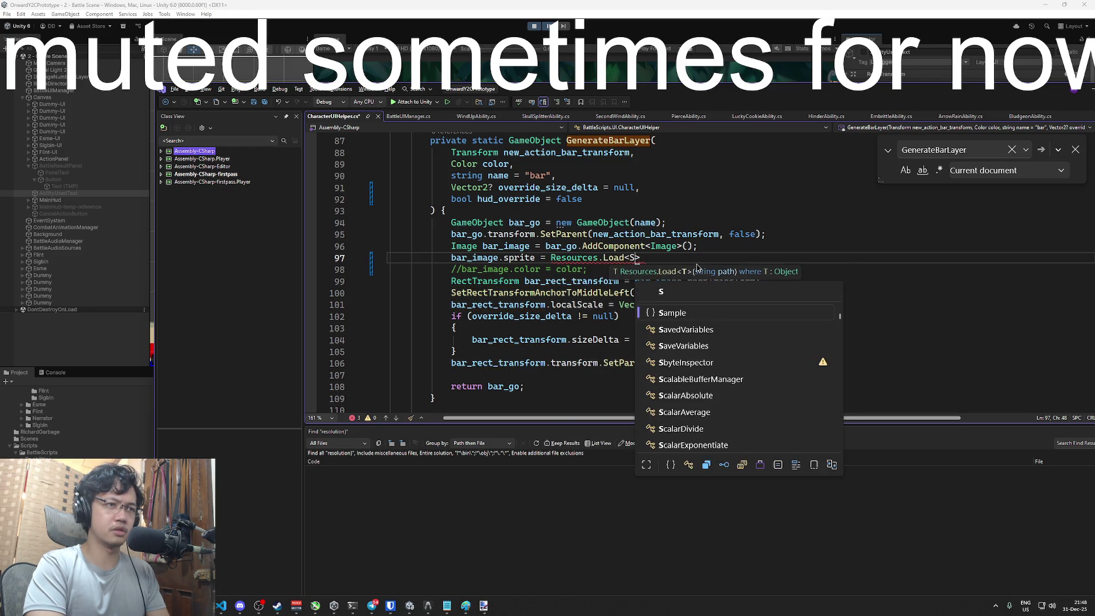
pyautogui.write('("");')
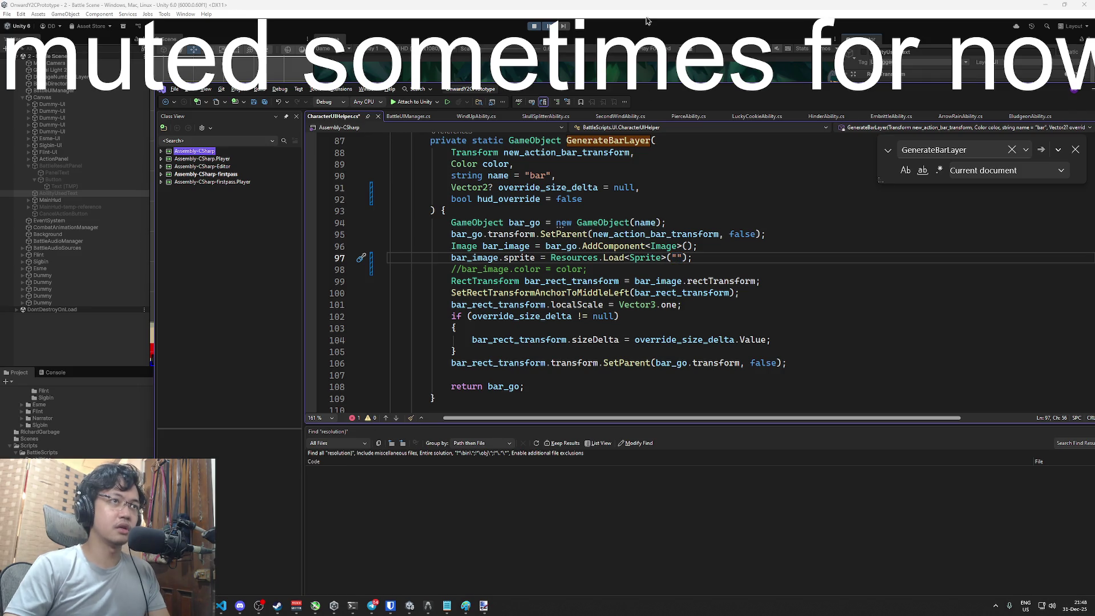
pyautogui.click(508, 5)
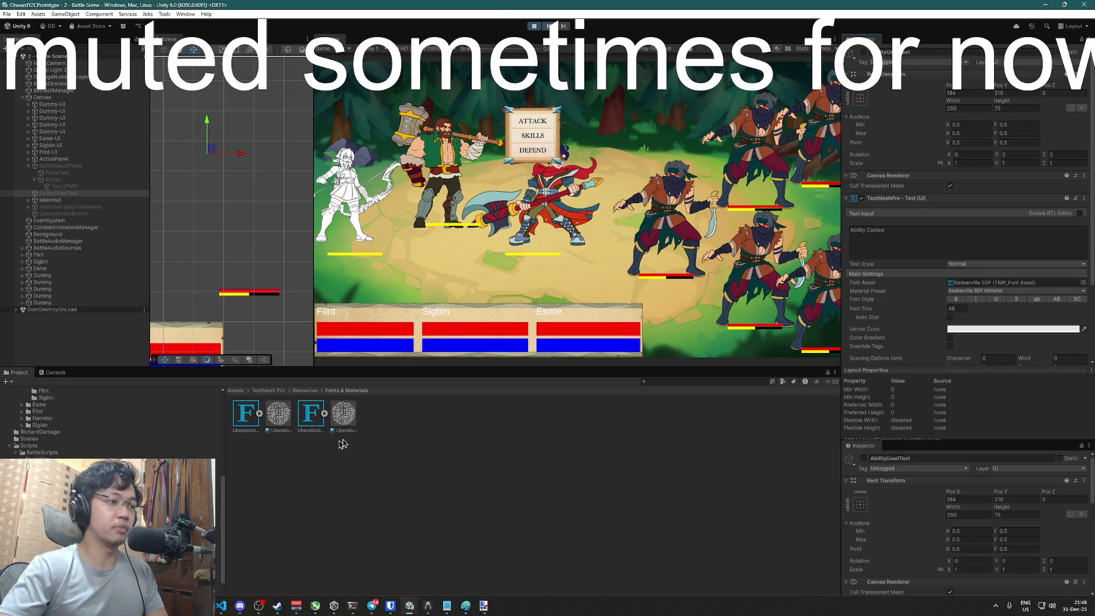
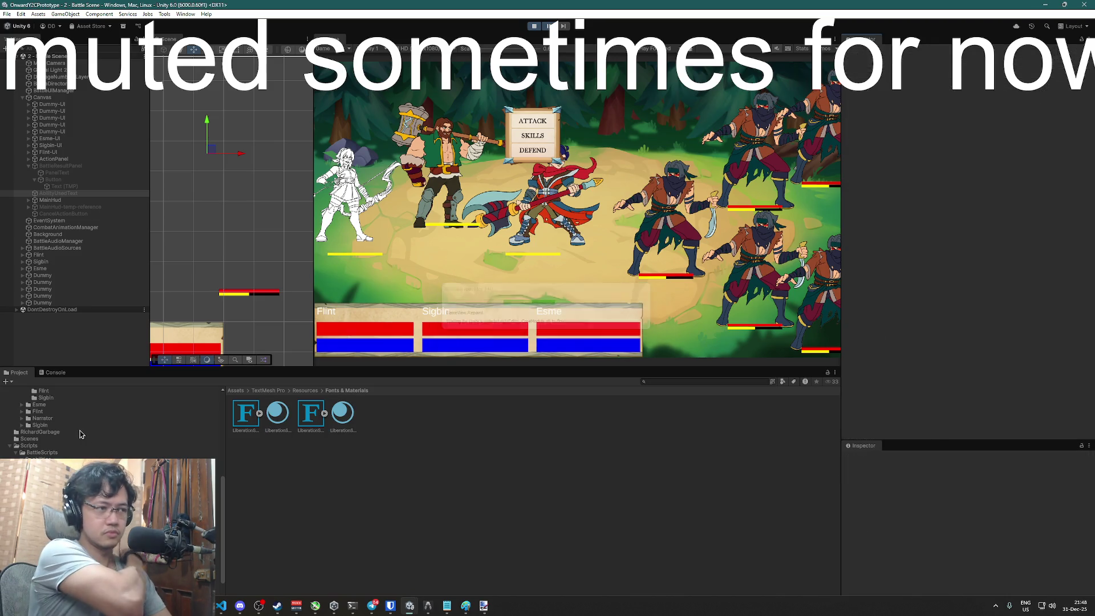
# Browse the Sprites folder and its effects and wheel-image subfolders in the Project window
pyautogui.scroll(5, 68, 452)
pyautogui.scroll(-10, 68, 452)
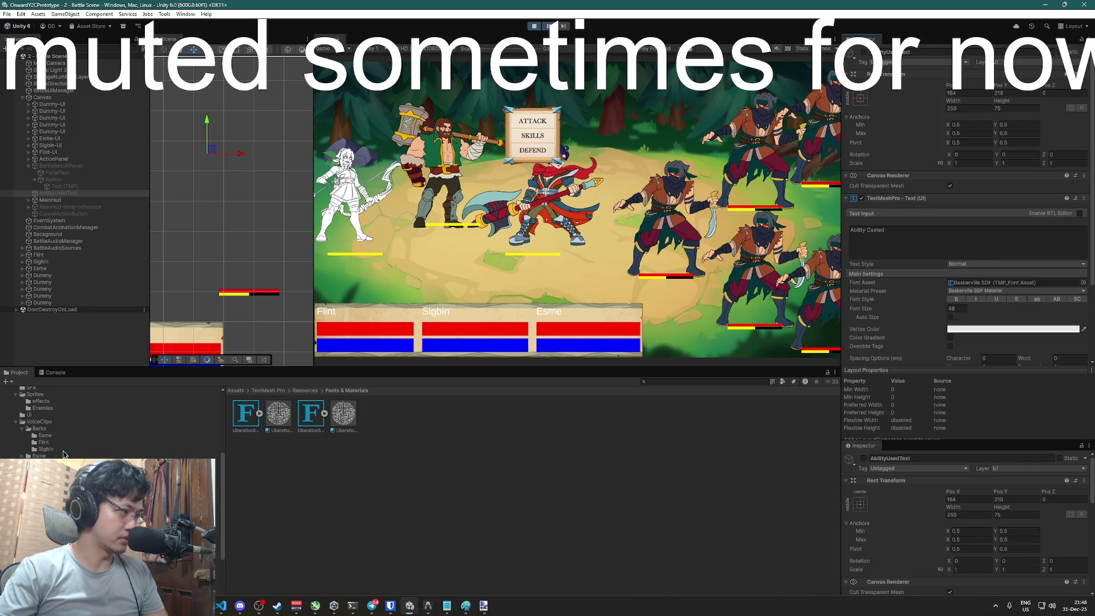
pyautogui.scroll(2, 49, 434)
pyautogui.click(44, 422)
pyautogui.scroll(2, 44, 425)
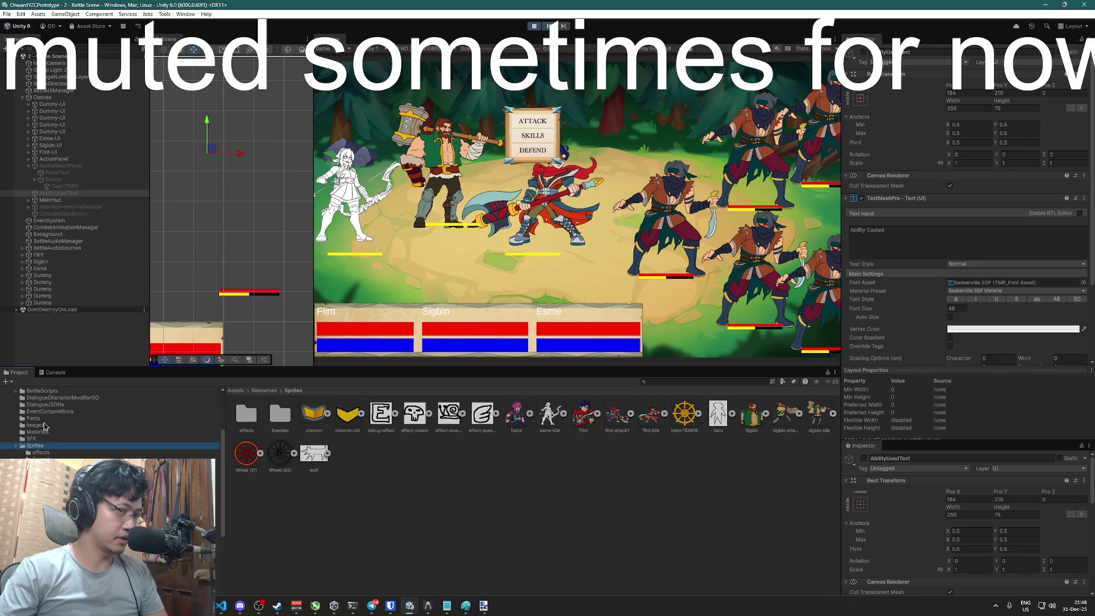
pyautogui.click(42, 452)
pyautogui.click(35, 446)
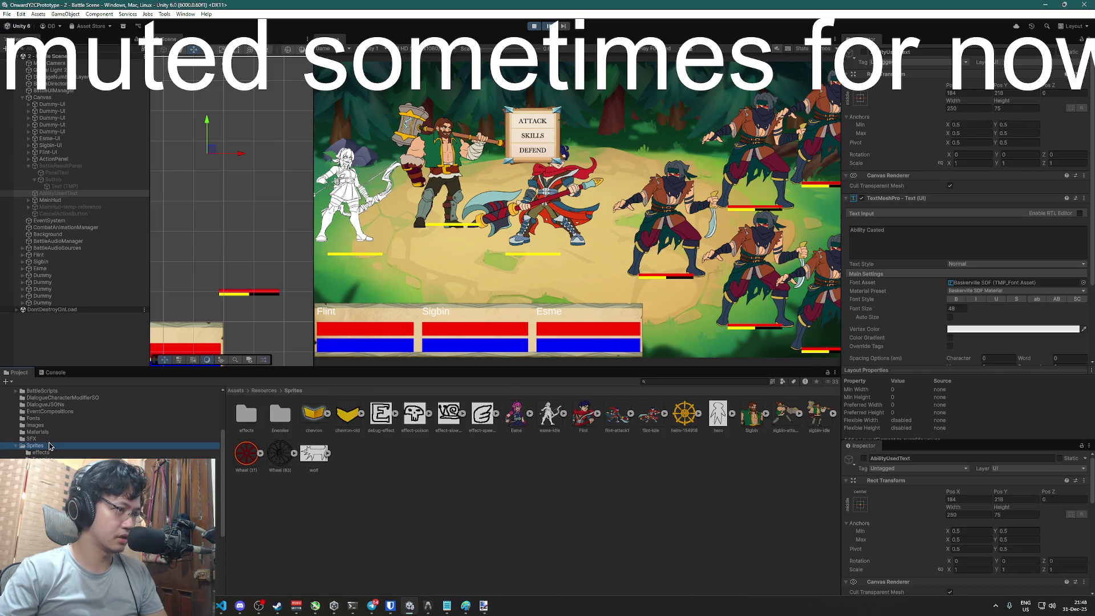
pyautogui.scroll(2, 48, 433)
pyautogui.click(35, 451)
# Check the Fonts, EventCompositions, DialogueJSONs and ArtAssets > UI folders for the bar sprites
pyautogui.click(52, 445)
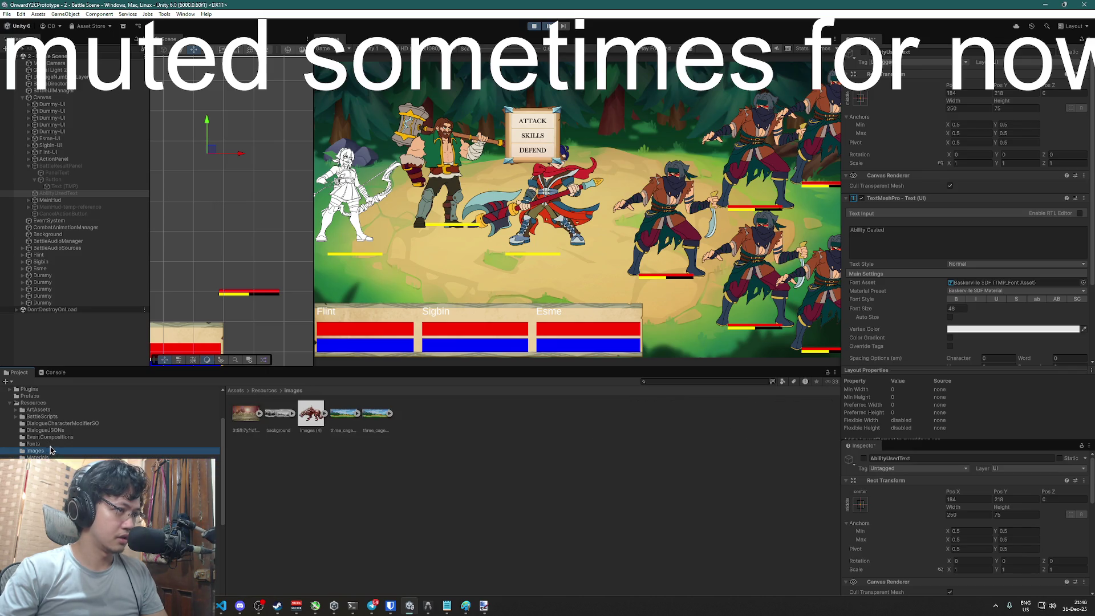
pyautogui.click(49, 437)
pyautogui.click(46, 431)
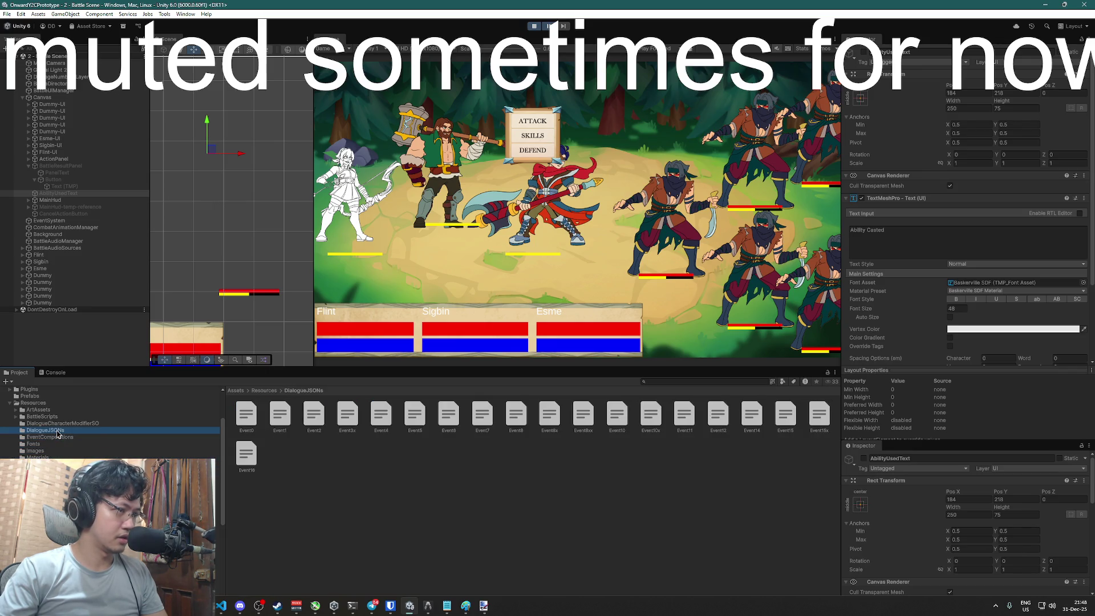
pyautogui.scroll(2, 55, 448)
pyautogui.click(40, 436)
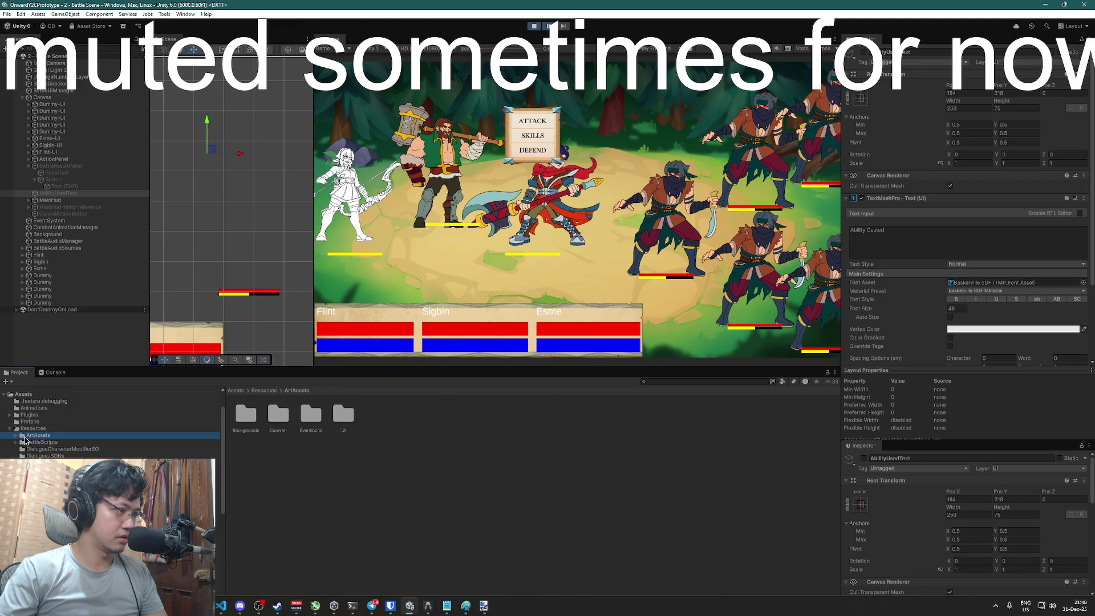
pyautogui.click(15, 438)
pyautogui.click(31, 462)
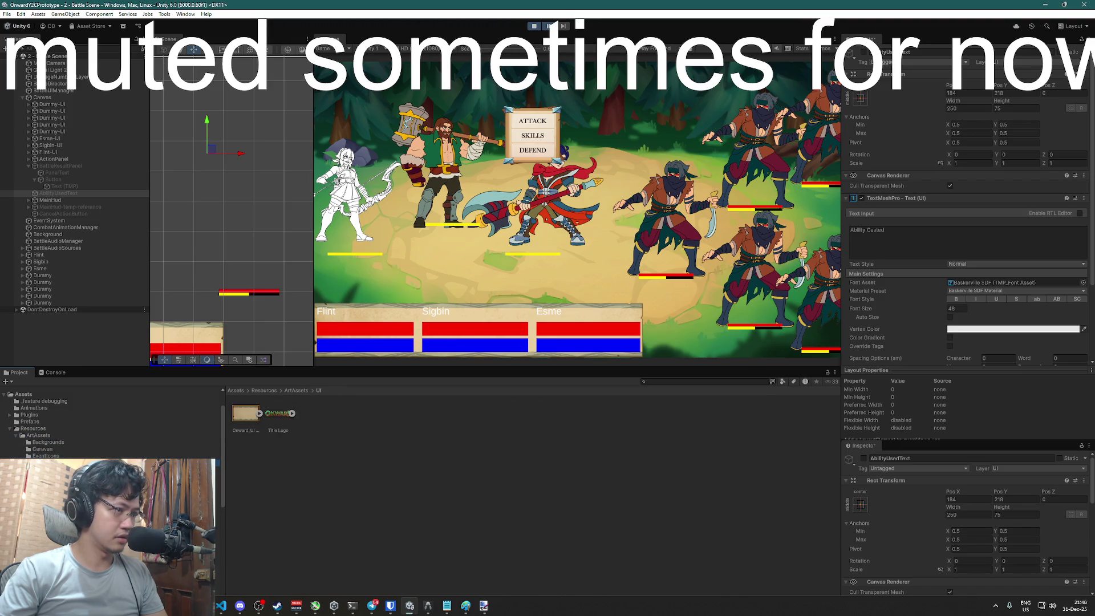
pyautogui.scroll(-3, 21, 443)
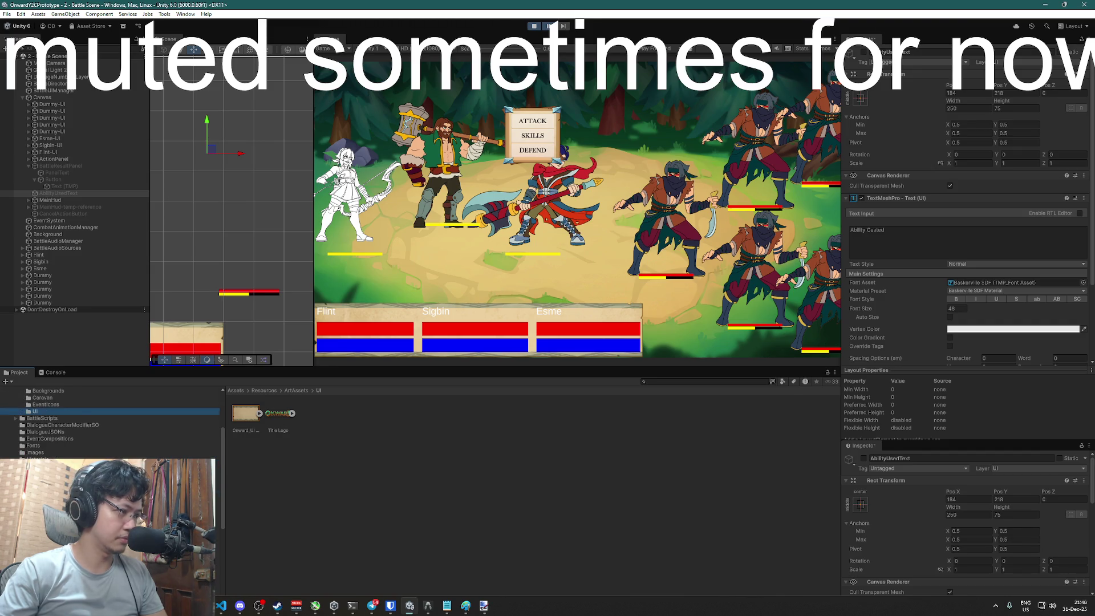
# Open Resources > UI and inspect the Onward_UI HP Bar sprite, comparing it with Onward_UI MP Bar
pyautogui.click(583, 415)
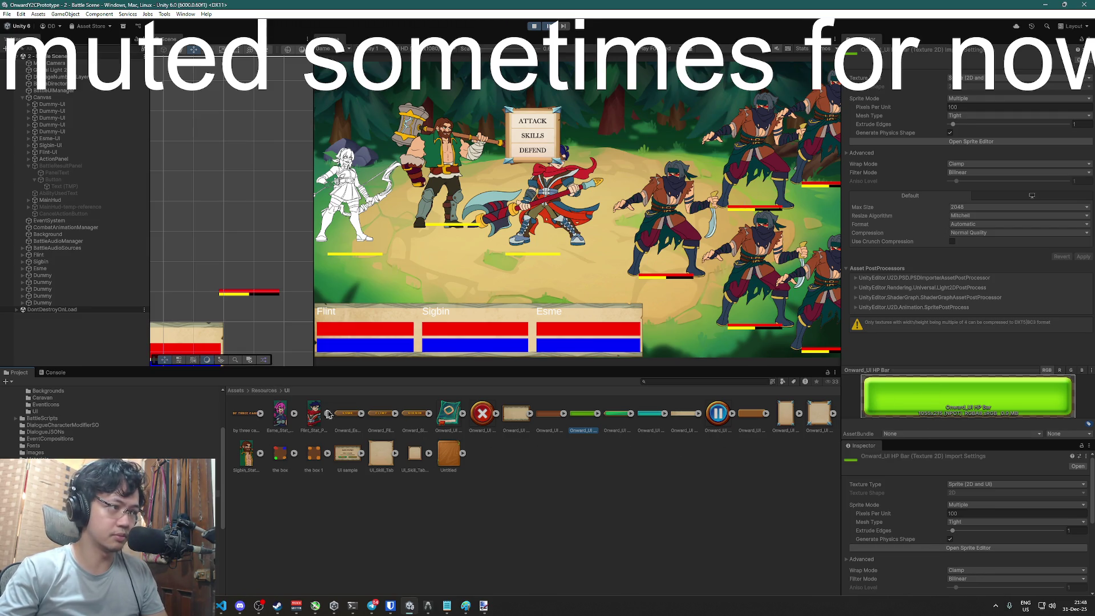
pyautogui.press('super+Tab')
pyautogui.press('Escape')
pyautogui.click(586, 421)
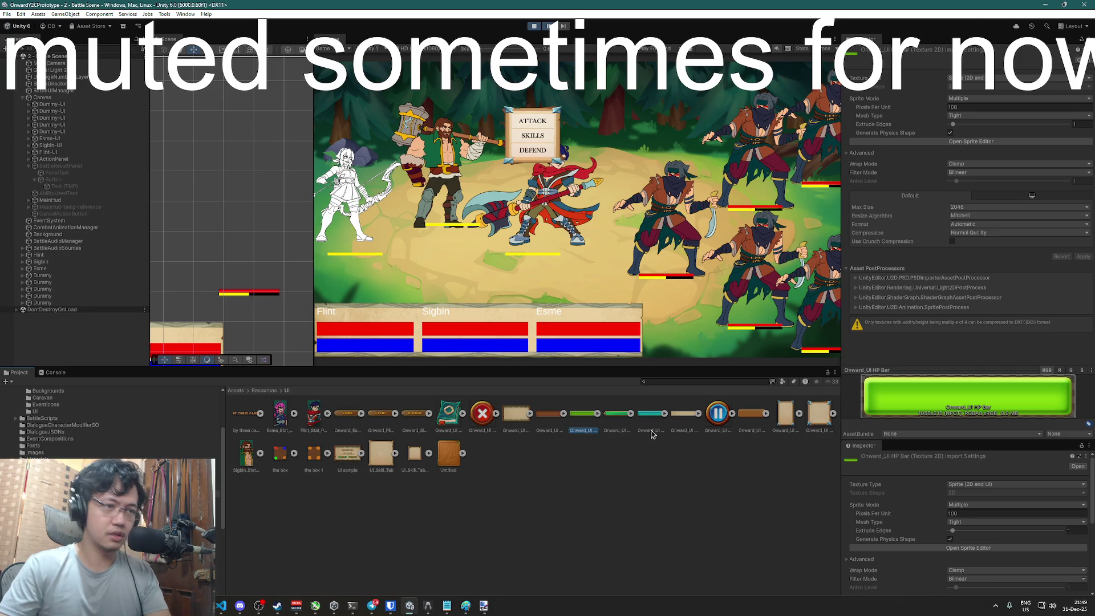
pyautogui.click(657, 428)
pyautogui.click(583, 422)
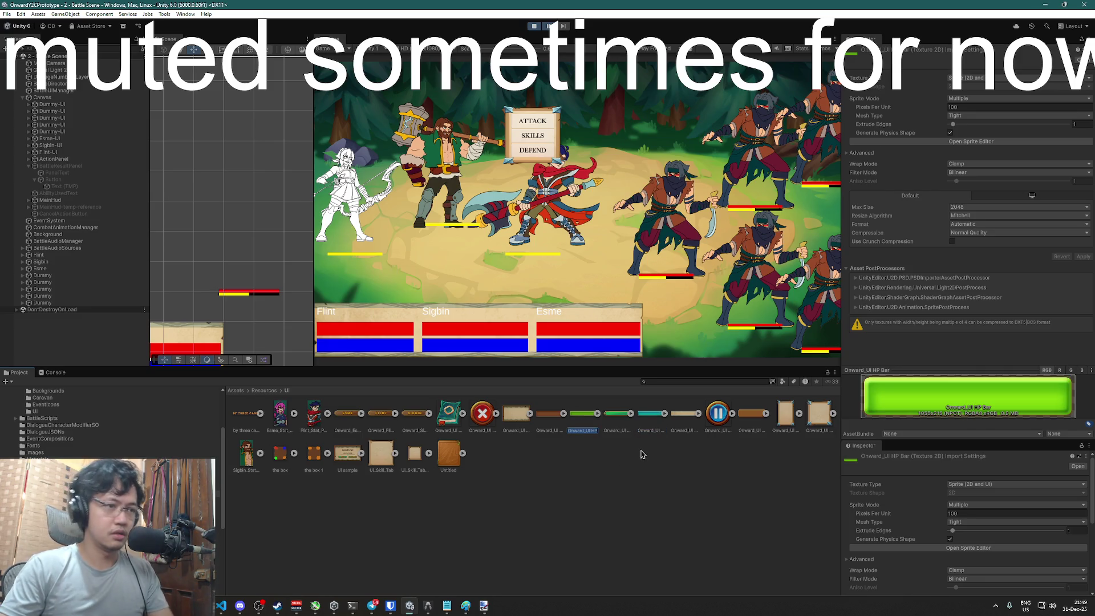
pyautogui.press('super+Tab')
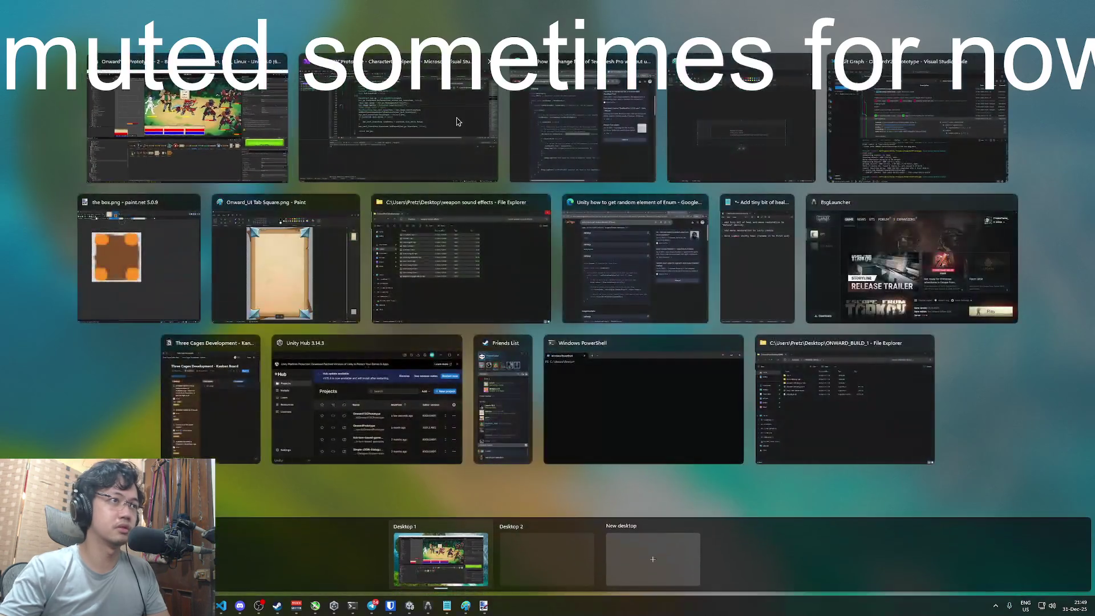
# In CharacterUIHelper.cs, replace the hard-coded sprite path in Resources.Load with hud_override
pyautogui.click(457, 121)
pyautogui.click(679, 257)
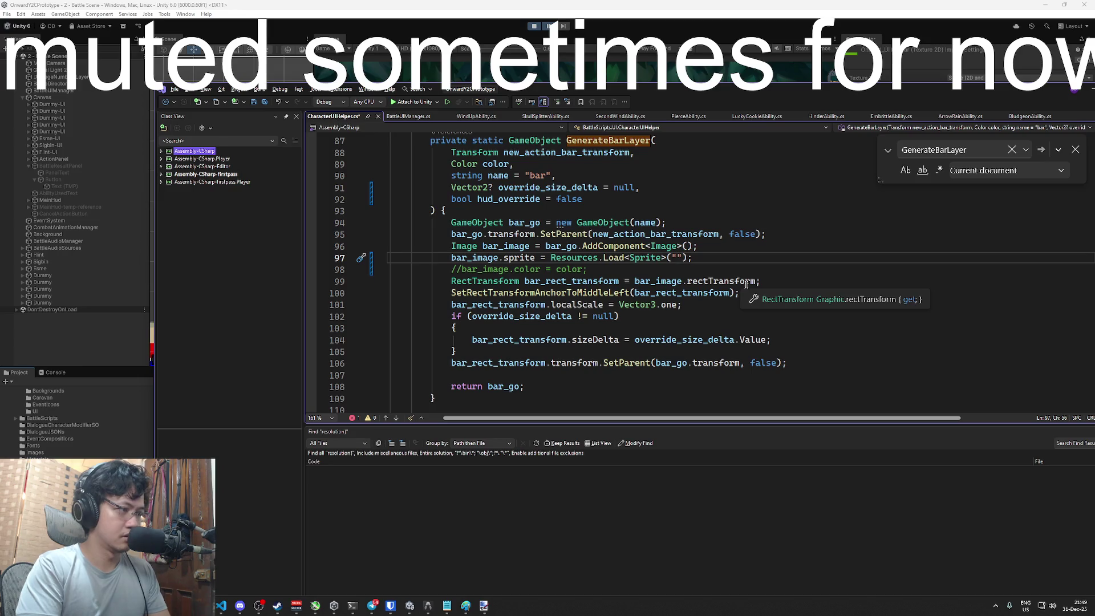
pyautogui.write('UI')
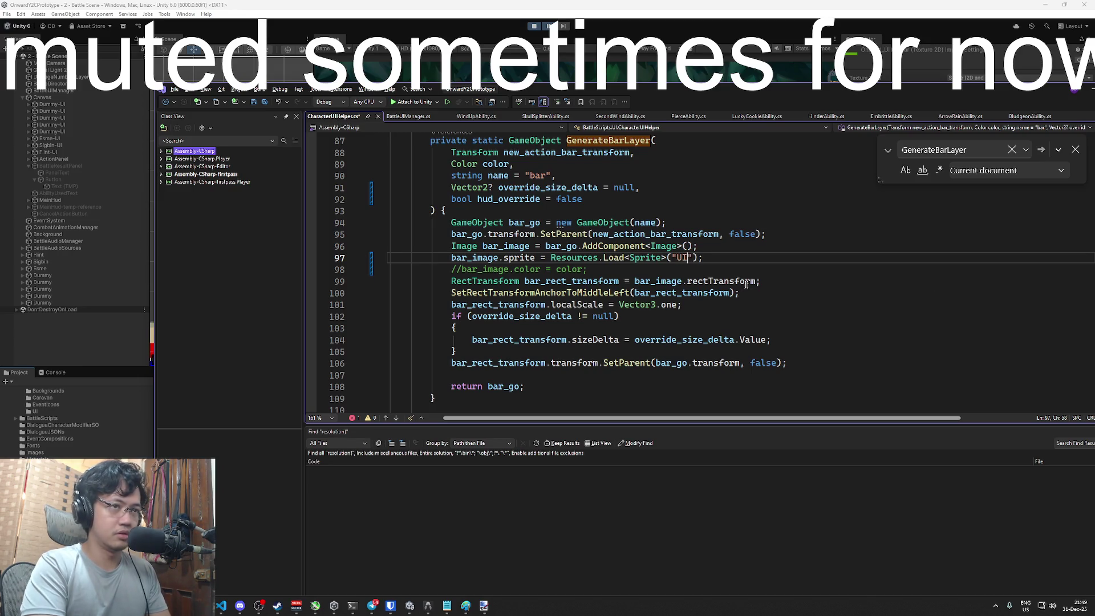
pyautogui.write('/')
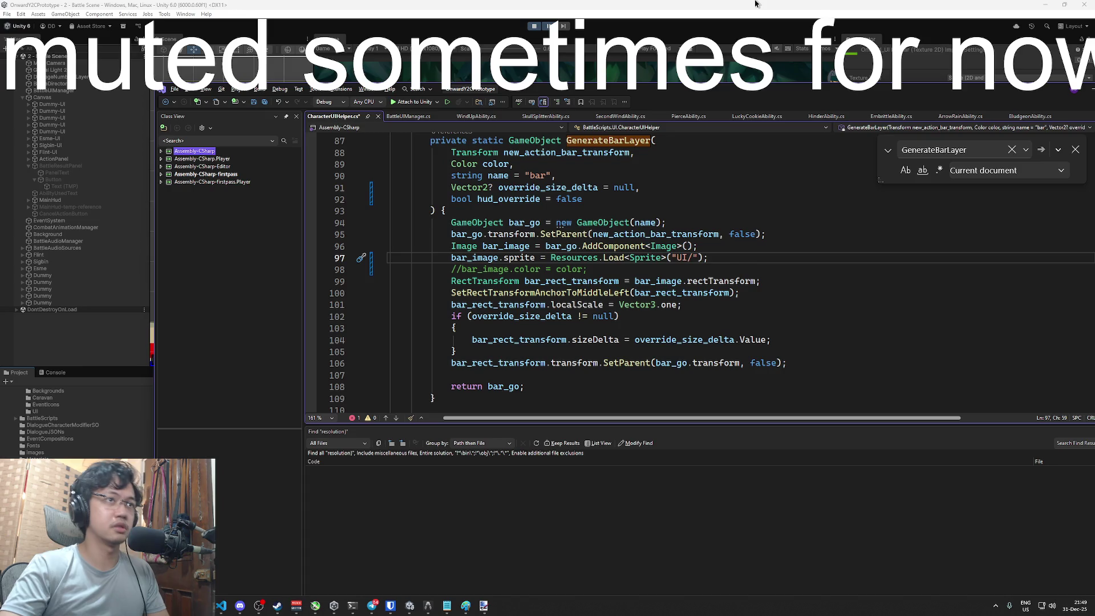
pyautogui.click(755, 3)
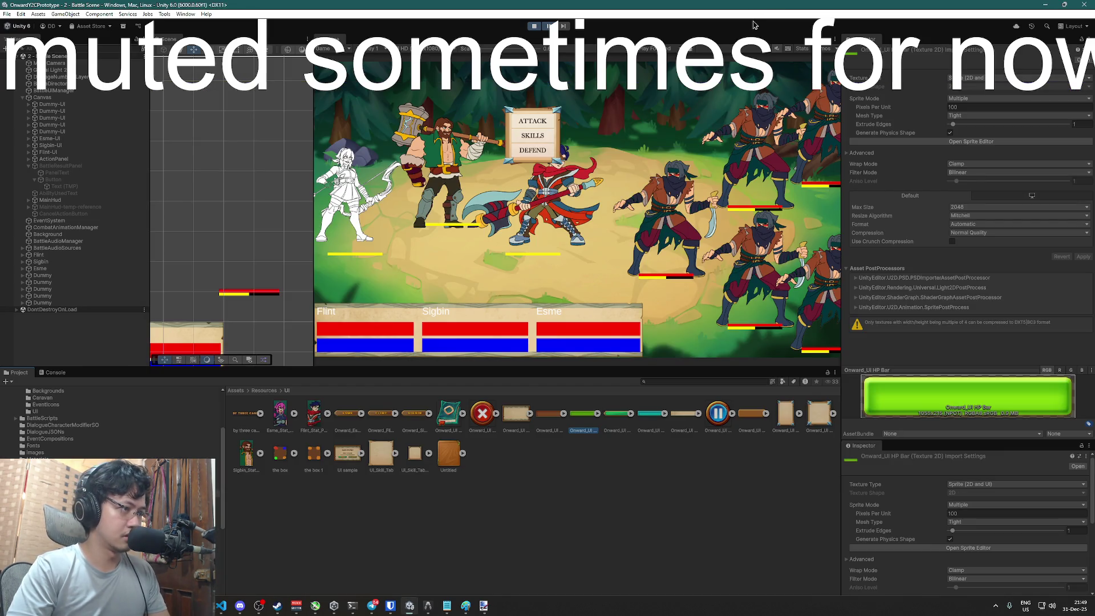
pyautogui.hotkey('alt', 'Tab')
pyautogui.write('Onward_UI HP Bar')
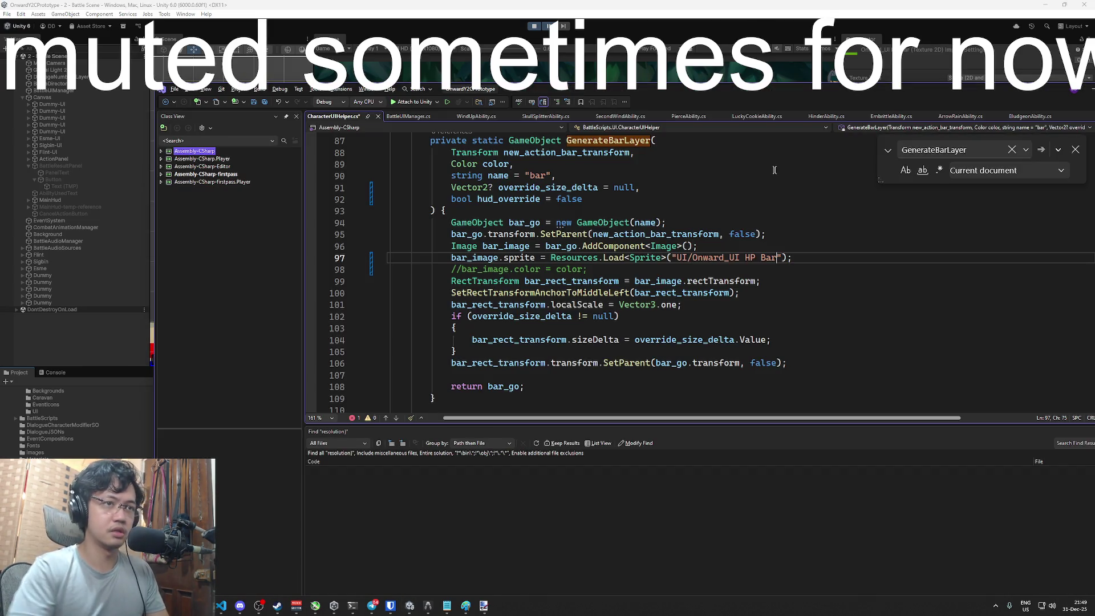
pyautogui.scroll(3, 724, 204)
pyautogui.moveTo(782, 362); pyautogui.dragTo(676, 363)
pyautogui.press('BackSpace')
pyautogui.press('Delete')
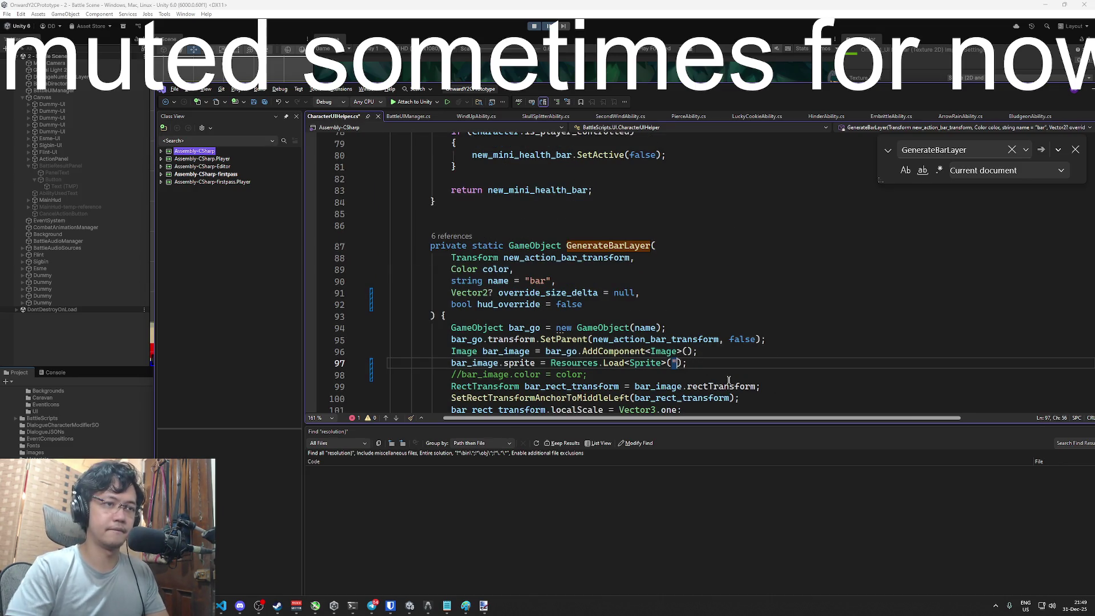
pyautogui.write('hud+')
pyautogui.write('override')
# Change the hud_override parameter from bool with default false to a string with an empty default
pyautogui.click(474, 304)
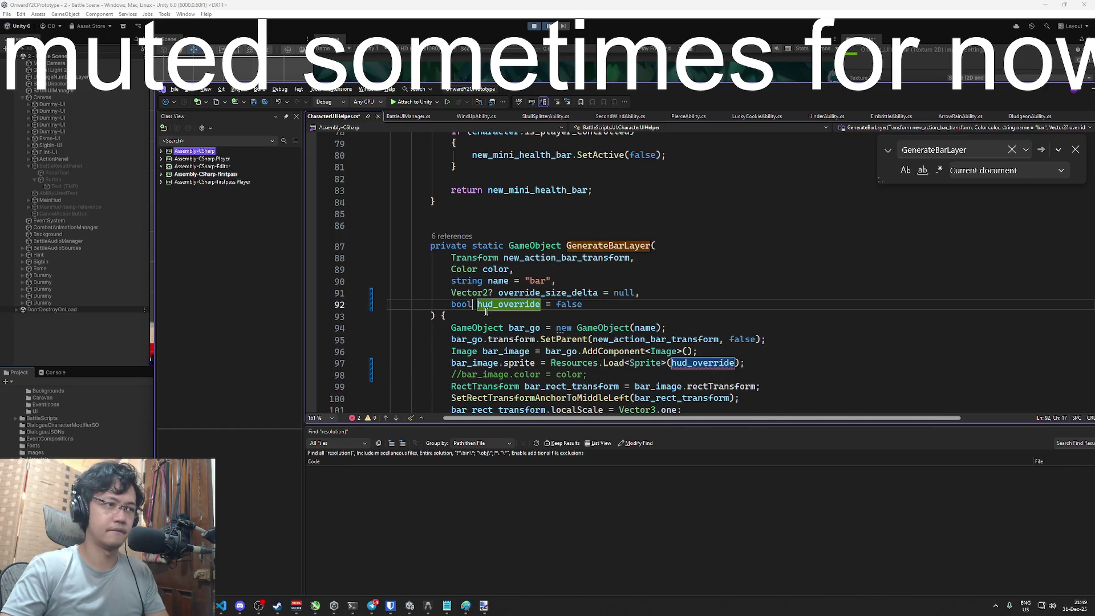
pyautogui.press('BackSpace')
pyautogui.press('BackSpace')
pyautogui.press('BackSpace')
pyautogui.write('string')
pyautogui.press('End')
pyautogui.hotkey('ctrl', 'BackSpace')
pyautogui.write('""')
# Add an if statement with a brace block after line 96, starting its hud_override condition
pyautogui.click(717, 351)
pyautogui.press('Return')
pyautogui.write('i')
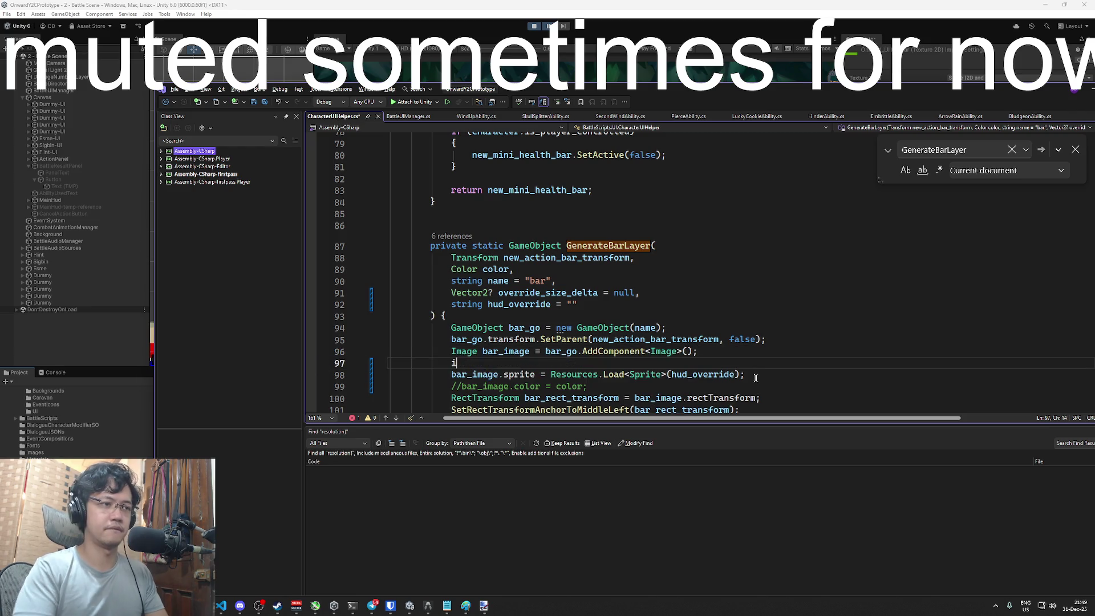
pyautogui.press('Return')
pyautogui.write('{')
pyautogui.press('Return')
pyautogui.press('Up')
pyautogui.press('Up')
pyautogui.write('hude')
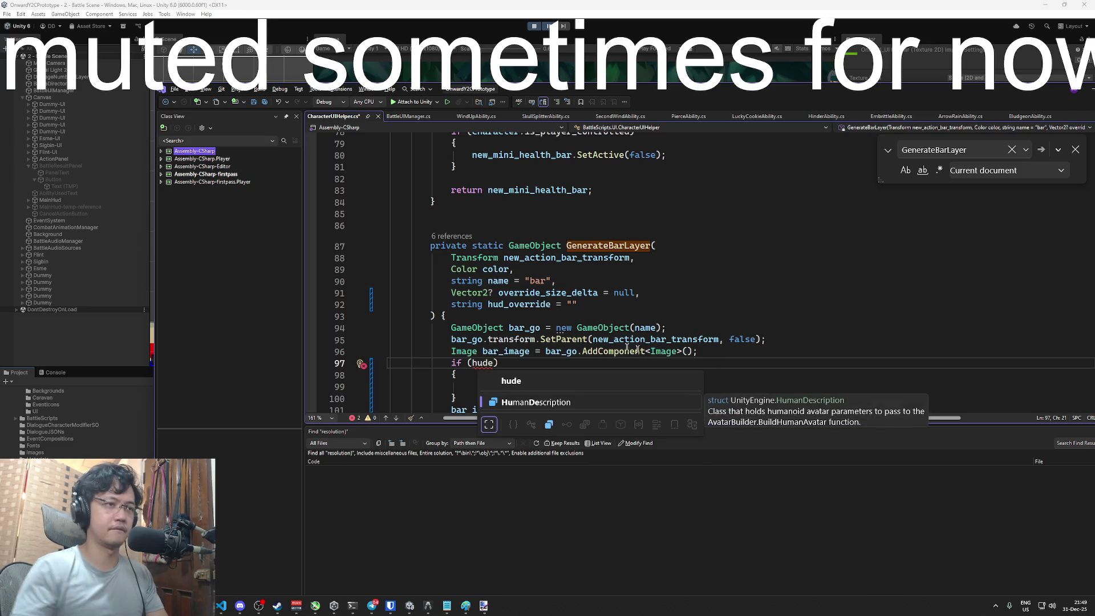
# Make null the default value of the hud_override parameter
pyautogui.click(609, 292)
pyautogui.click(611, 303)
pyautogui.press('BackSpace')
pyautogui.press('BackSpace')
pyautogui.write('nuk')
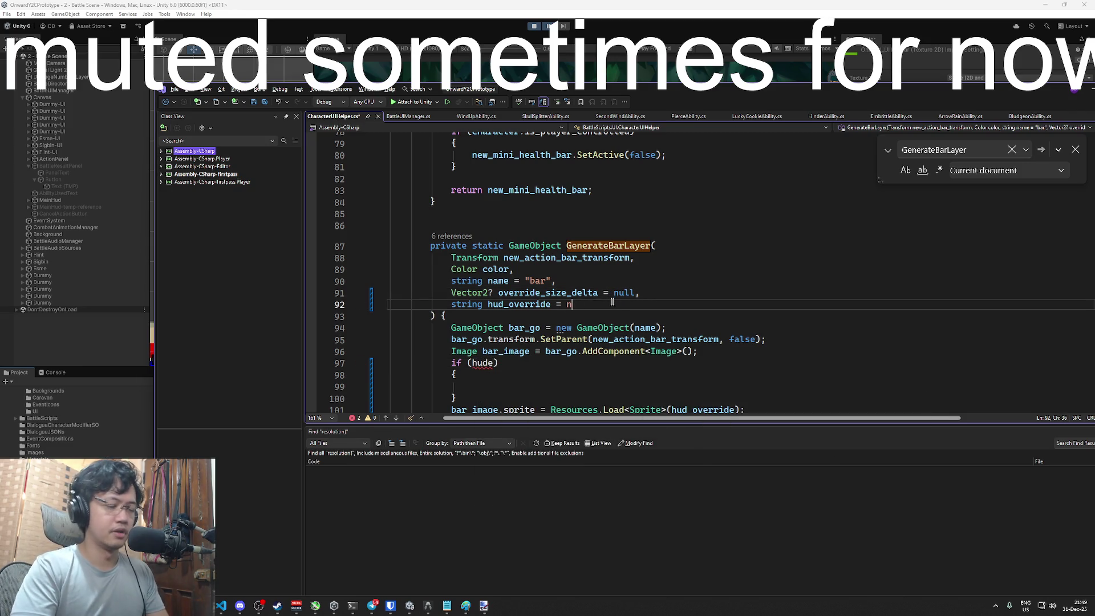
pyautogui.press('BackSpace')
pyautogui.press('BackSpace')
pyautogui.write('ll')
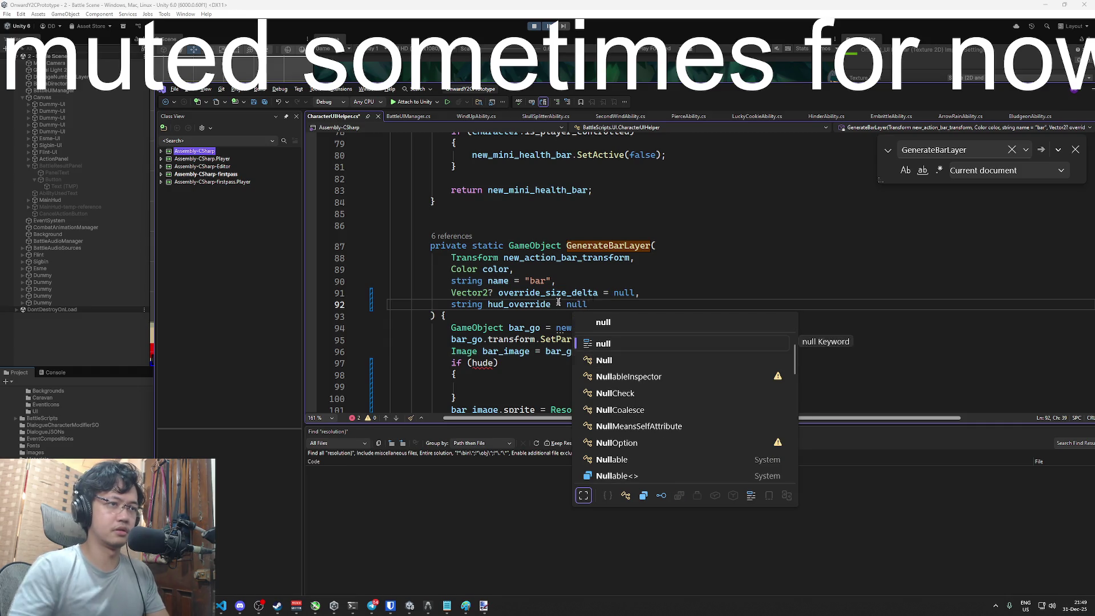
# Complete the condition as if (hud_override != null)
pyautogui.scroll(-2, 497, 296)
pyautogui.click(493, 293)
pyautogui.write('erride')
pyautogui.press('Escape')
pyautogui.write('= nu')
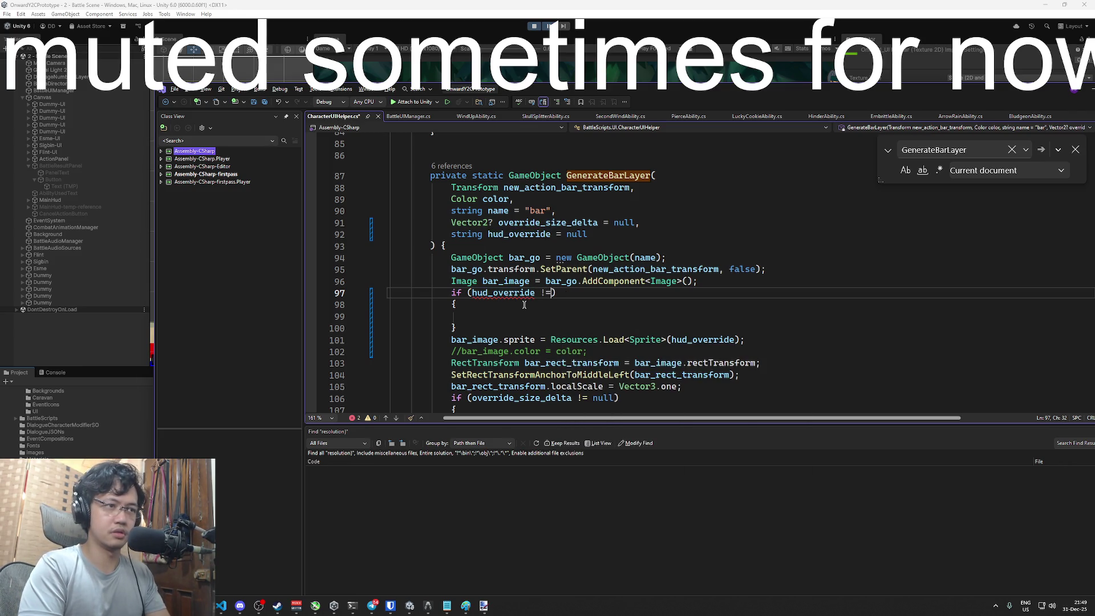
pyautogui.press('Tab')
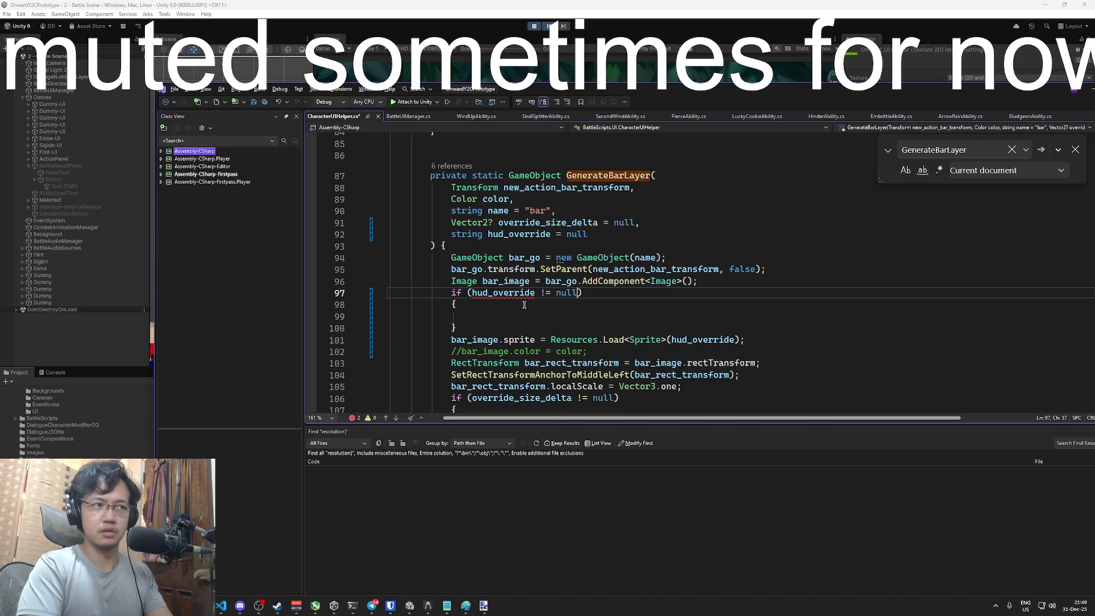
# Move the Resources.Load<Sprite>(hud_override) line inside the if block
pyautogui.click(714, 340)
pyautogui.hotkey('ctrl', 'z')
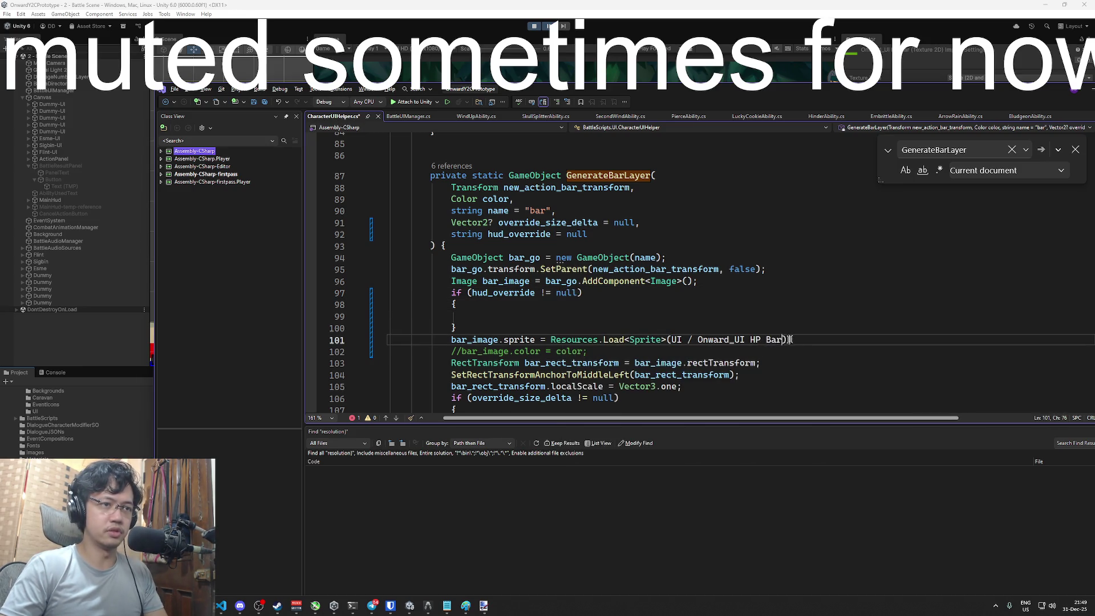
pyautogui.hotkey('ctrl', 'y')
pyautogui.moveTo(747, 340); pyautogui.dragTo(447, 342)
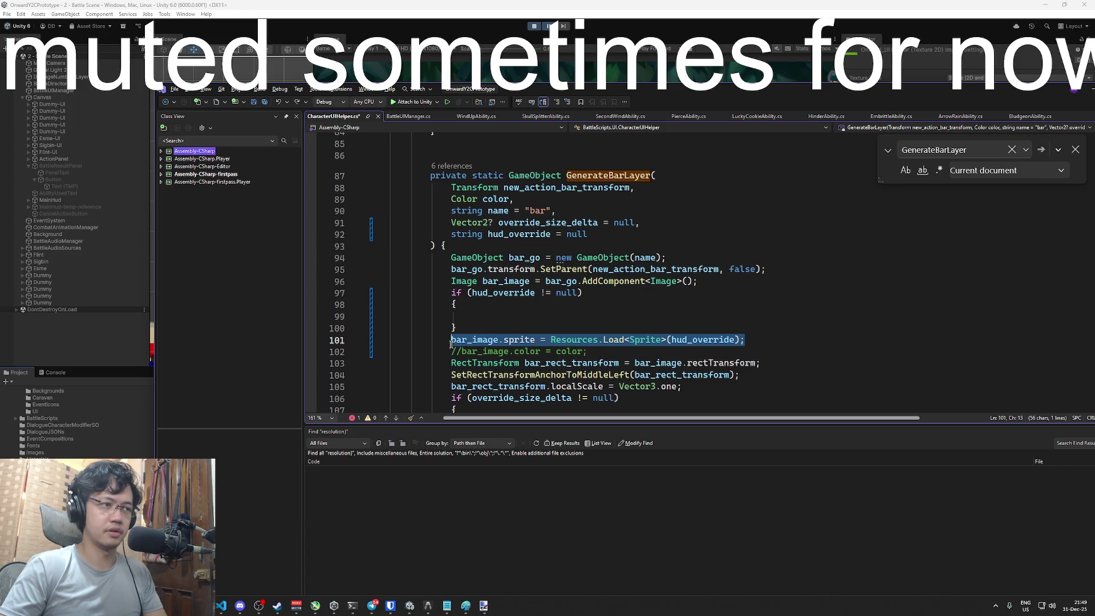
pyautogui.hotkey('ctrl', 'c')
pyautogui.click(491, 311)
pyautogui.hotkey('ctrl', 'v')
pyautogui.press('Down')
pyautogui.press('Down')
pyautogui.hotkey('ctrl', 'x')
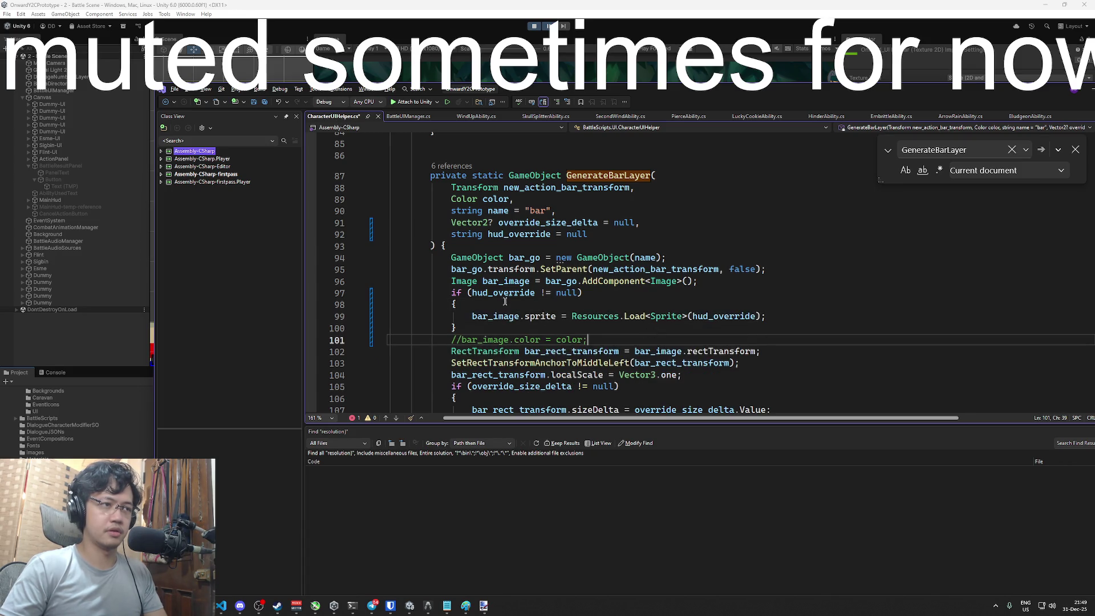
pyautogui.scroll(4, 505, 302)
pyautogui.scroll(10, 484, 375)
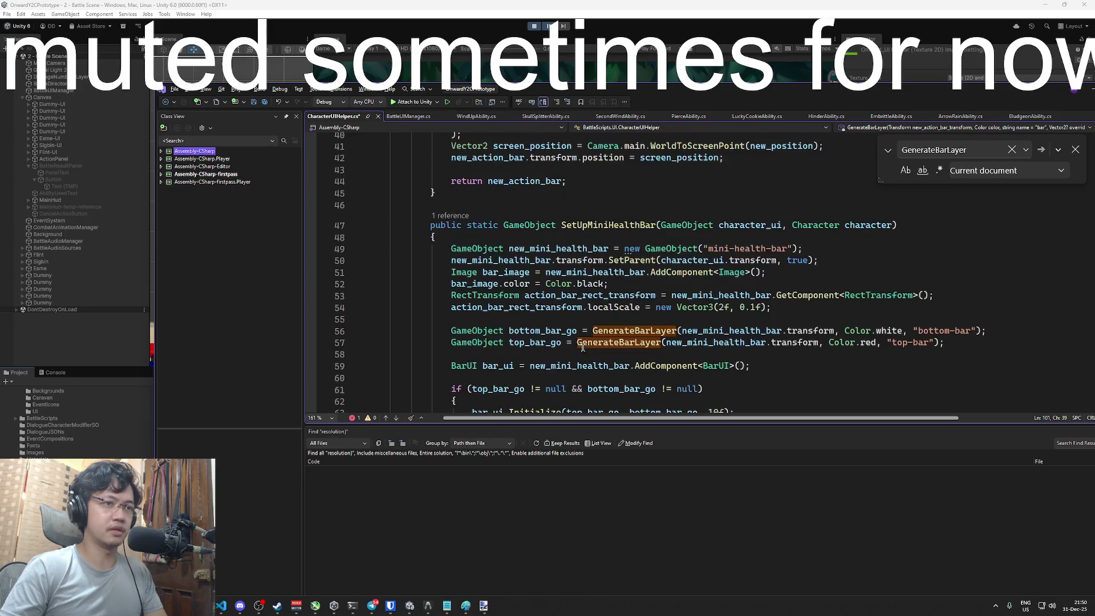
# List the six GenerateBarLayer references and go to the call in the character HUD setup code
pyautogui.scroll(-12, 606, 227)
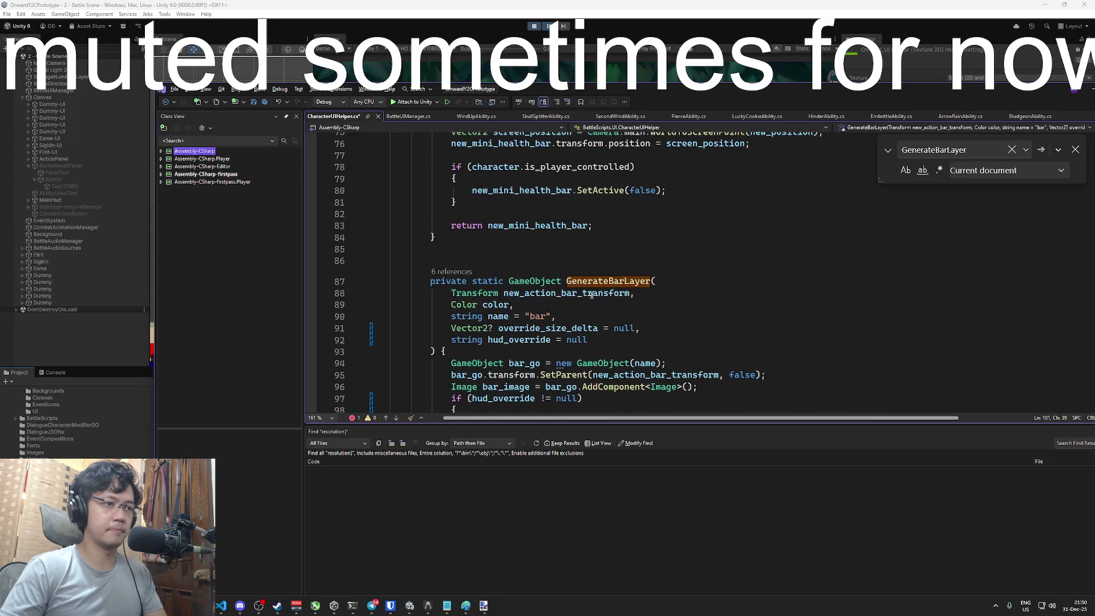
pyautogui.click(594, 272)
pyautogui.click(452, 262)
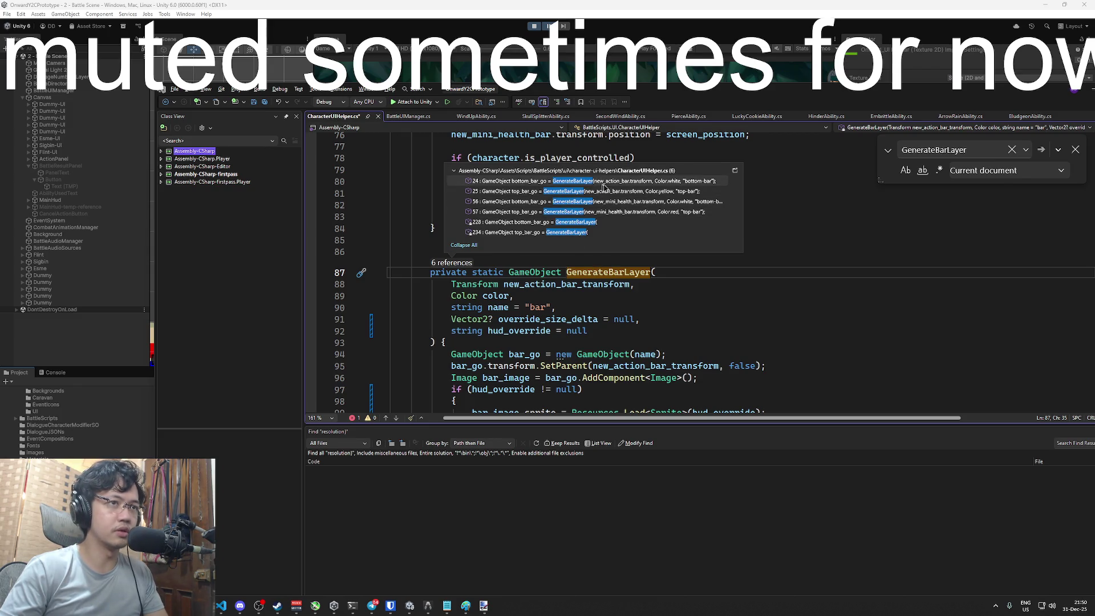
pyautogui.doubleClick(617, 212)
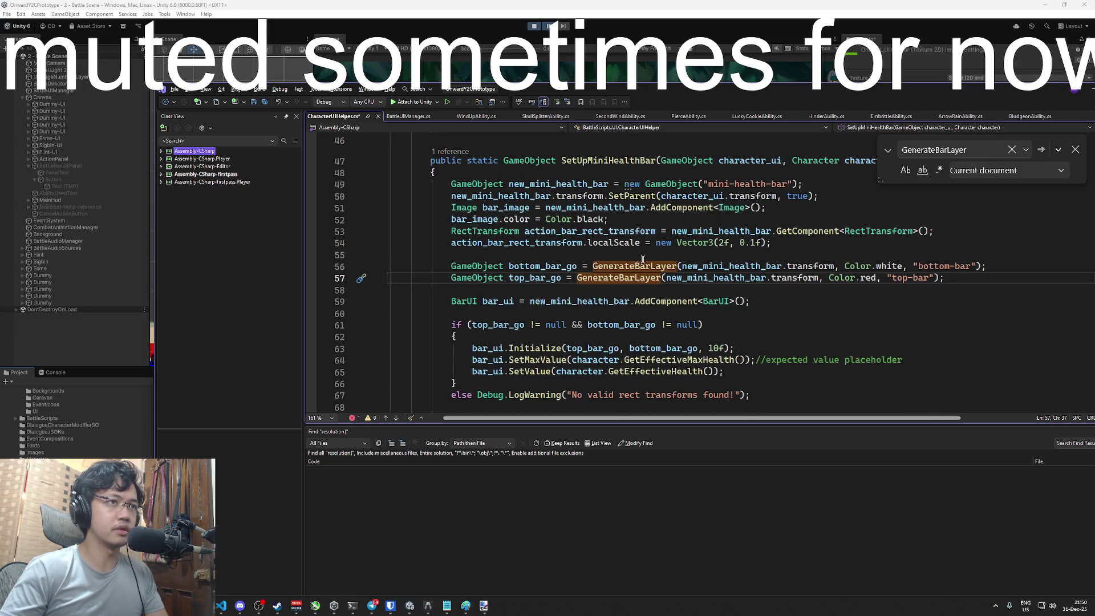
pyautogui.scroll(6, 640, 267)
pyautogui.scroll(-20, 687, 310)
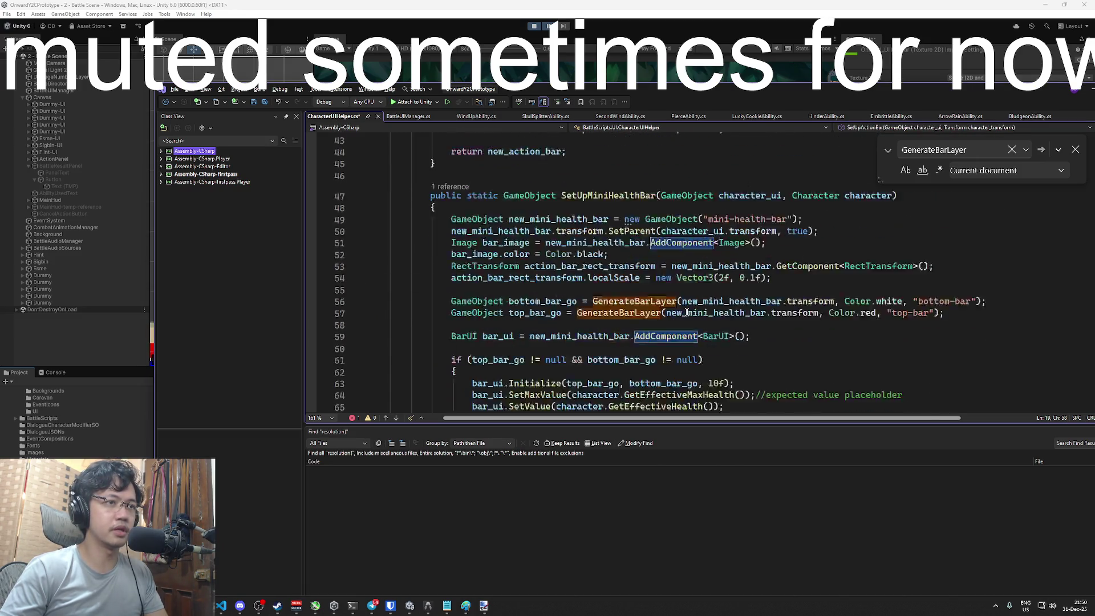
pyautogui.scroll(-15, 688, 310)
pyautogui.click(687, 310)
pyautogui.scroll(-15, 687, 310)
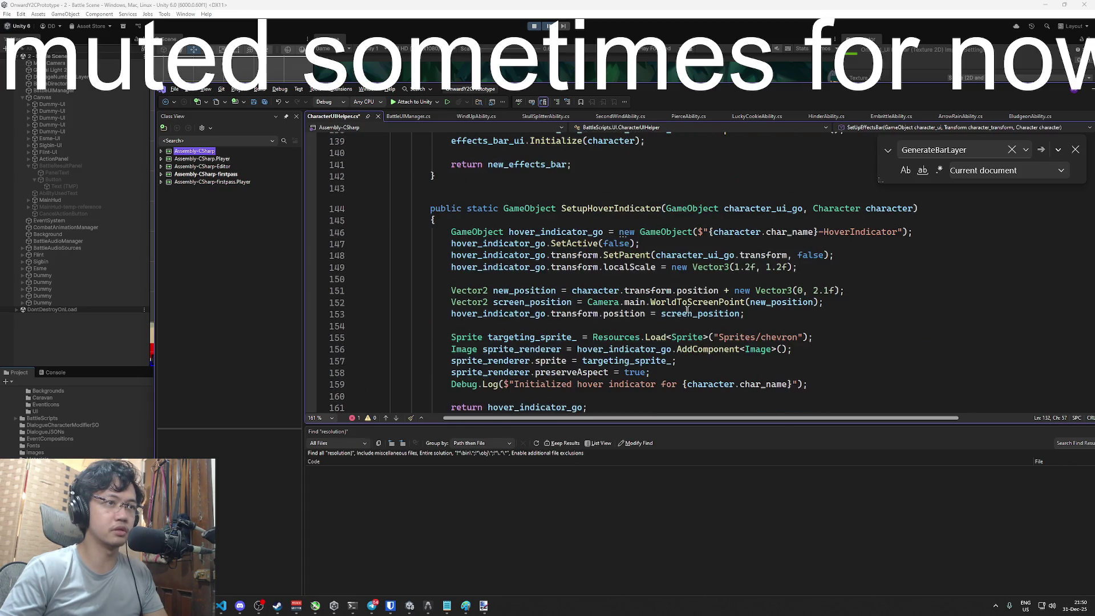
pyautogui.scroll(-8, 687, 311)
pyautogui.scroll(6, 687, 310)
pyautogui.scroll(-6, 688, 311)
pyautogui.click(747, 222)
pyautogui.scroll(-2, 684, 228)
pyautogui.click(636, 240)
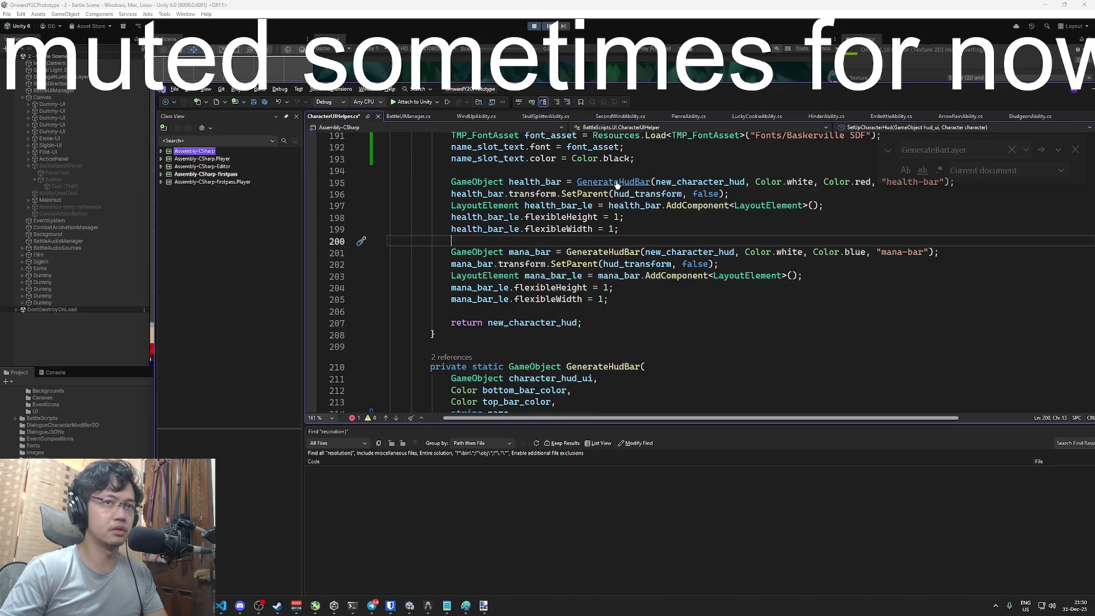
# In GenerateHudBar, rework the top bar call's last argument into "UI/Onward_UI HP Bar"
pyautogui.keyDown('ctrl'); pyautogui.click(617, 185); pyautogui.keyUp('ctrl')
pyautogui.scroll(-3, 695, 329)
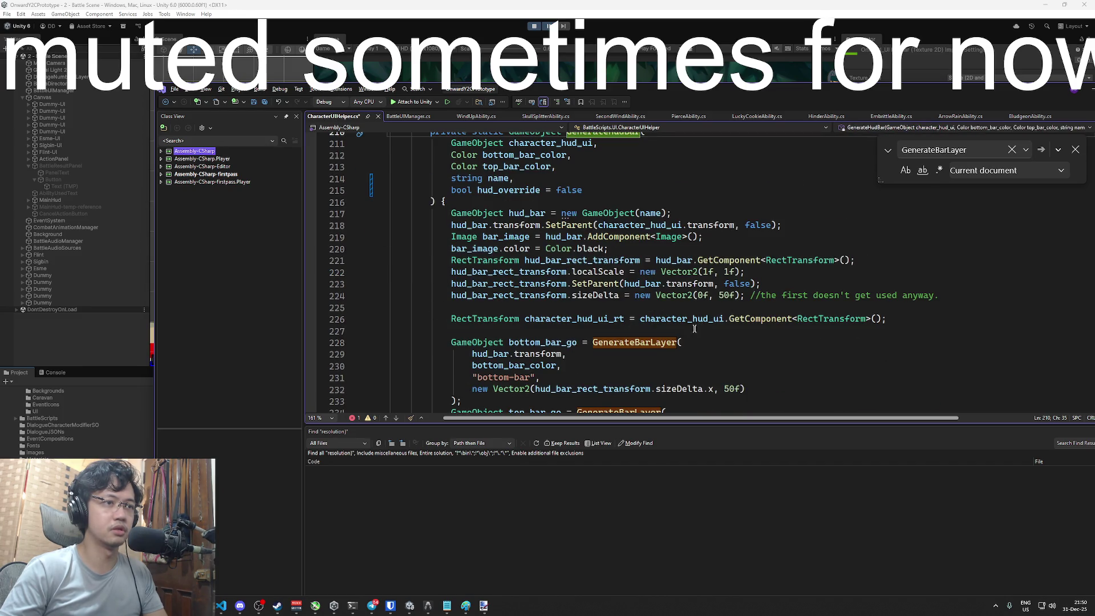
pyautogui.scroll(-3, 695, 329)
pyautogui.click(539, 365)
pyautogui.press('BackSpace')
pyautogui.write(',')
pyautogui.click(764, 360)
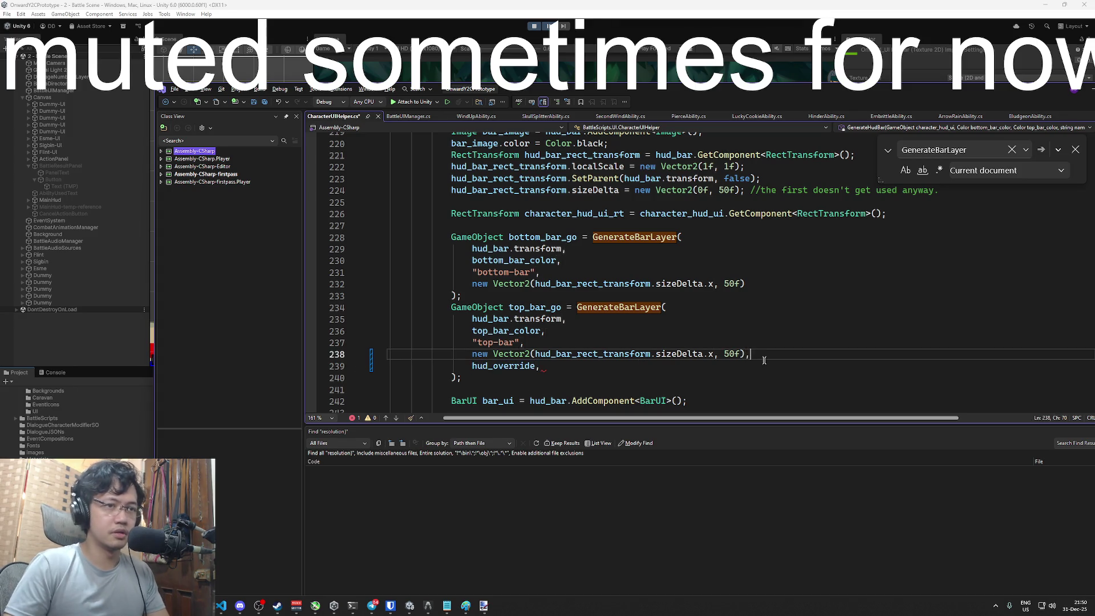
pyautogui.press('Return')
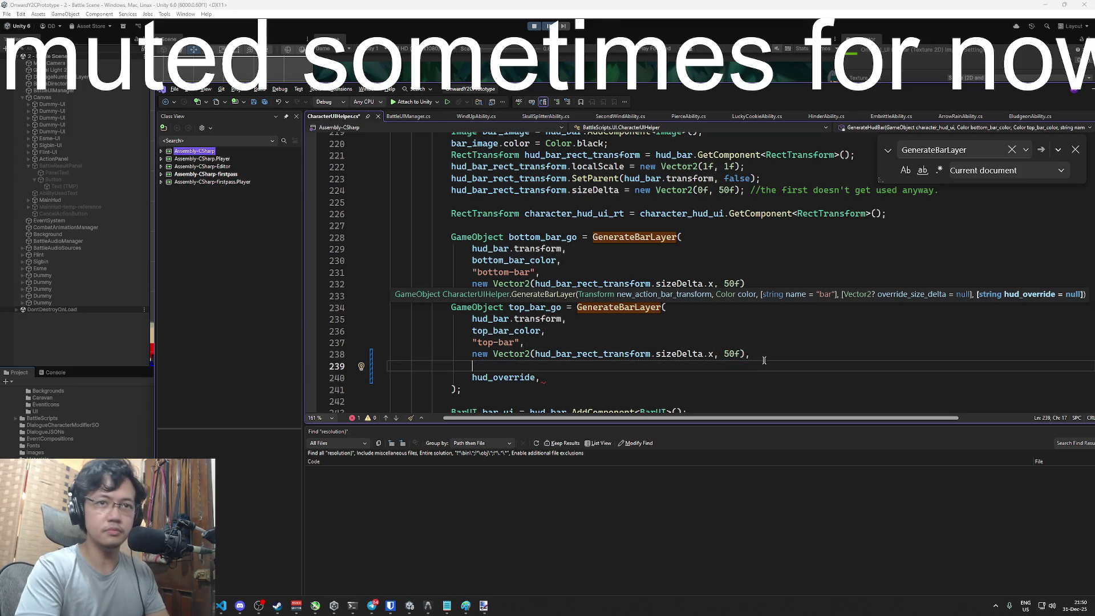
pyautogui.press('Delete')
pyautogui.hotkey('ctrl', 'Delete')
pyautogui.press('Delete')
pyautogui.write('"')
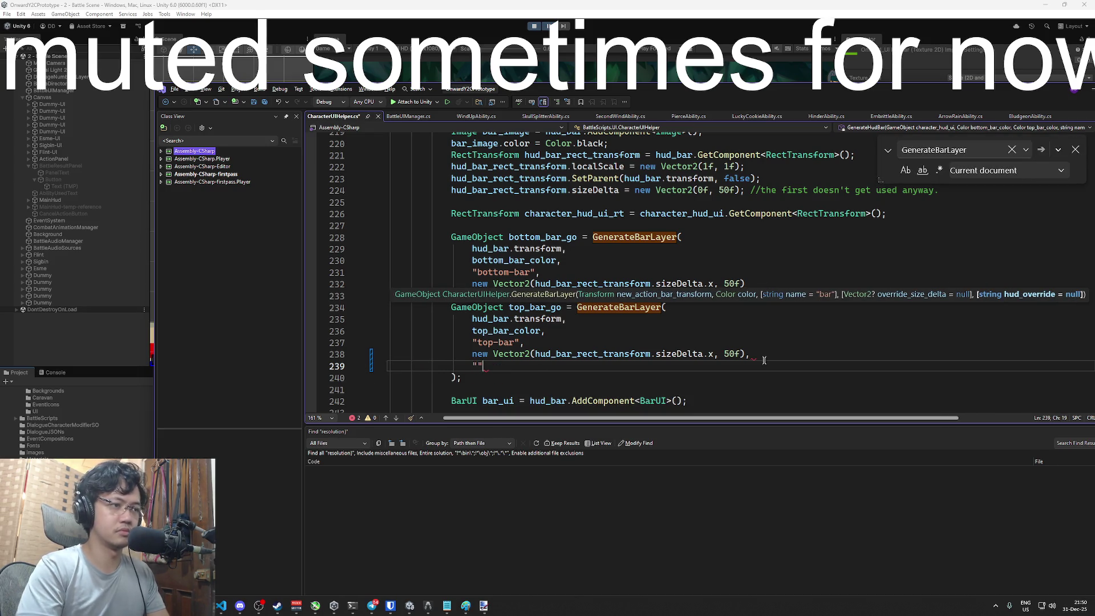
pyautogui.write('UI')
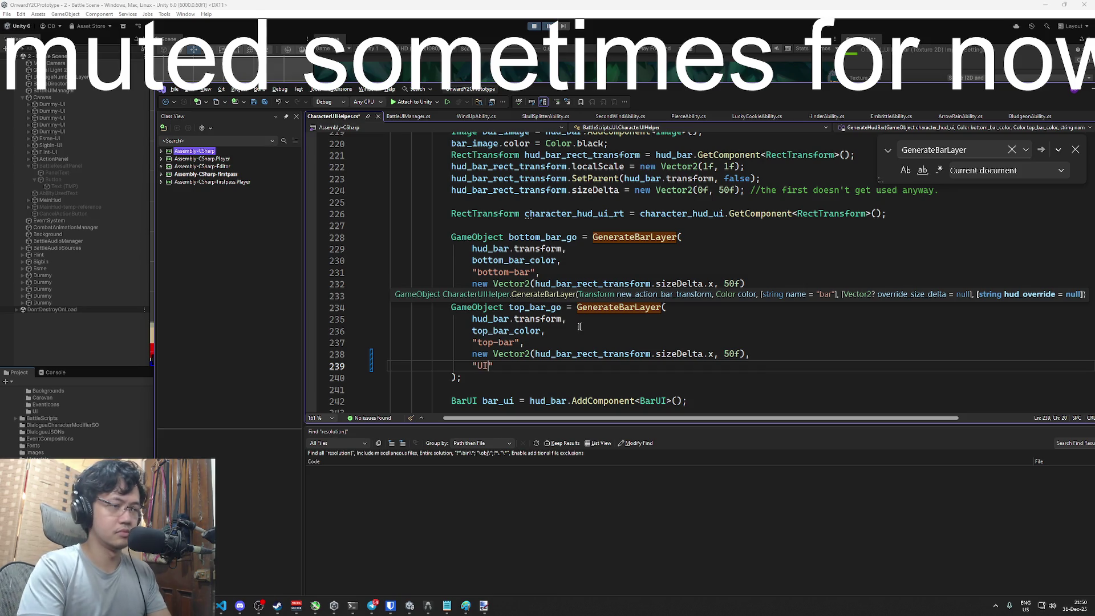
pyautogui.write('/')
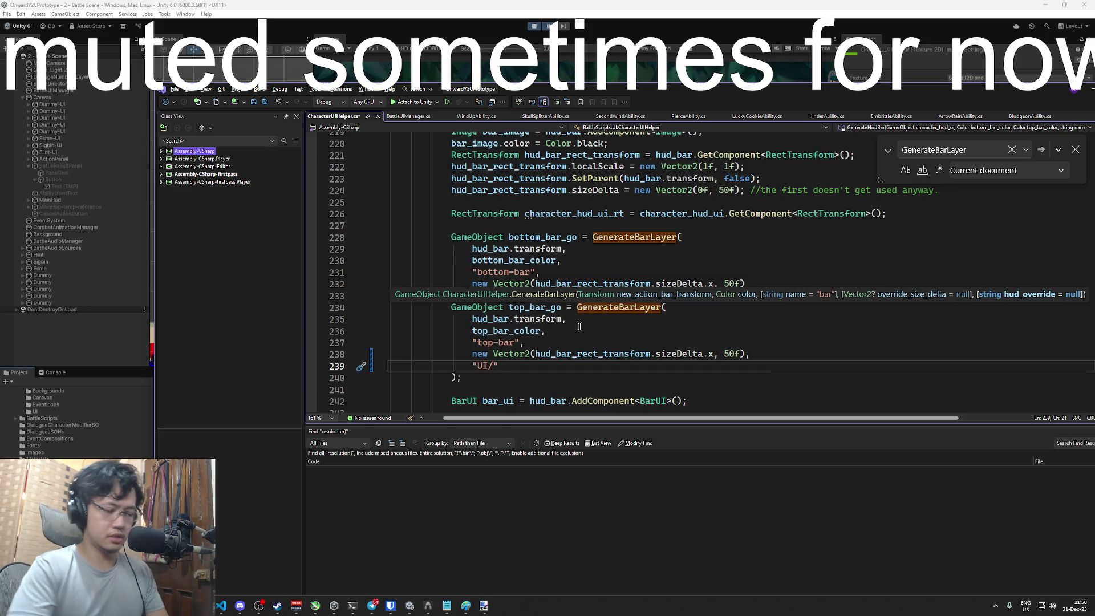
pyautogui.hotkey('alt', 'Tab')
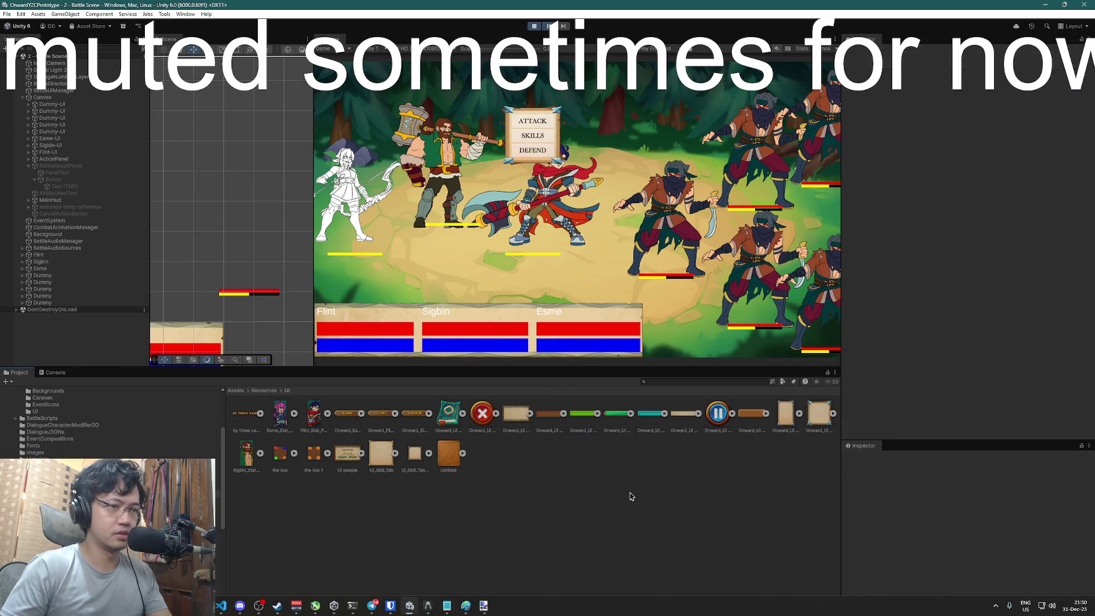
pyautogui.hotkey('alt', 'Tab')
pyautogui.hotkey('ctrl', 'v')
# Replace that sprite path with hud_override as the top bar layer's last argument
pyautogui.scroll(-2, 570, 311)
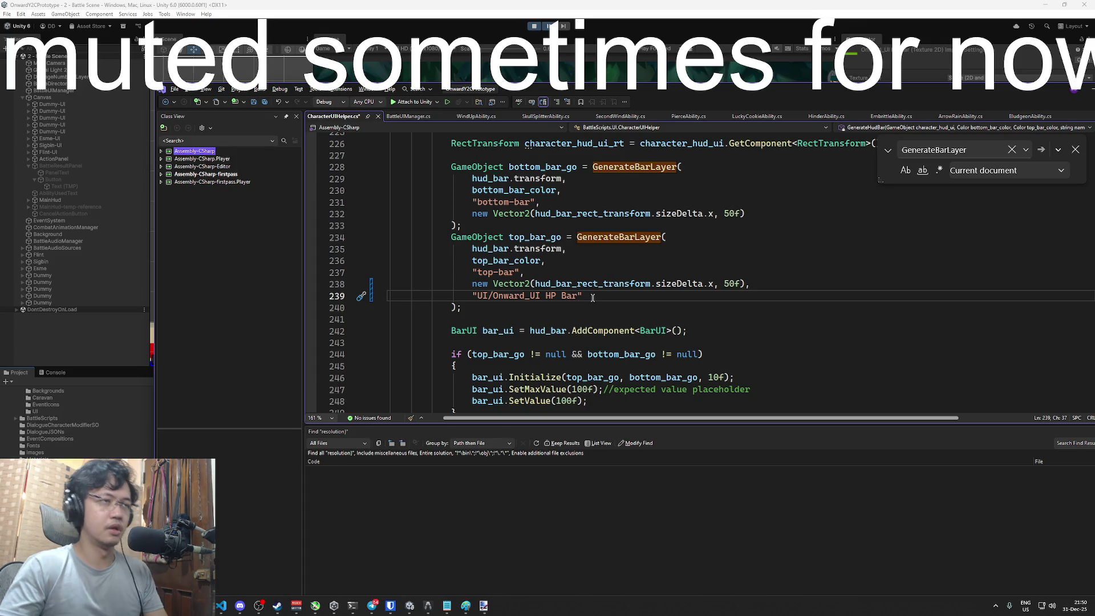
pyautogui.scroll(5, 599, 297)
pyautogui.scroll(1, 615, 298)
pyautogui.scroll(-3, 587, 229)
pyautogui.scroll(5, 582, 256)
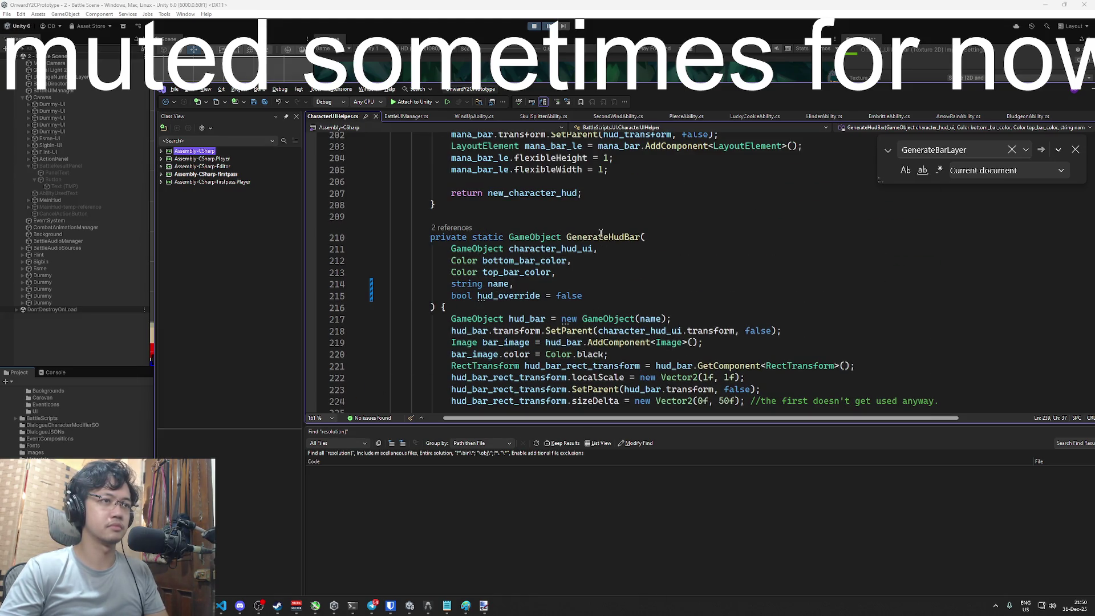
pyautogui.scroll(-7, 596, 245)
pyautogui.scroll(4, 589, 257)
pyautogui.scroll(-4, 582, 286)
pyautogui.moveTo(581, 366); pyautogui.dragTo(472, 366)
pyautogui.write('hu')
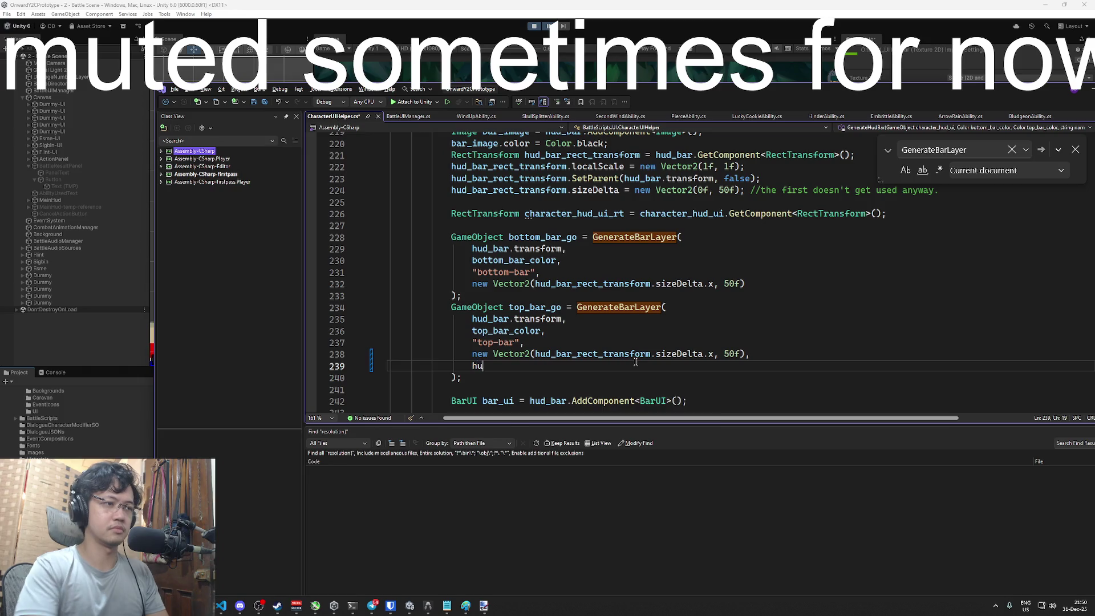
pyautogui.write('d_override')
# Change GenerateHudBar's parameter from bool hud_override = false to string hud_override = null
pyautogui.scroll(-3, 615, 287)
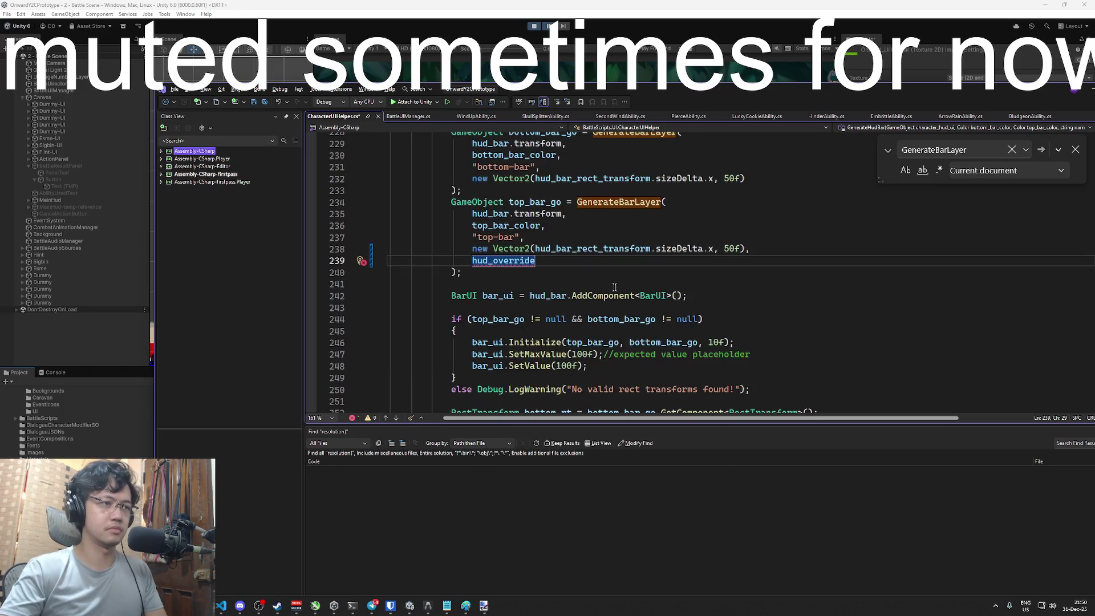
pyautogui.scroll(8, 757, 249)
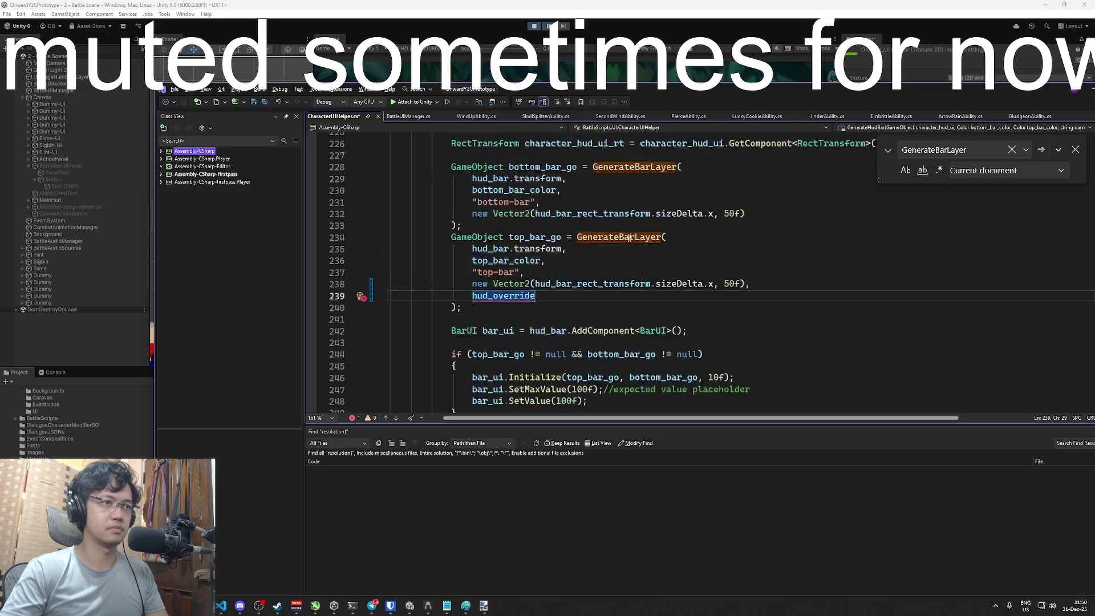
pyautogui.doubleClick(461, 261)
pyautogui.write('string hud_override = false')
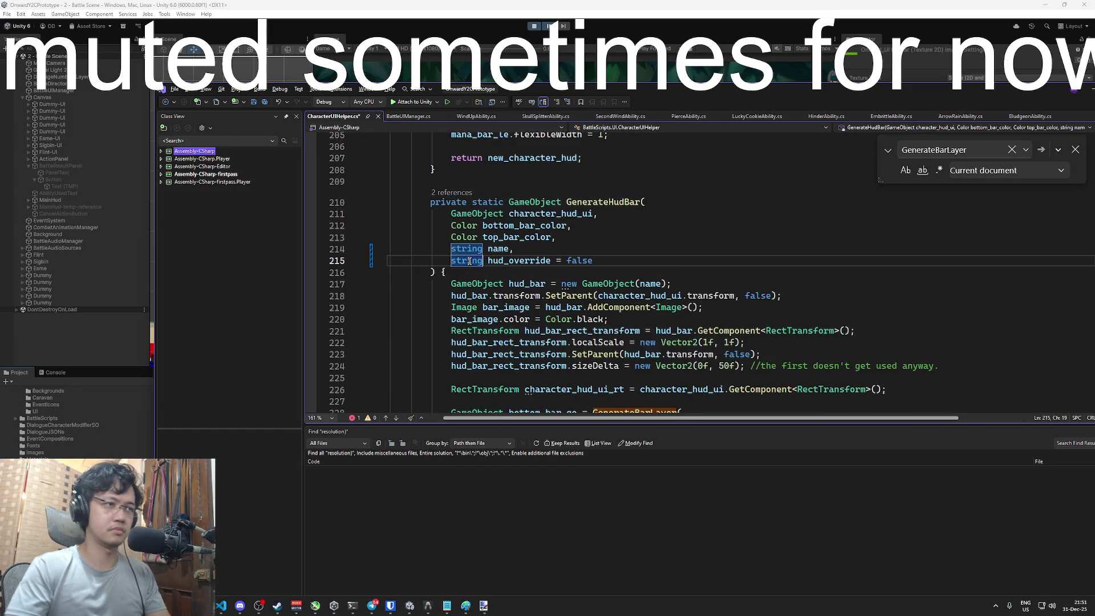
pyautogui.press('End')
pyautogui.hotkey('ctrl', 'BackSpace')
pyautogui.write('null')
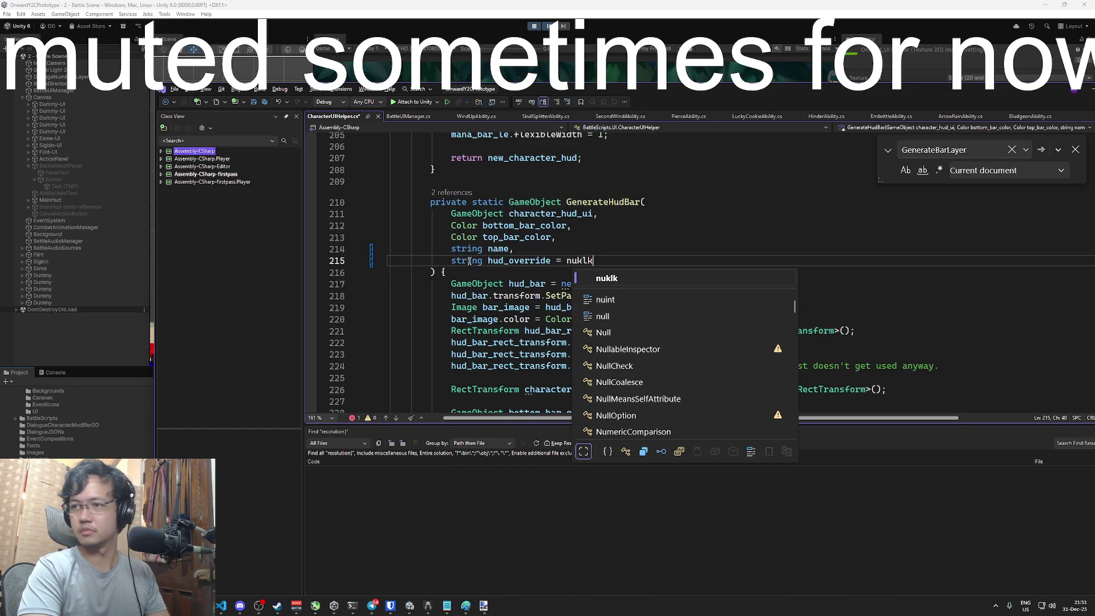
pyautogui.press('Escape')
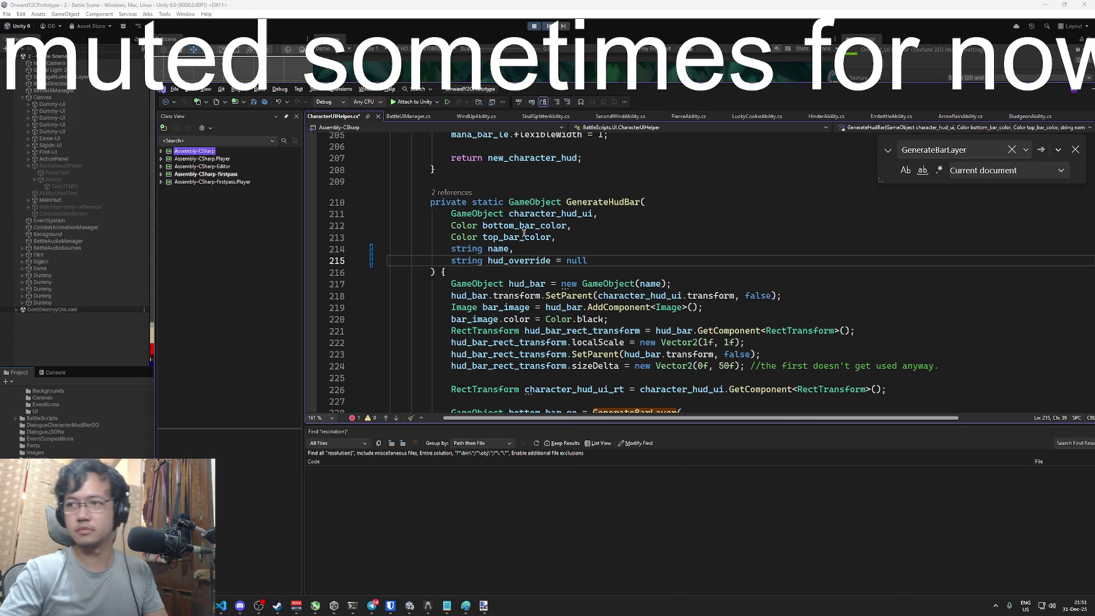
pyautogui.scroll(2, 523, 238)
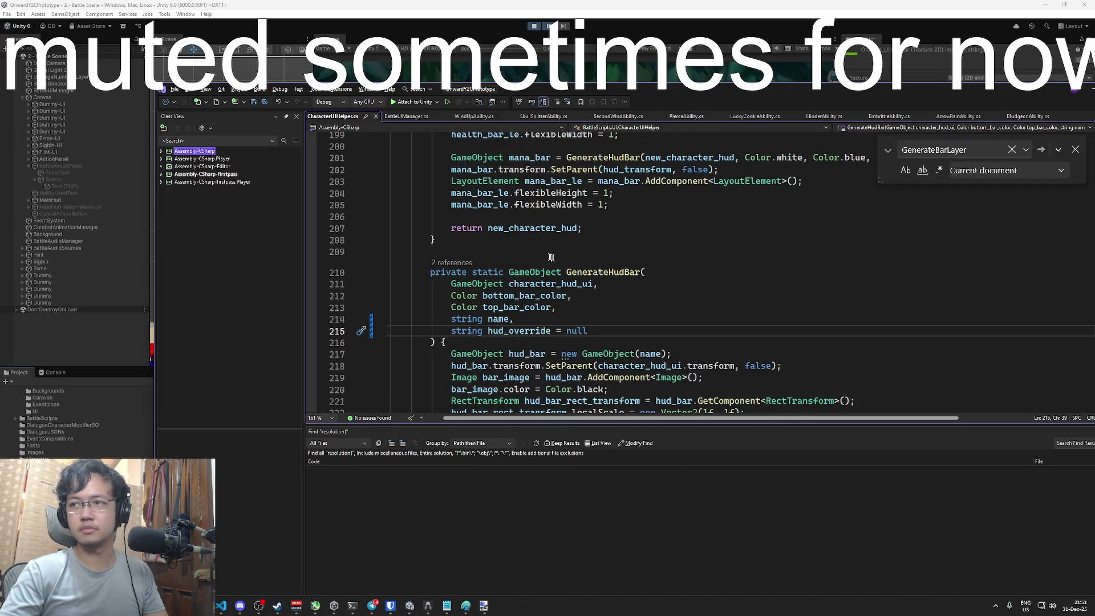
pyautogui.doubleClick(593, 272)
pyautogui.scroll(4, 599, 279)
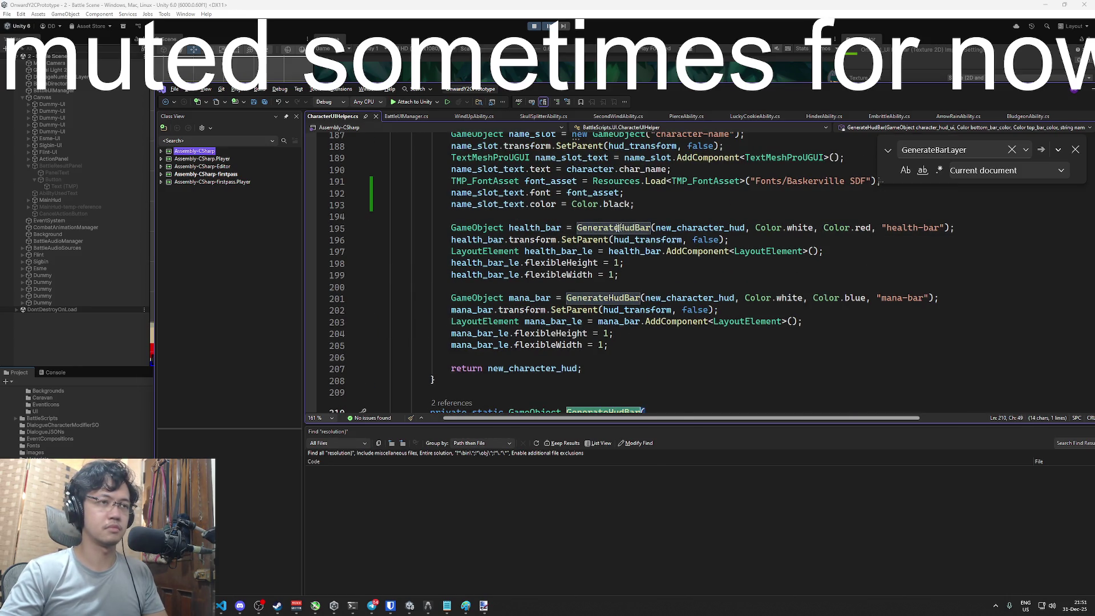
# Append "Onward_UI HP Bar" as the override argument to the health-bar GenerateHudBar call
pyautogui.scroll(-3, 619, 227)
pyautogui.scroll(2, 538, 350)
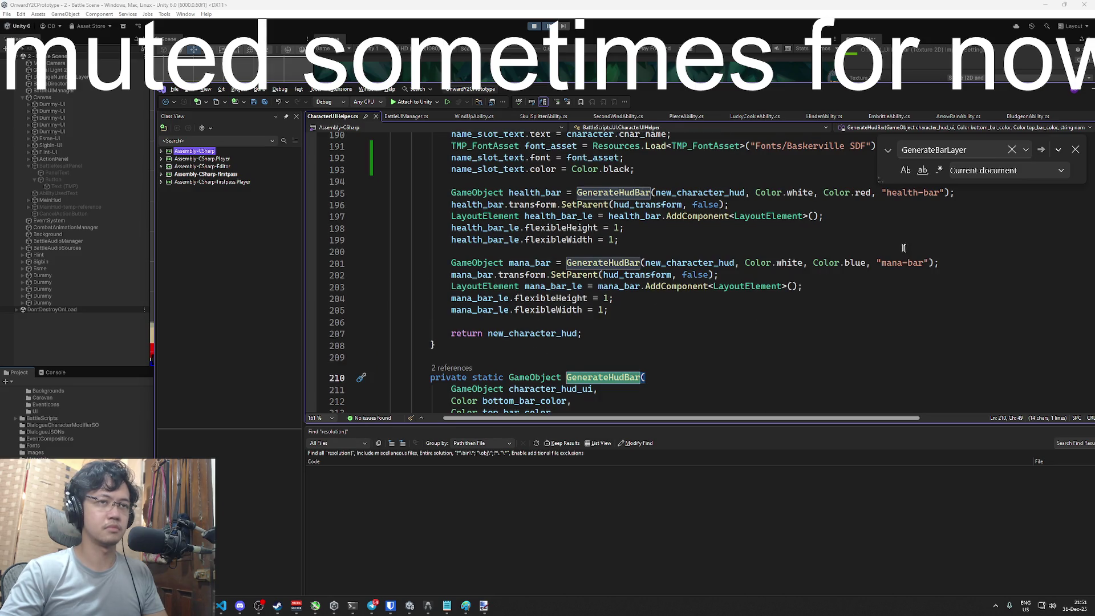
pyautogui.click(945, 194)
pyautogui.write(', "Onward_UI HP Bar')
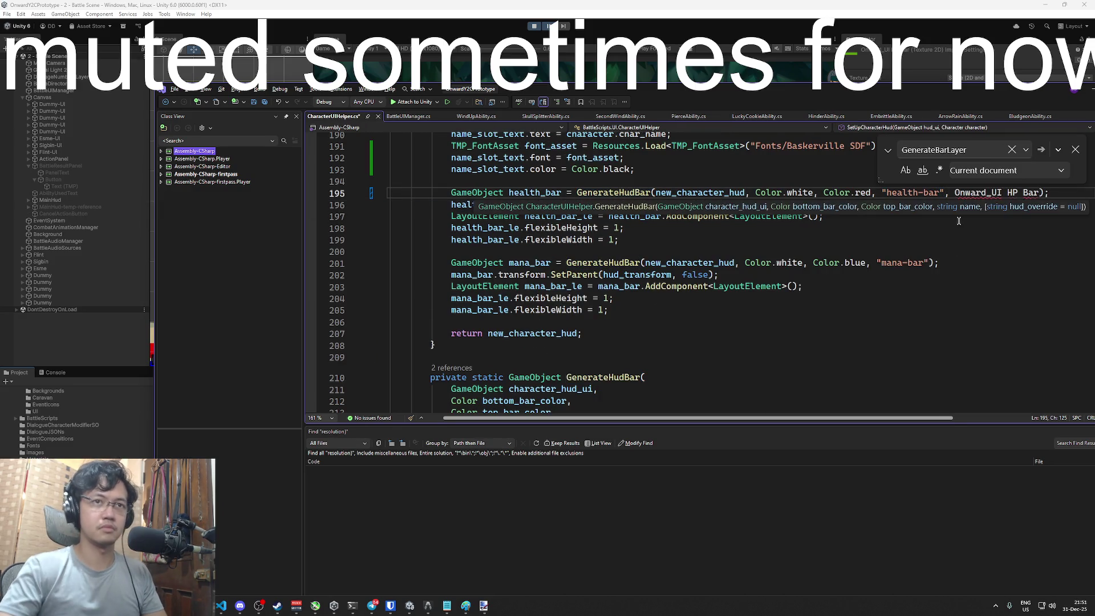
pyautogui.press('BackSpace')
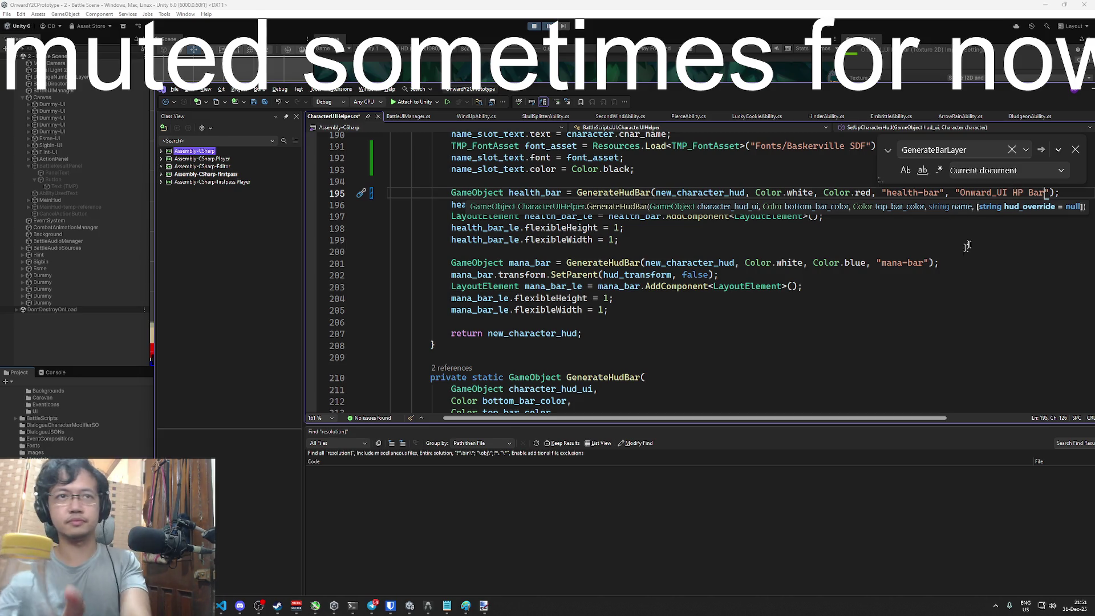
# Append "Onward_UI MP Bar" to the mana-bar GenerateHudBar call on line 201
pyautogui.click(931, 263)
pyautogui.press('Left')
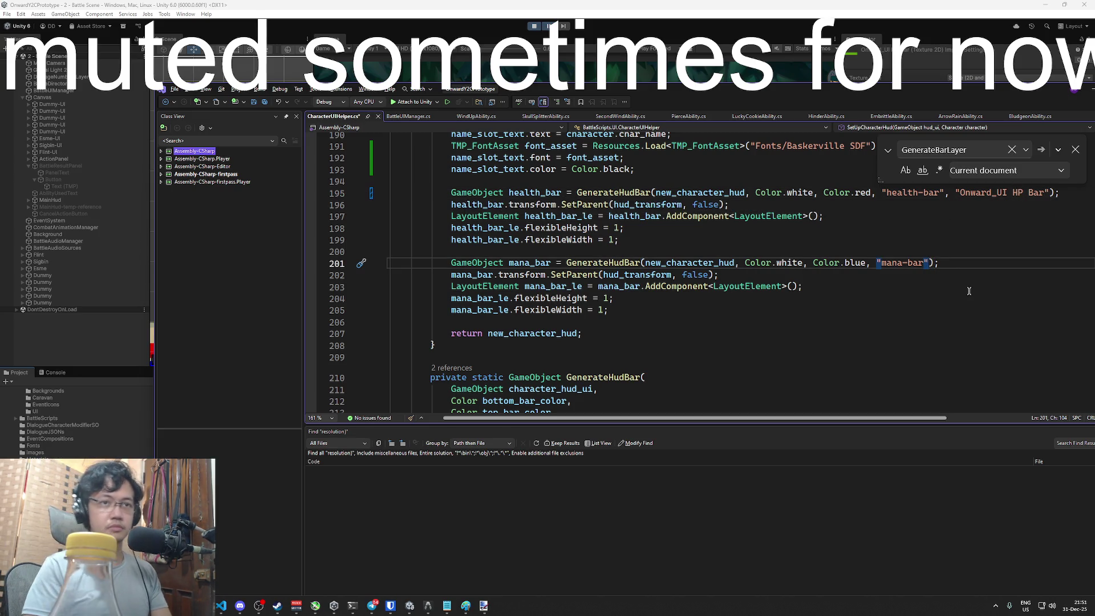
pyautogui.write(', "Onward_UI HP Bar')
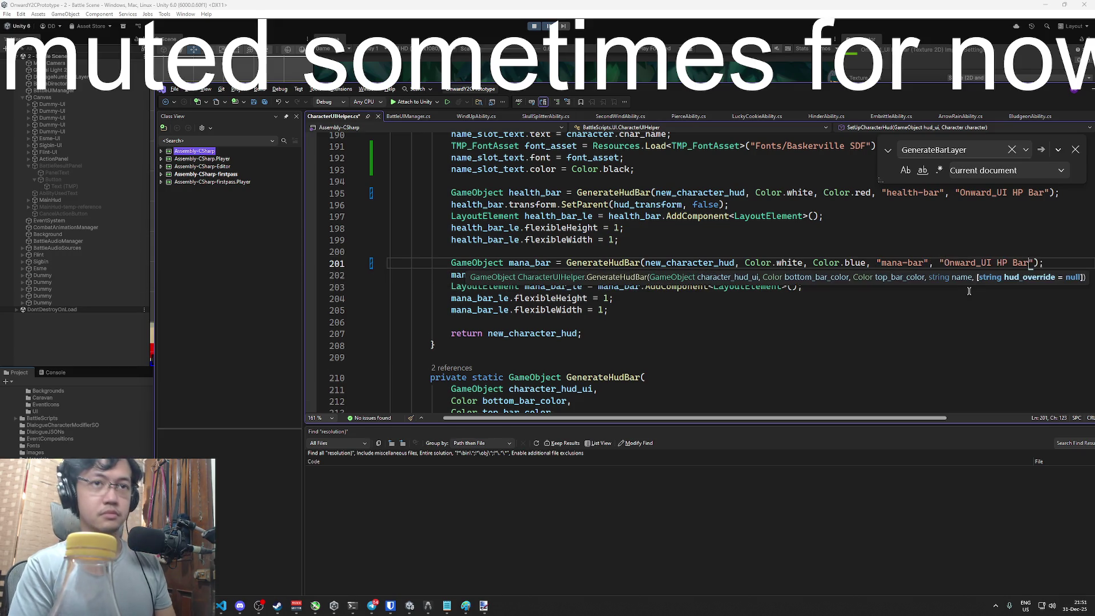
pyautogui.press('Left')
pyautogui.press('Left')
pyautogui.press('BackSpace')
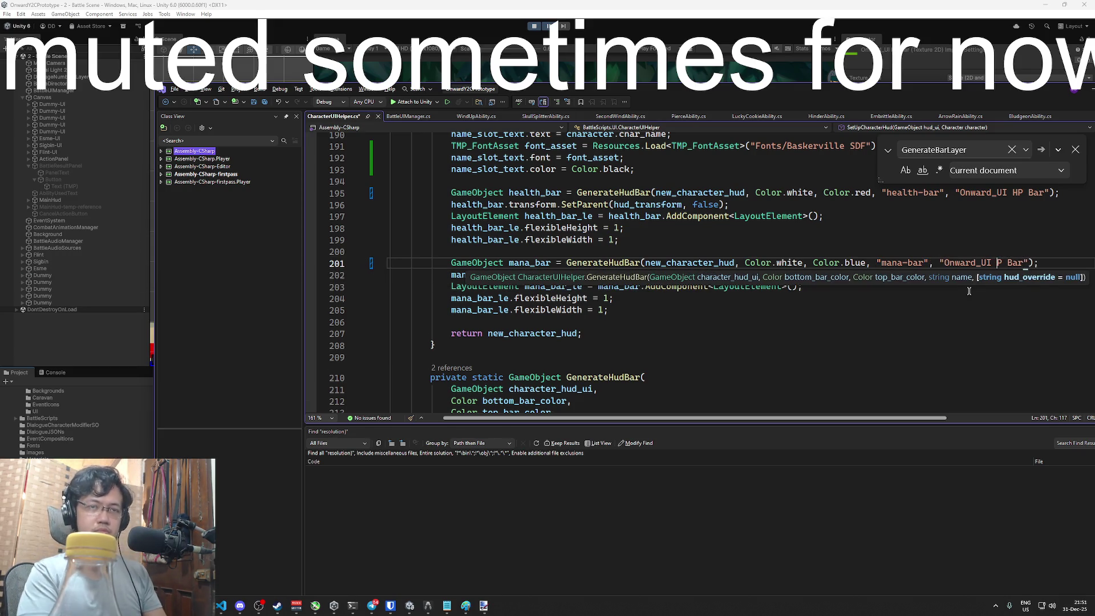
pyautogui.write('M')
pyautogui.press('Down')
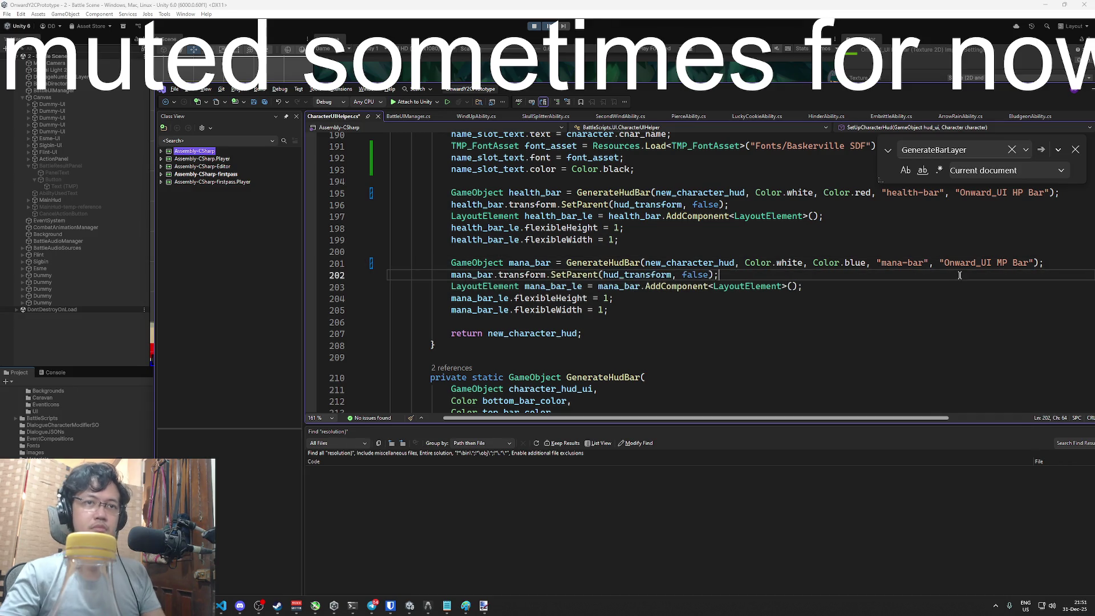
pyautogui.press('Escape')
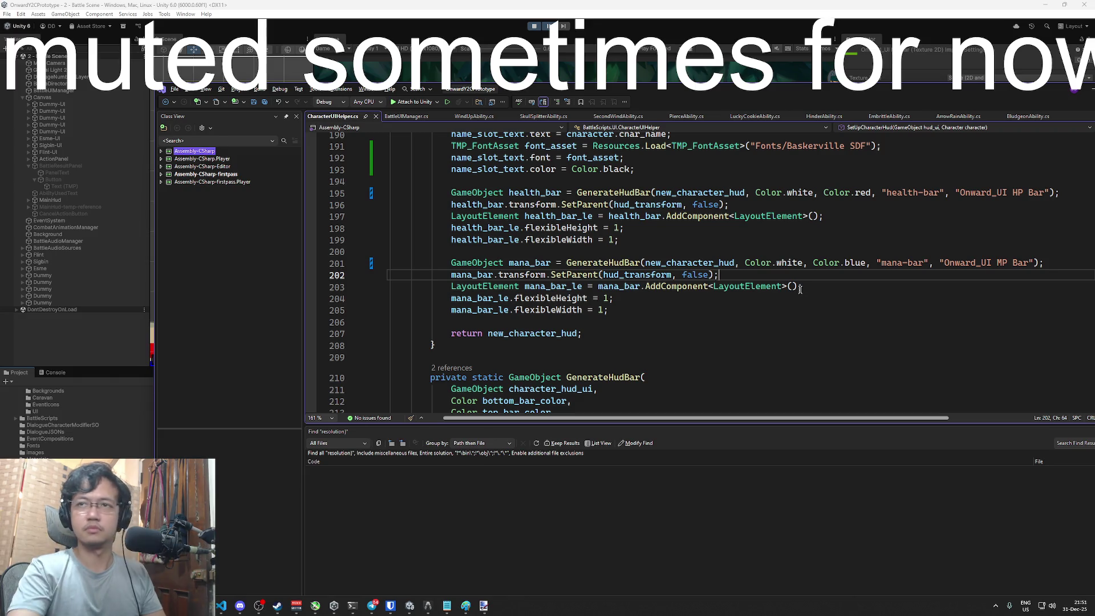
pyautogui.scroll(-5, 785, 279)
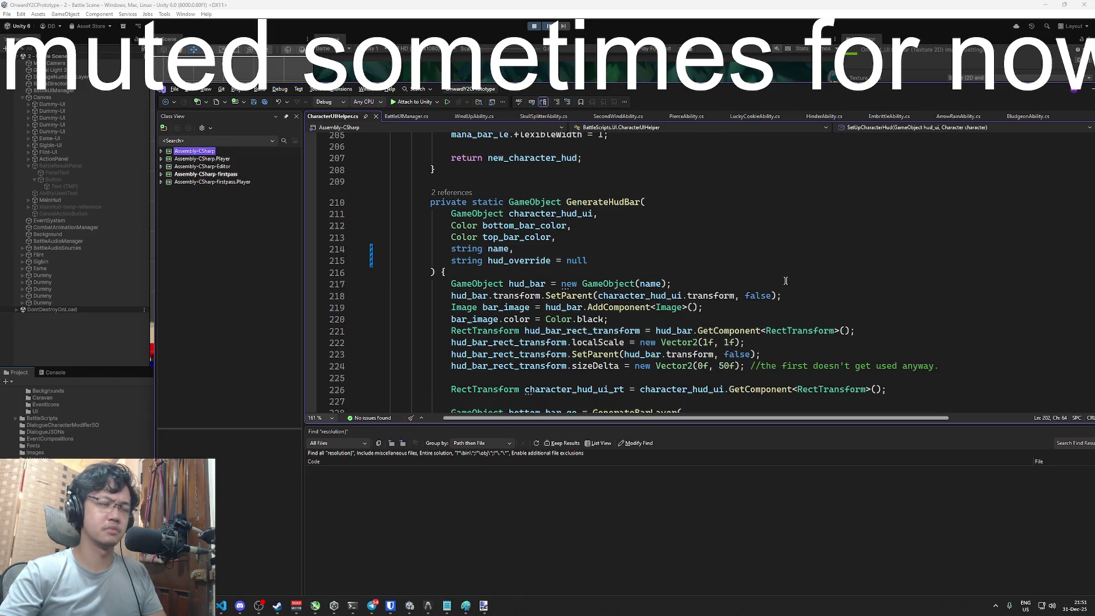
pyautogui.scroll(-9, 787, 280)
pyautogui.scroll(-11, 790, 277)
pyautogui.scroll(9, 791, 277)
pyautogui.scroll(4, 790, 277)
pyautogui.moveTo(870, 99); pyautogui.dragTo(813, 104)
pyautogui.scroll(1, 787, 257)
pyautogui.click(773, 325)
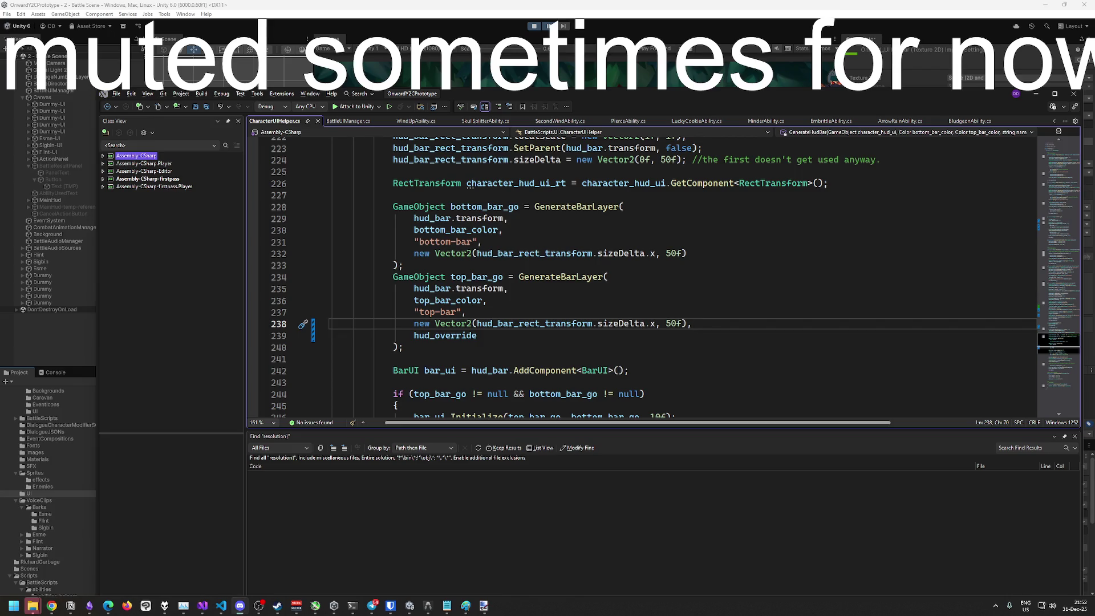
# Bring Visual Studio back to the front and move to line 240 of the code
pyautogui.click(823, 8)
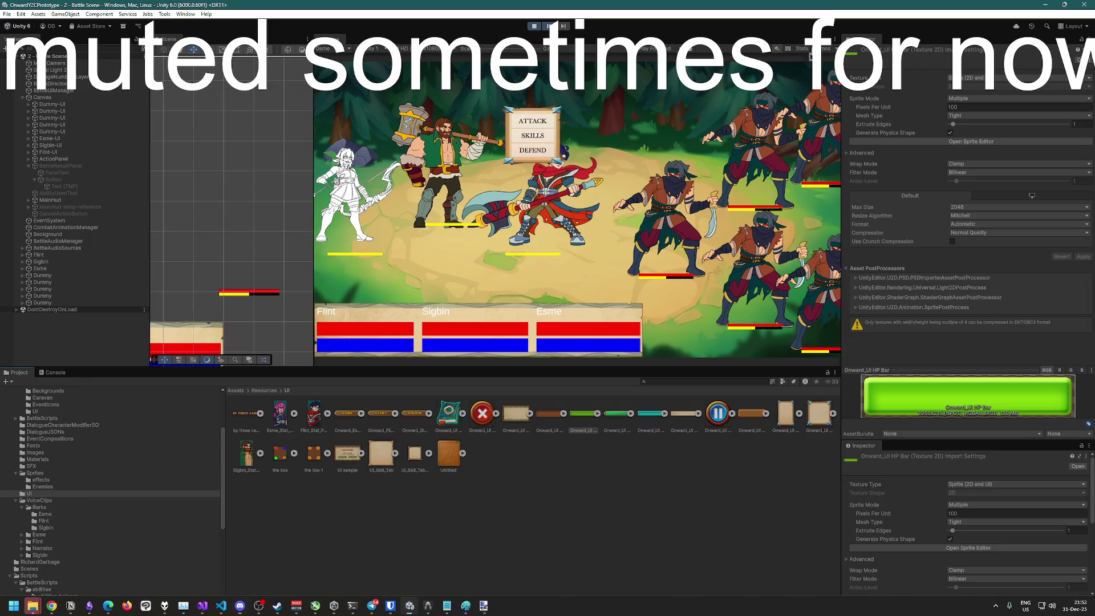
pyautogui.press('super+Tab')
pyautogui.click(709, 296)
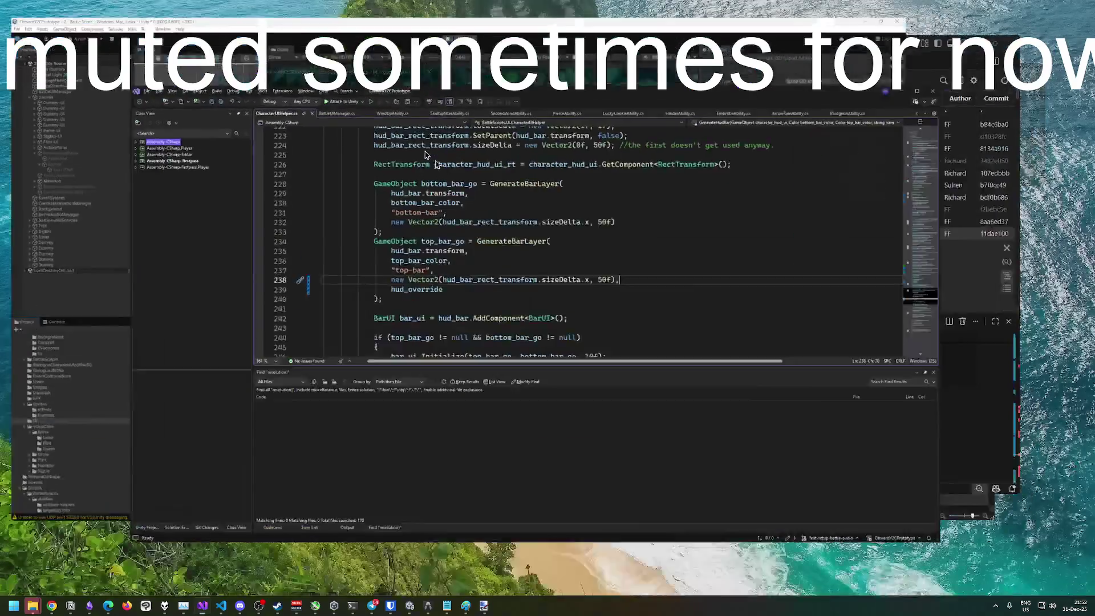
pyautogui.scroll(-3, 708, 297)
pyautogui.press('Down')
pyautogui.press('Down')
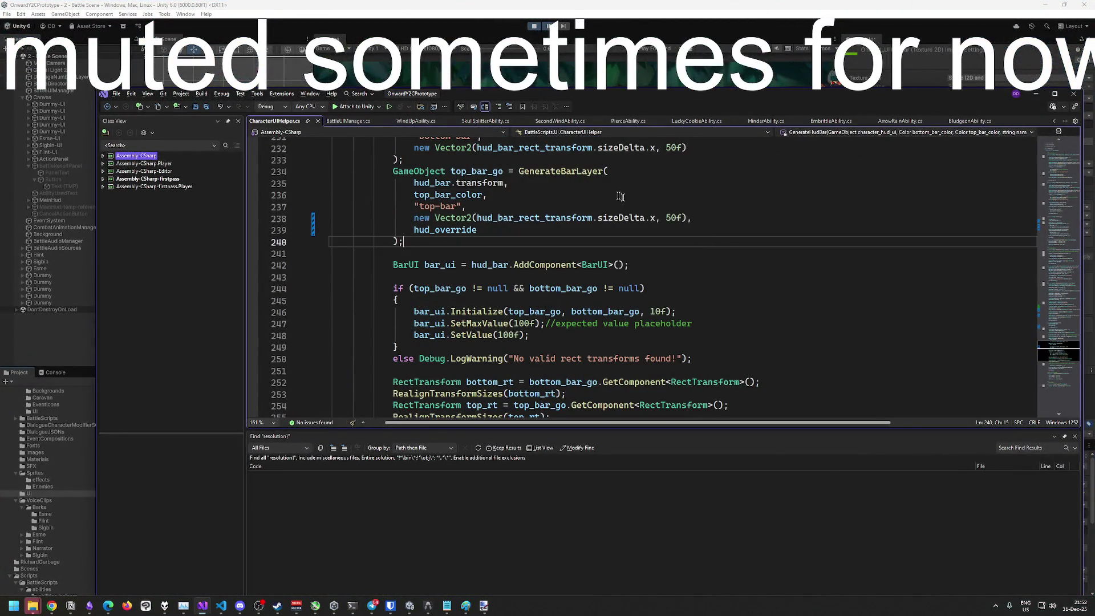
# Open the GenerateBarLayer definition and highlight how it uses hud_override
pyautogui.keyDown('ctrl'); pyautogui.click(543, 171); pyautogui.keyUp('ctrl')
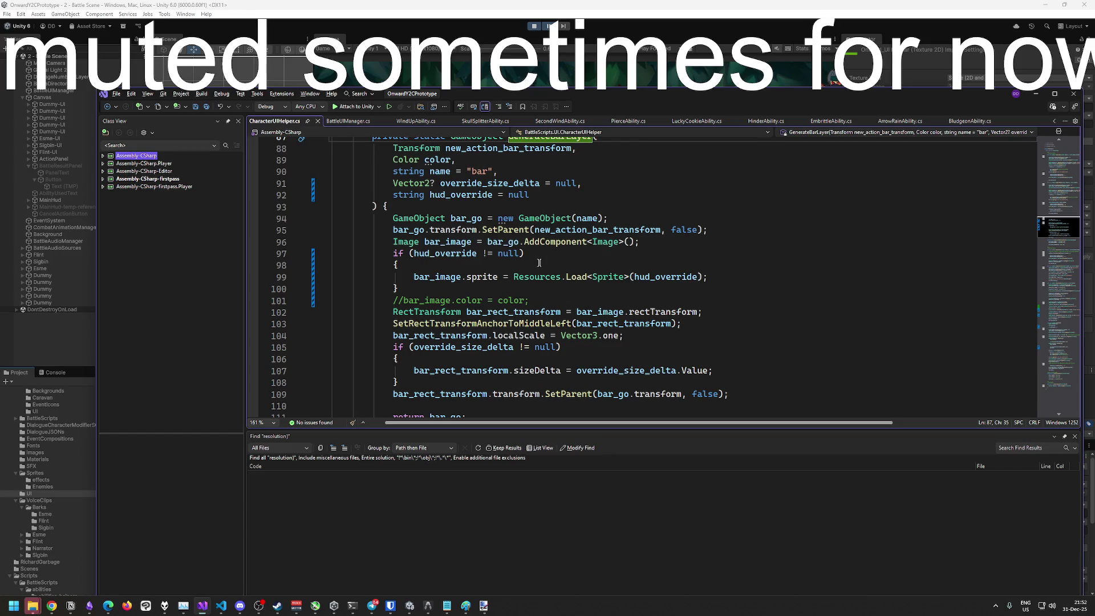
pyautogui.scroll(-3, 539, 264)
pyautogui.scroll(-1, 538, 264)
pyautogui.scroll(3, 538, 264)
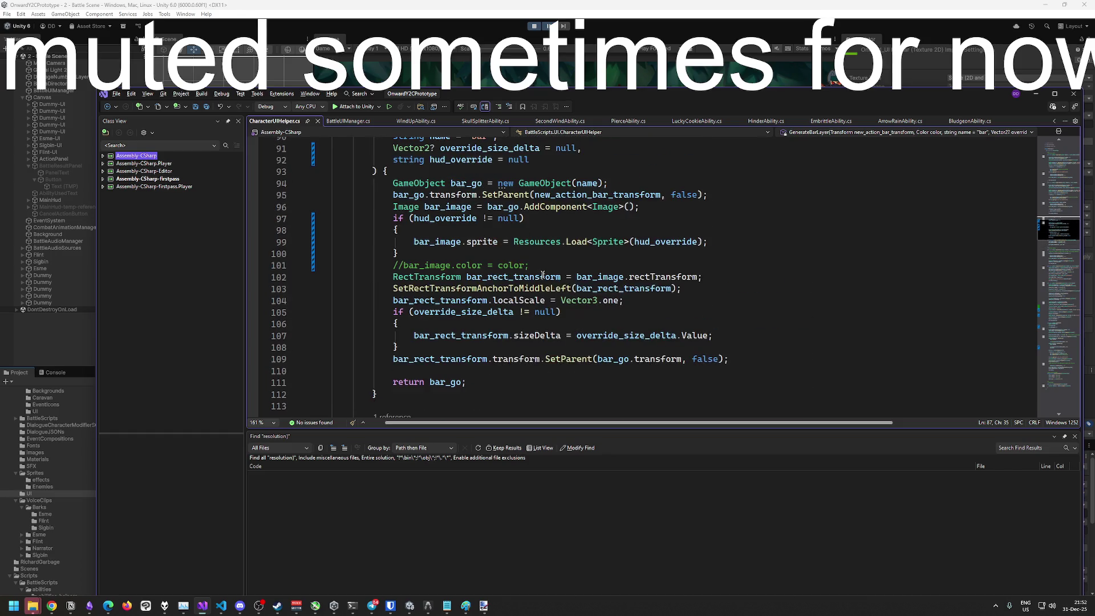
pyautogui.scroll(3, 502, 260)
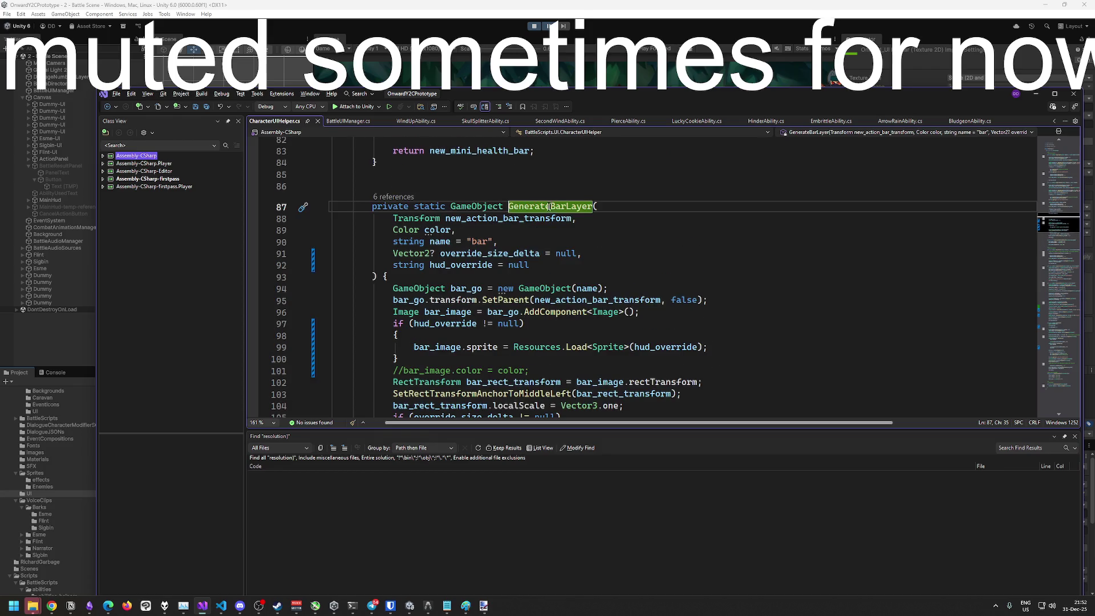
pyautogui.scroll(-3, 496, 256)
pyautogui.doubleClick(473, 160)
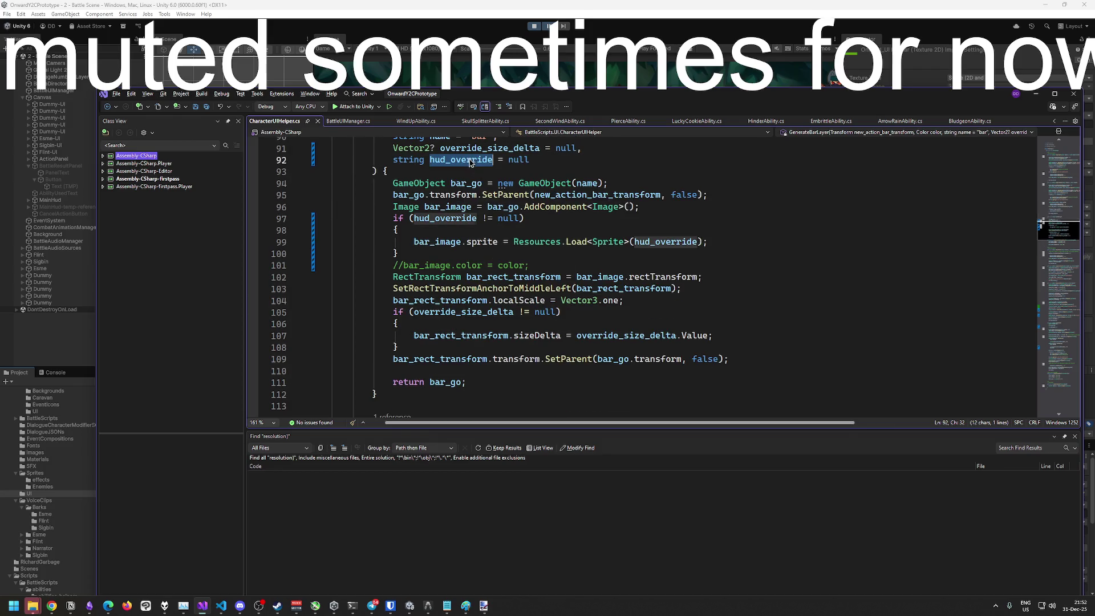
pyautogui.scroll(4, 650, 256)
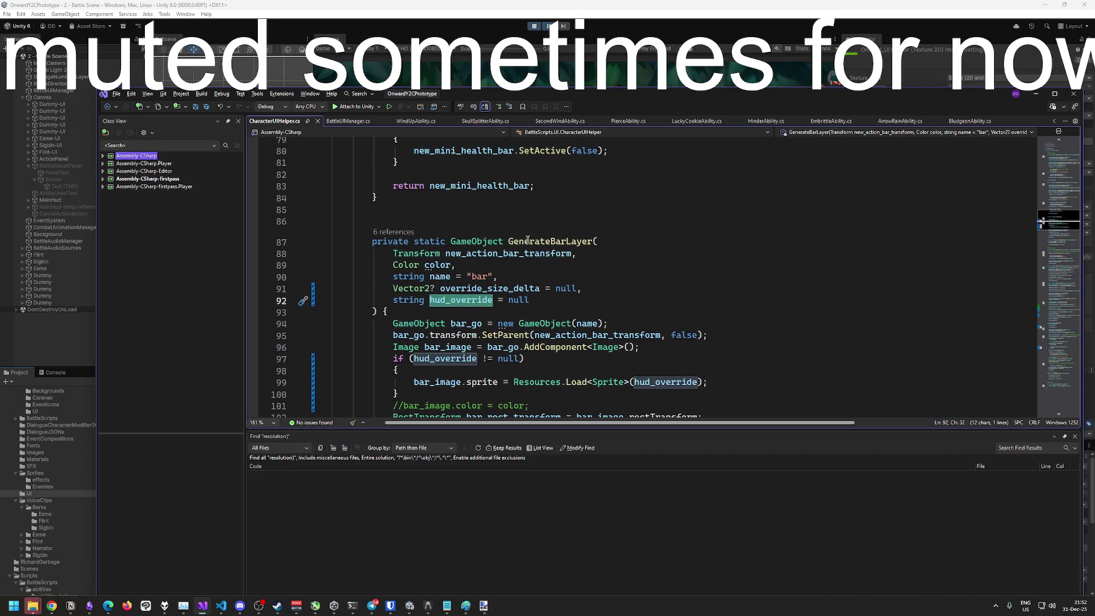
pyautogui.moveTo(528, 240)
# Return to the SetUpCharacterHud call site and stop play mode in Unity
pyautogui.hotkey('ctrl', '-')
pyautogui.click(649, 241)
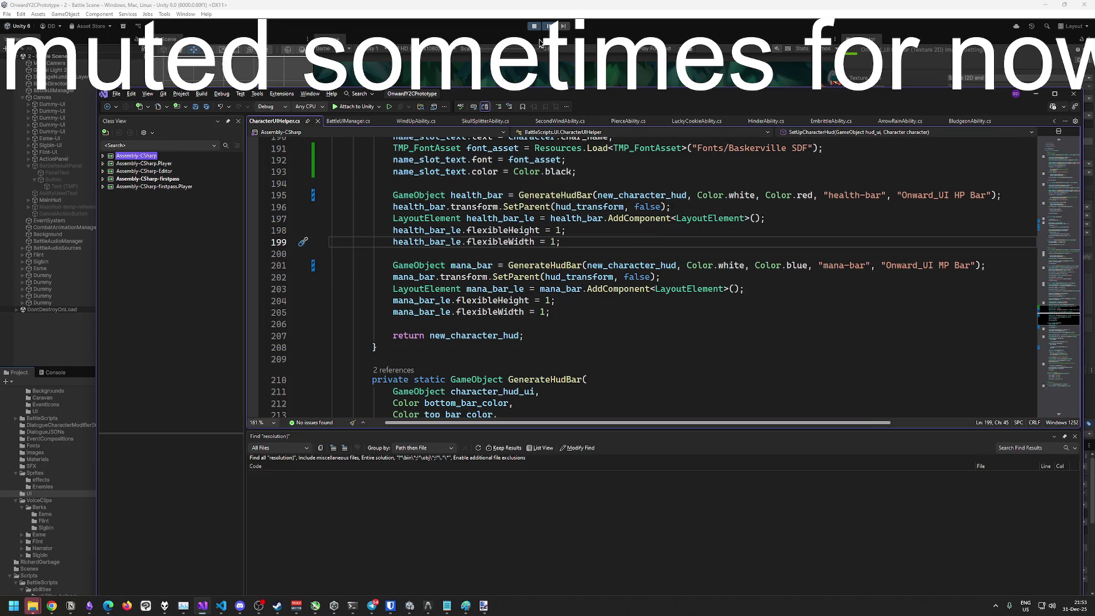
pyautogui.click(535, 27)
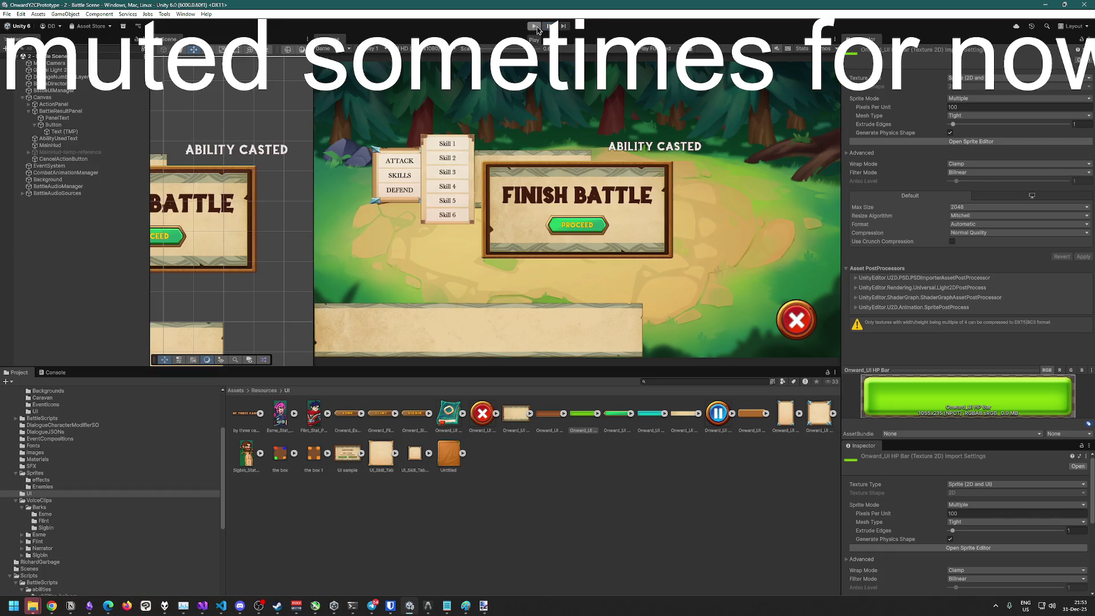
# Start play mode to run the battle scene, where the HP and MP bars show plain white
pyautogui.click(536, 26)
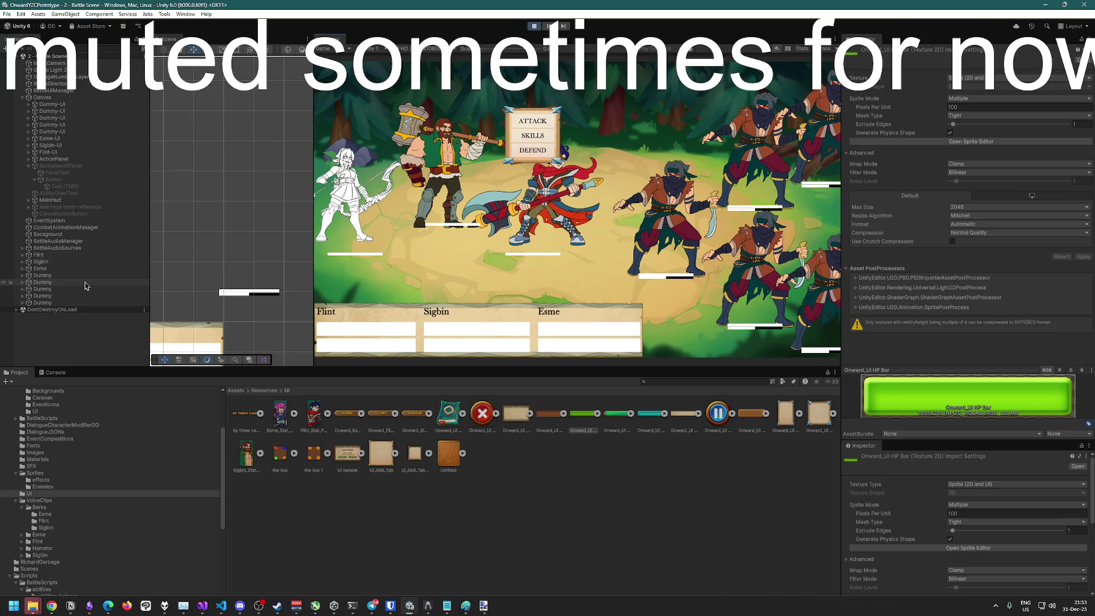
# Assign the green Onward_UI HP Bar sprite to Flint's health-bar top-bar Source Image
pyautogui.click(51, 201)
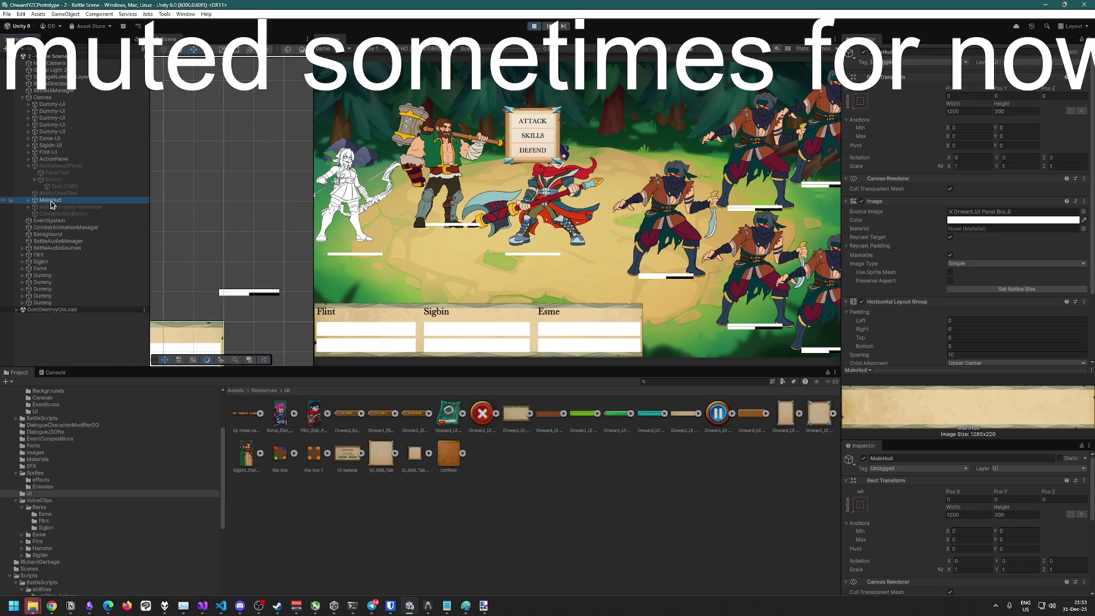
pyautogui.click(29, 200)
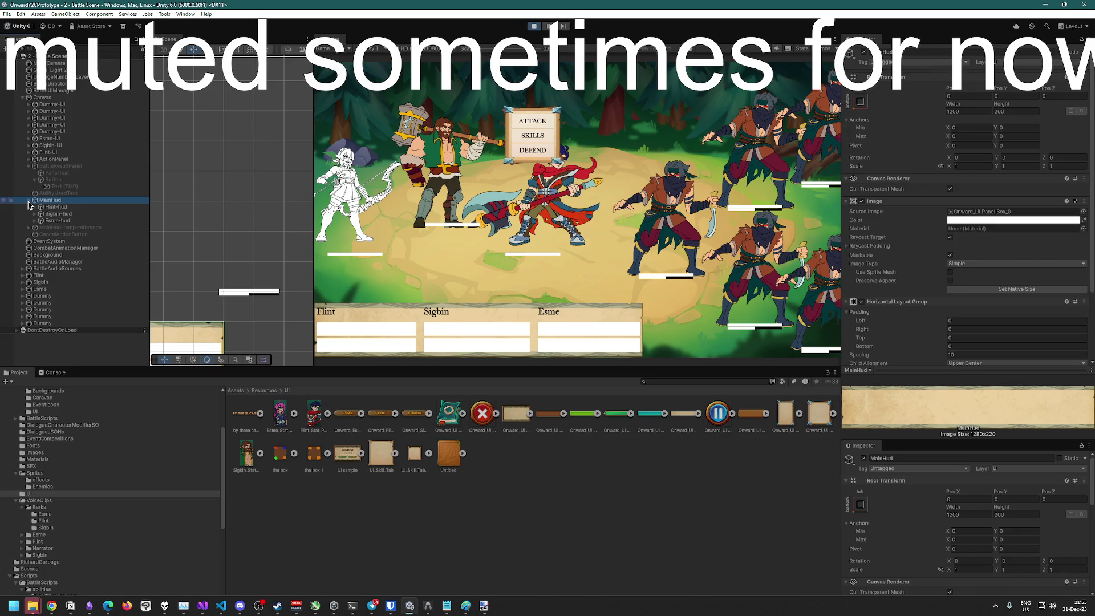
pyautogui.click(34, 207)
pyautogui.click(34, 208)
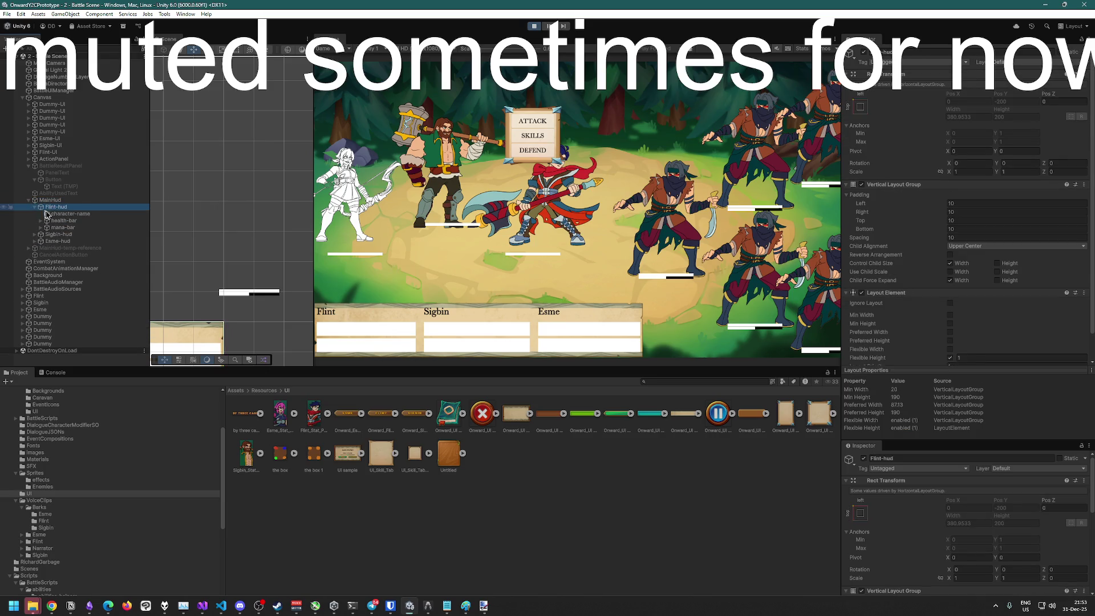
pyautogui.click(61, 221)
pyautogui.click(40, 221)
pyautogui.click(64, 234)
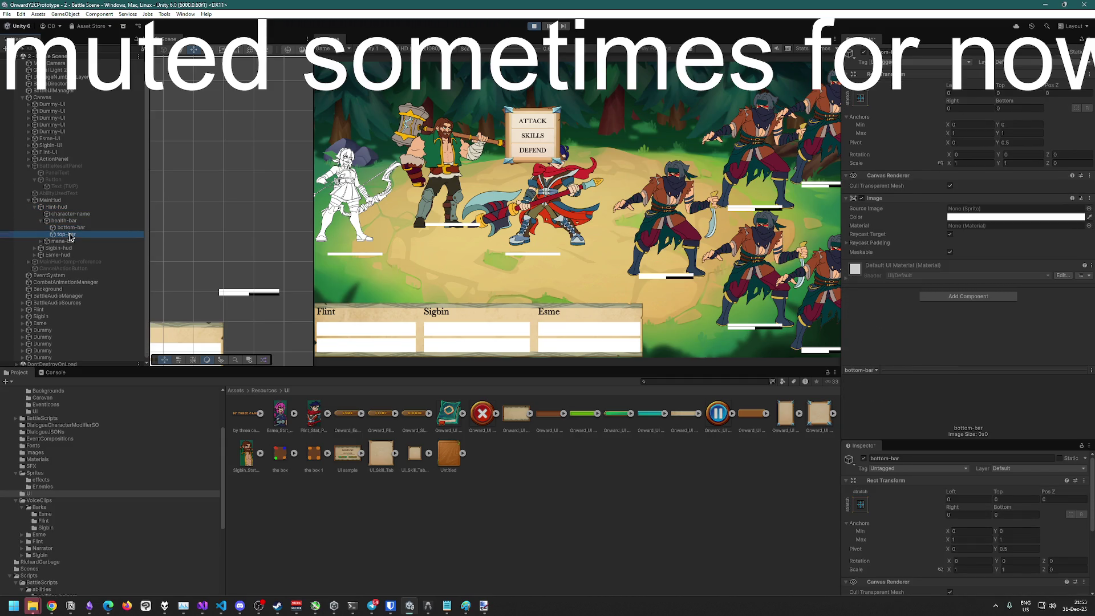
pyautogui.click(586, 420)
pyautogui.moveTo(586, 420); pyautogui.dragTo(1004, 208)
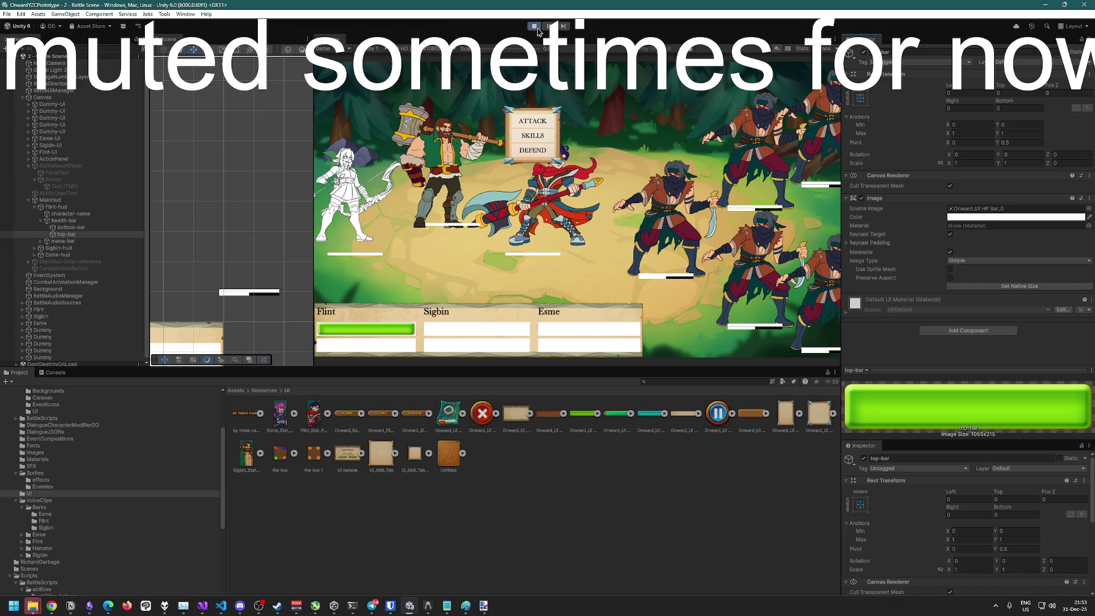
# Stop play mode, check the HP Bar import settings, and return to Visual Studio
pyautogui.click(537, 30)
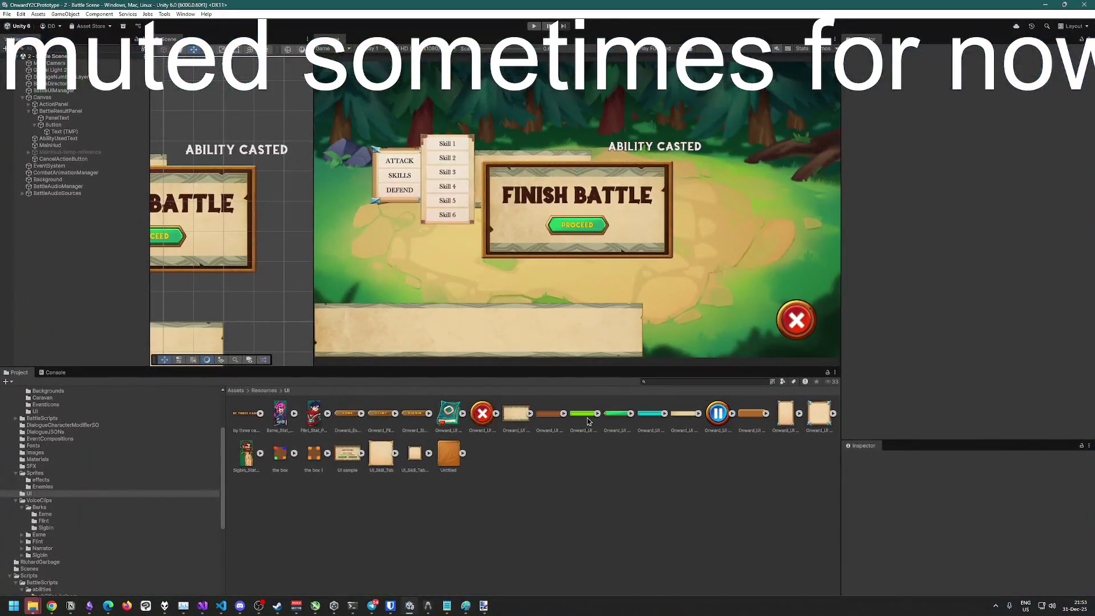
pyautogui.click(588, 421)
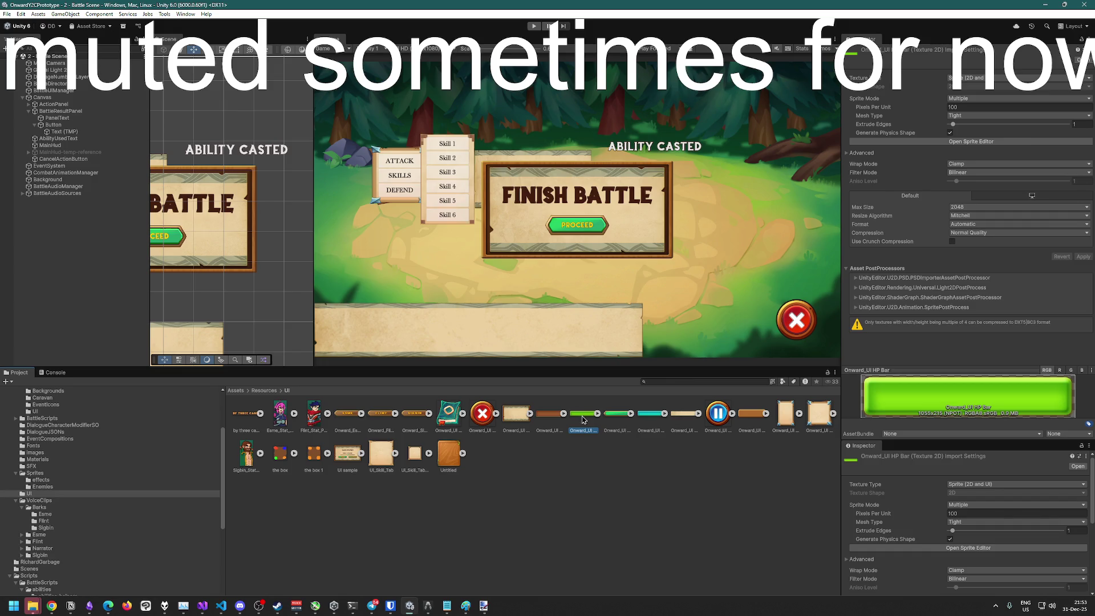
pyautogui.press('super+Tab')
pyautogui.click(522, 298)
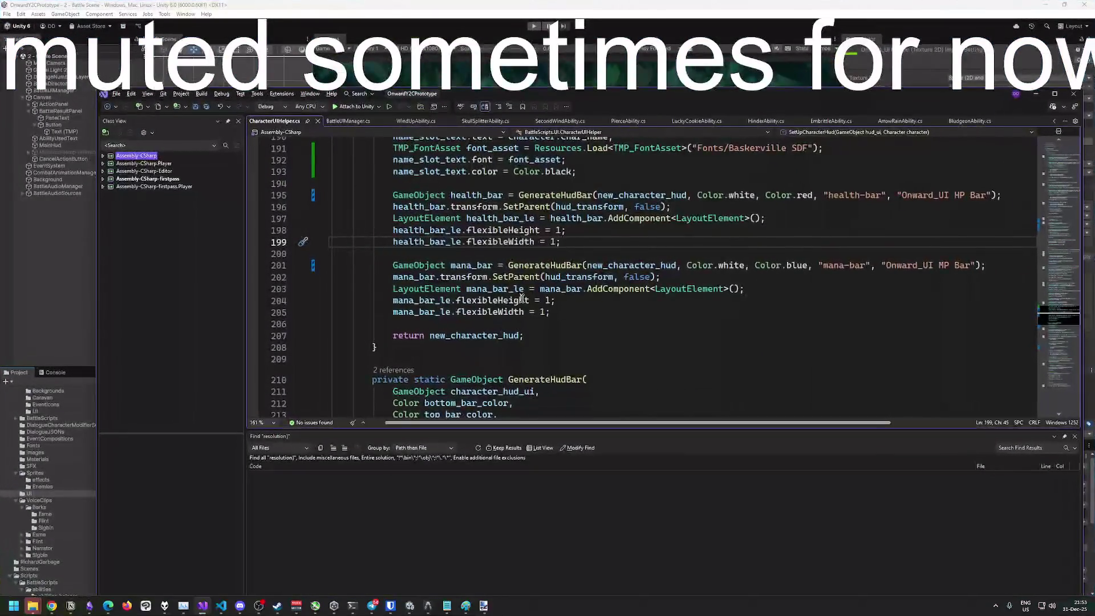
pyautogui.scroll(4, 522, 298)
pyautogui.scroll(-3, 856, 302)
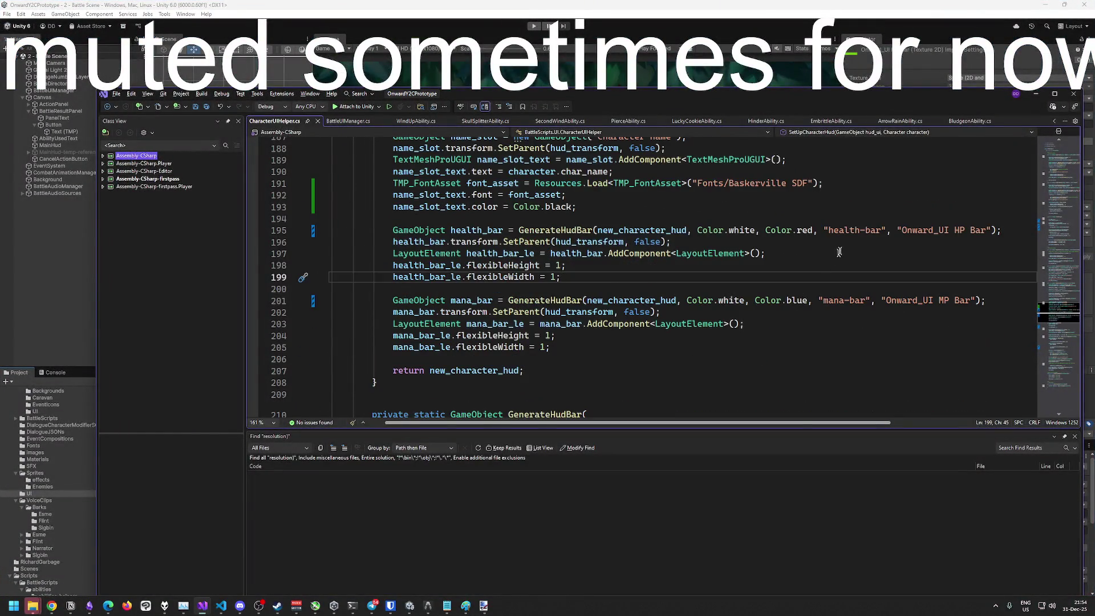
# Insert 'UI/' before both the Onward_UI HP Bar and MP Bar sprite names
pyautogui.hotkey('ctrl', 'f')
pyautogui.write('UI/')
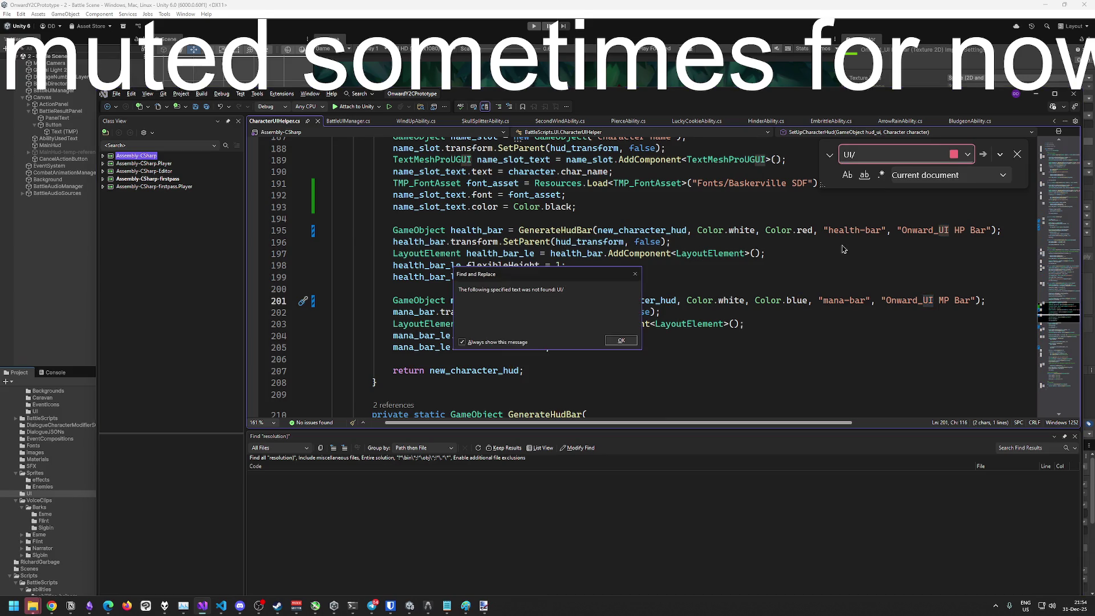
pyautogui.hotkey('ctrl', 'f')
pyautogui.scroll(3, 896, 245)
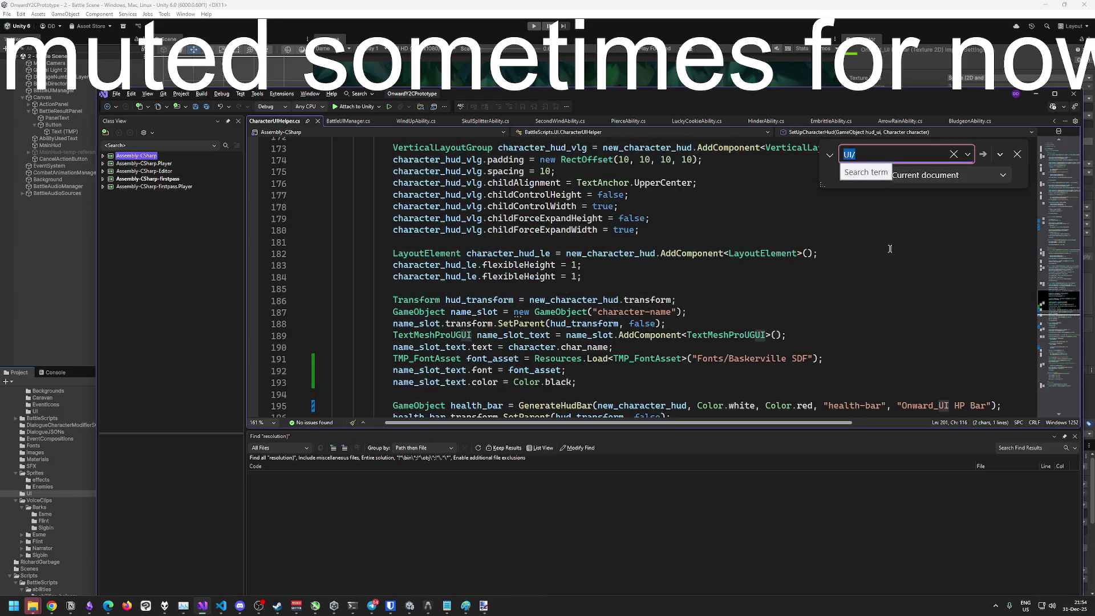
pyautogui.scroll(-3, 897, 245)
pyautogui.press('Escape')
pyautogui.click(902, 230)
pyautogui.keyDown('ctrl'); pyautogui.keyDown('alt'); pyautogui.click(888, 300); pyautogui.keyUp('alt'); pyautogui.keyUp('ctrl')
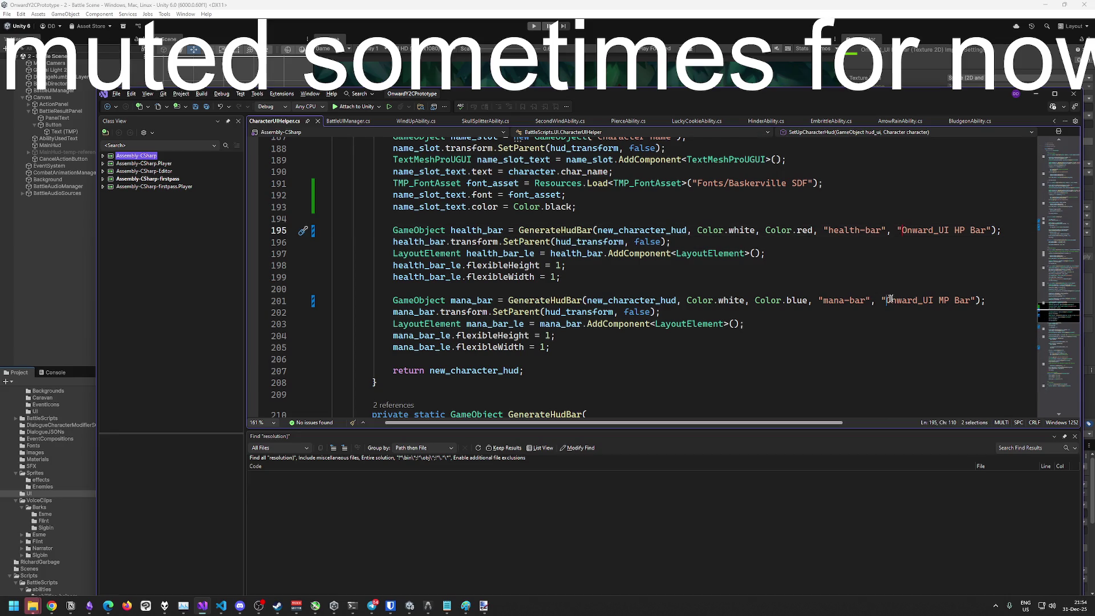
pyautogui.write('UI/')
pyautogui.click(917, 276)
pyautogui.scroll(-5, 897, 277)
pyautogui.scroll(5, 895, 278)
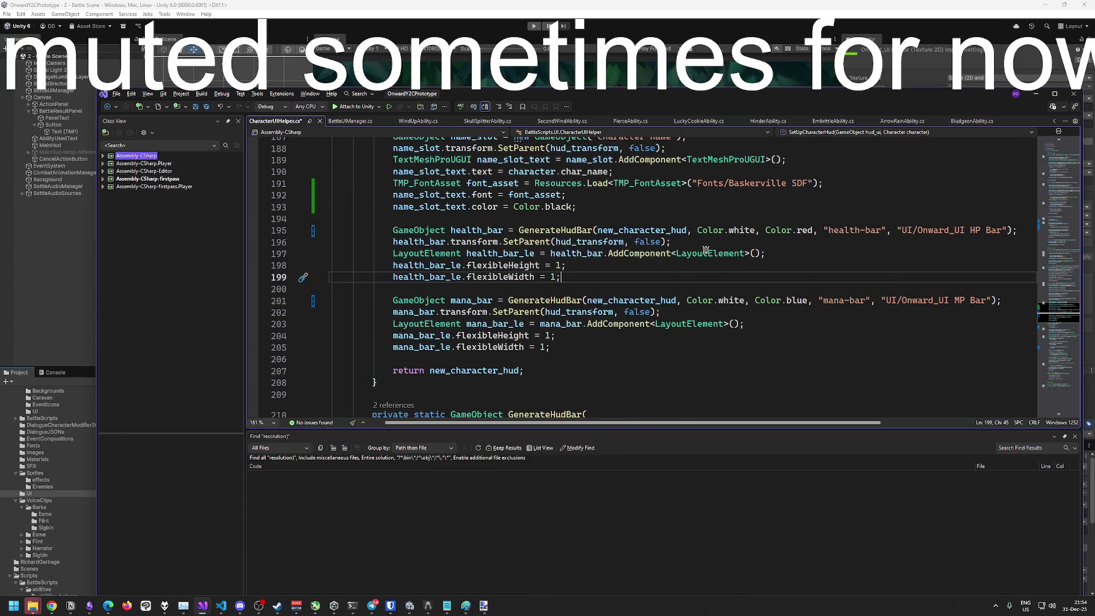
# Add hud_override as an extra argument to the bottom-bar GenerateBarLayer call
pyautogui.keyDown('ctrl'); pyautogui.click(547, 230); pyautogui.keyUp('ctrl')
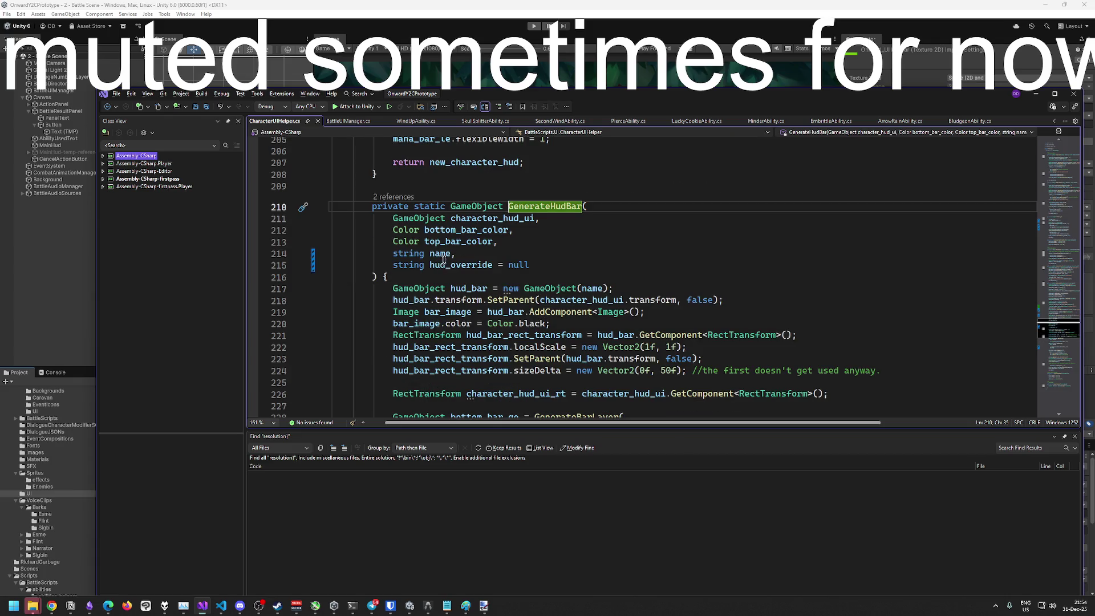
pyautogui.doubleClick(451, 265)
pyautogui.hotkey('ctrl', 'c')
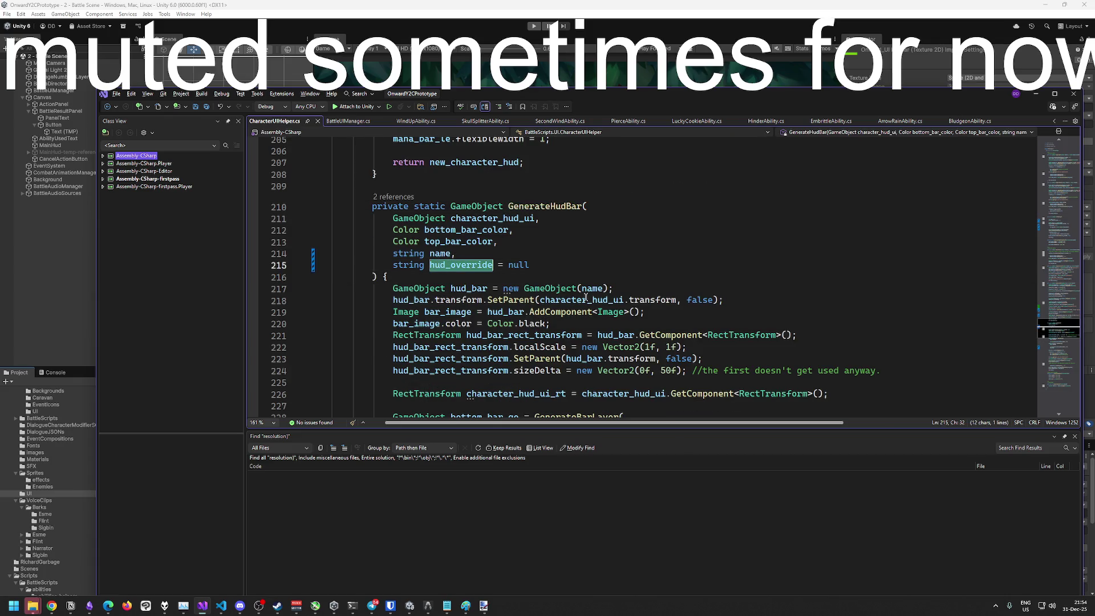
pyautogui.scroll(-8, 586, 296)
pyautogui.scroll(2, 421, 260)
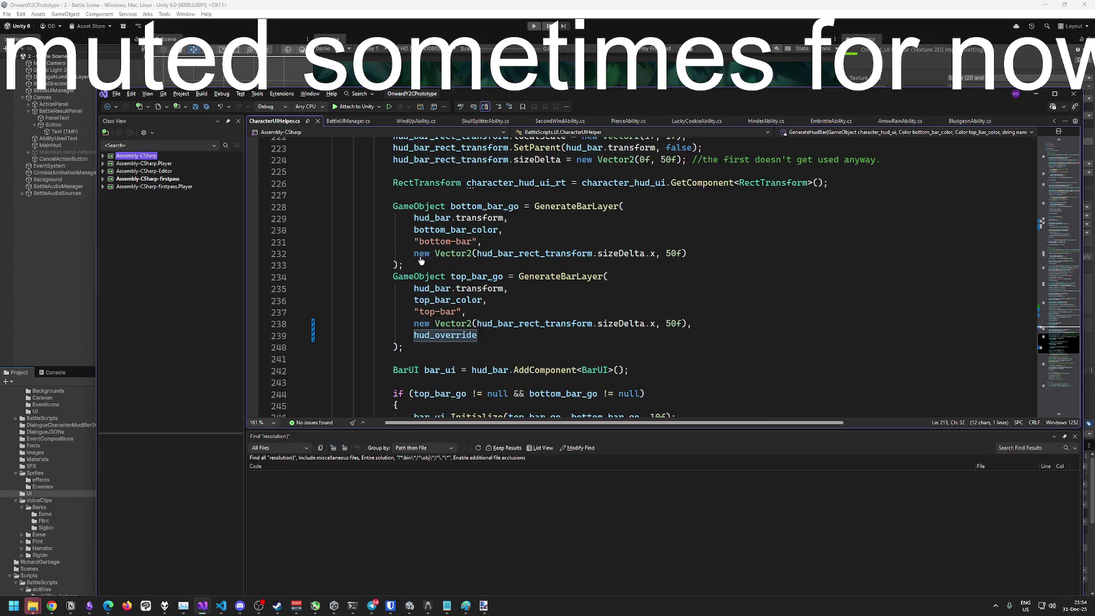
pyautogui.click(690, 253)
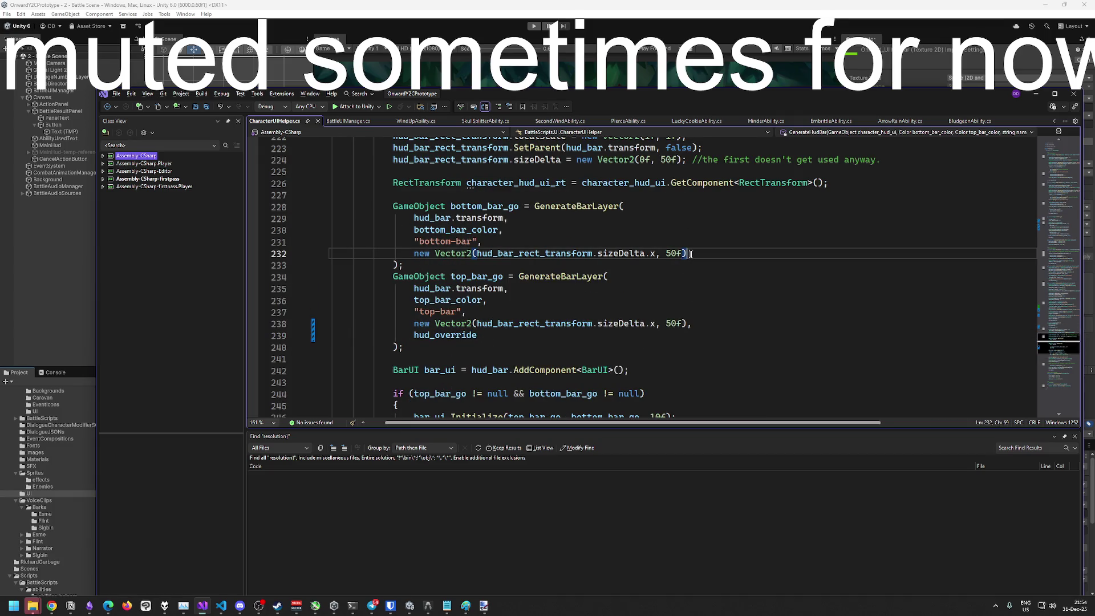
pyautogui.write(',')
pyautogui.press('Return')
pyautogui.hotkey('ctrl', 'v')
pyautogui.press('Down')
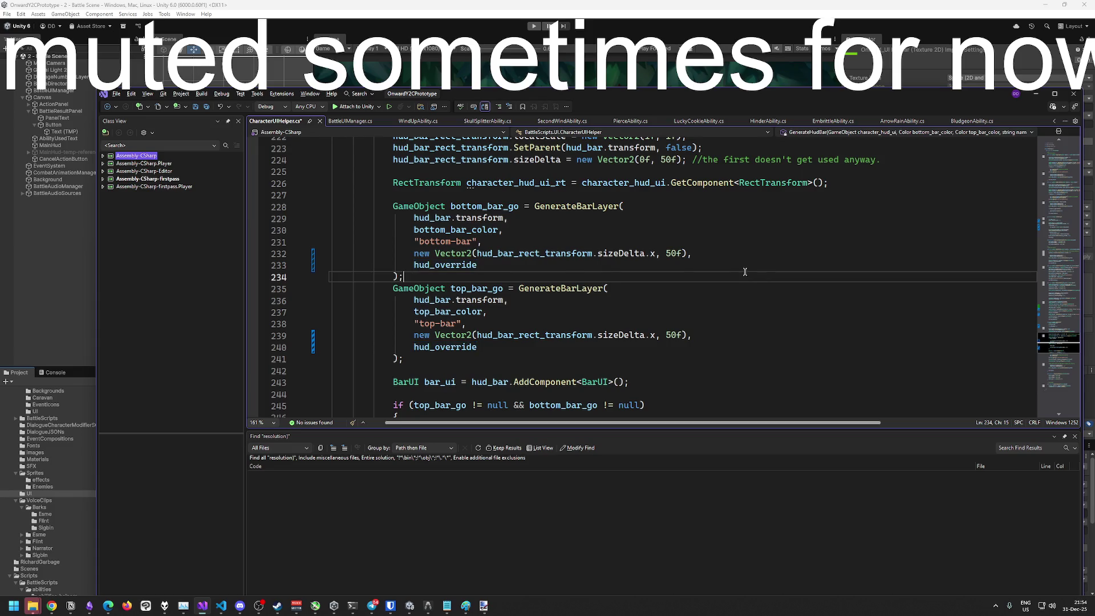
# Search the file for GenerateBarLayer occurrences
pyautogui.scroll(-2, 743, 272)
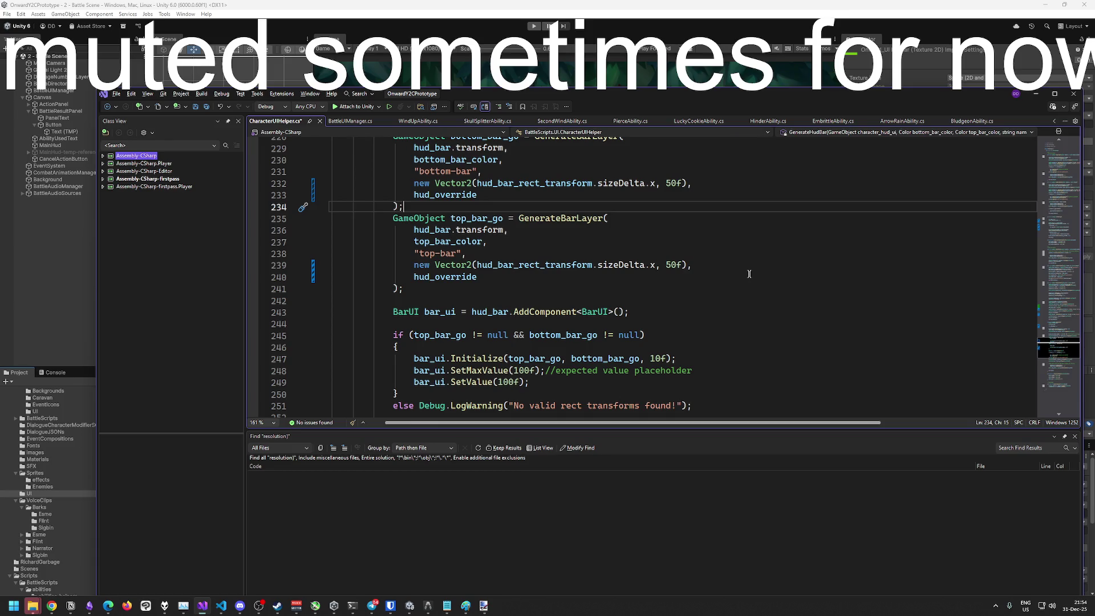
pyautogui.scroll(-4, 650, 257)
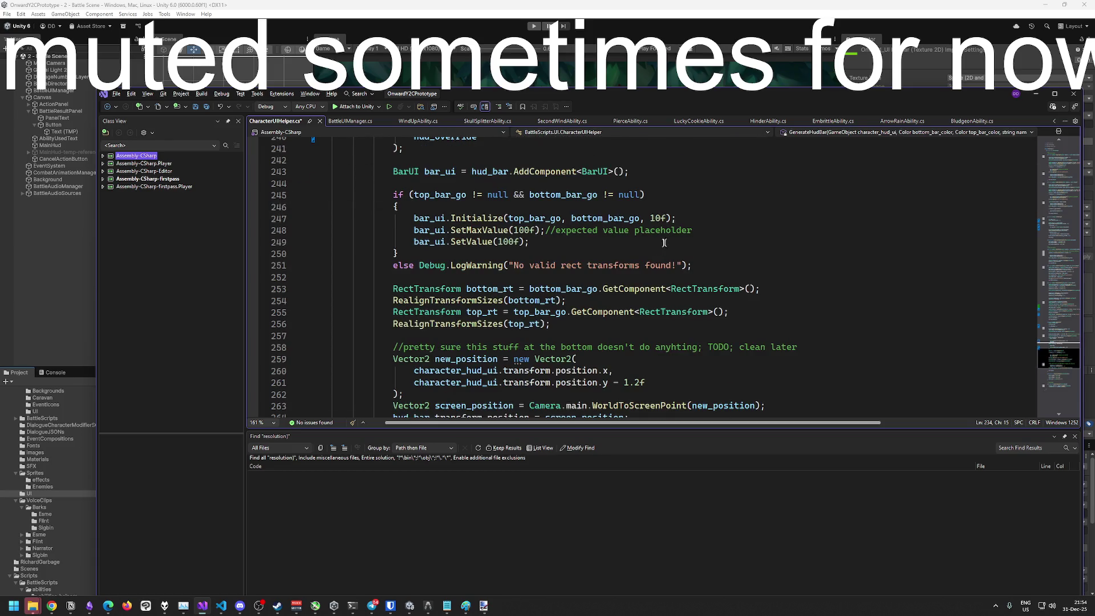
pyautogui.scroll(3, 672, 242)
pyautogui.scroll(3, 648, 251)
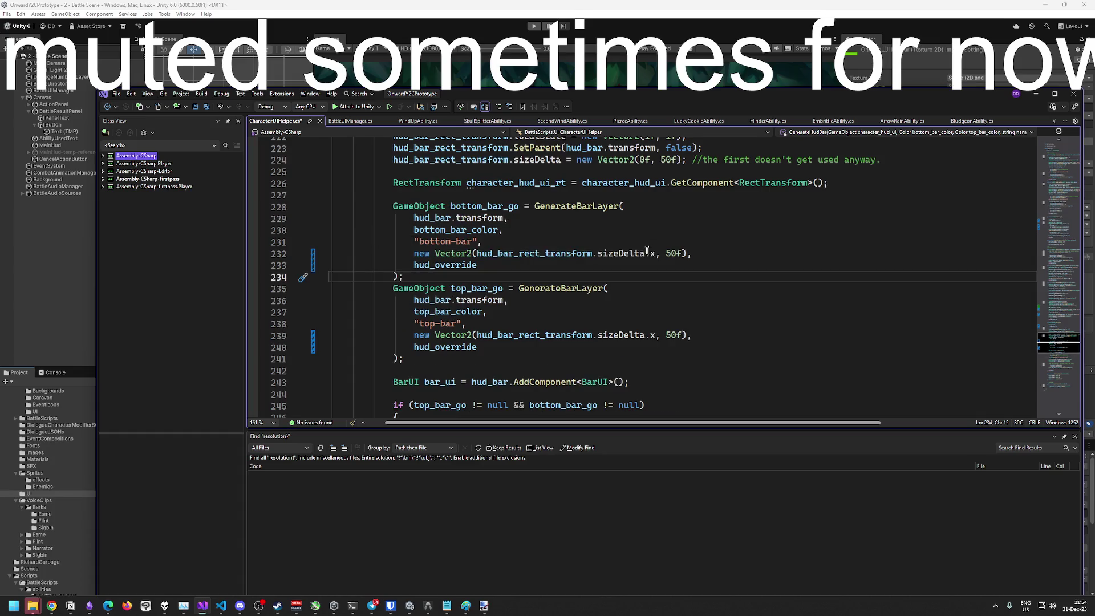
pyautogui.click(618, 206)
pyautogui.hotkey('ctrl', 'f')
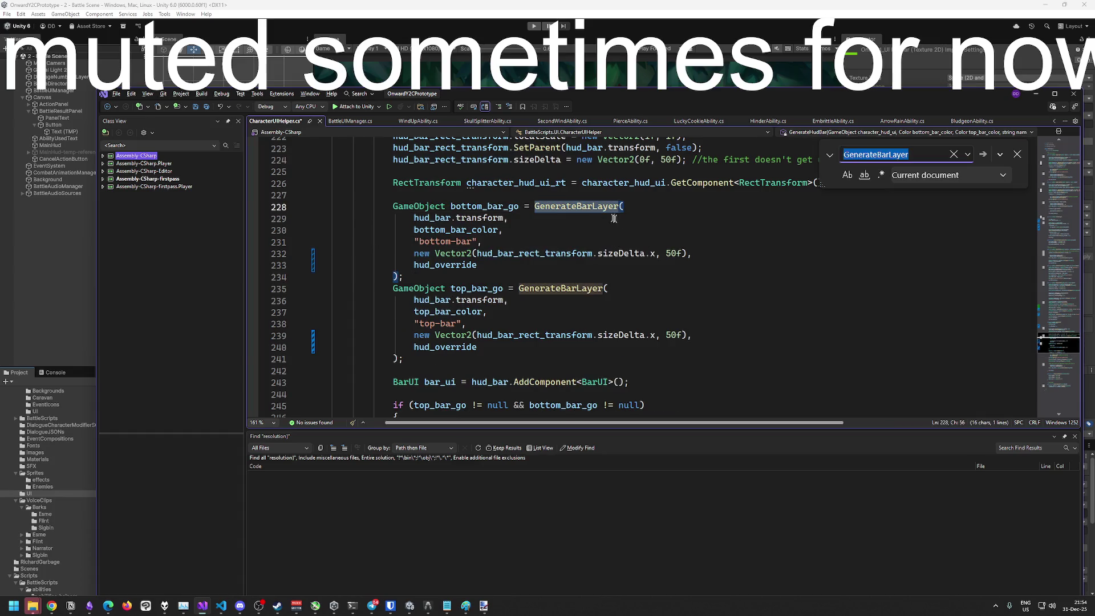
# Review the GenerateBarLayer usages, including the action bar's, and restore hud_override in the bottom-bar call
pyautogui.press('Return')
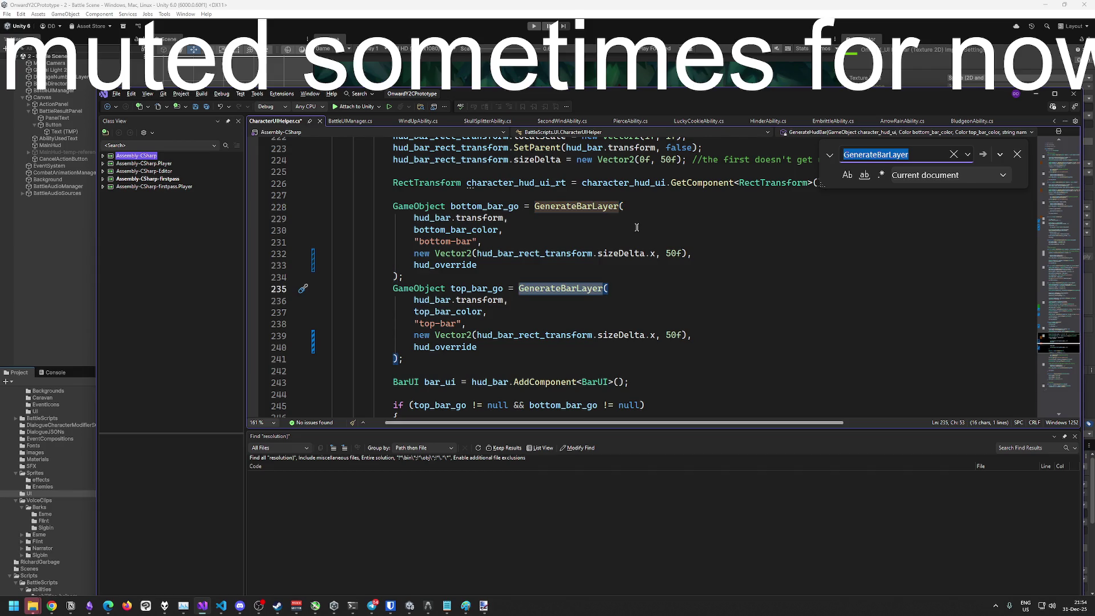
pyautogui.press('Return')
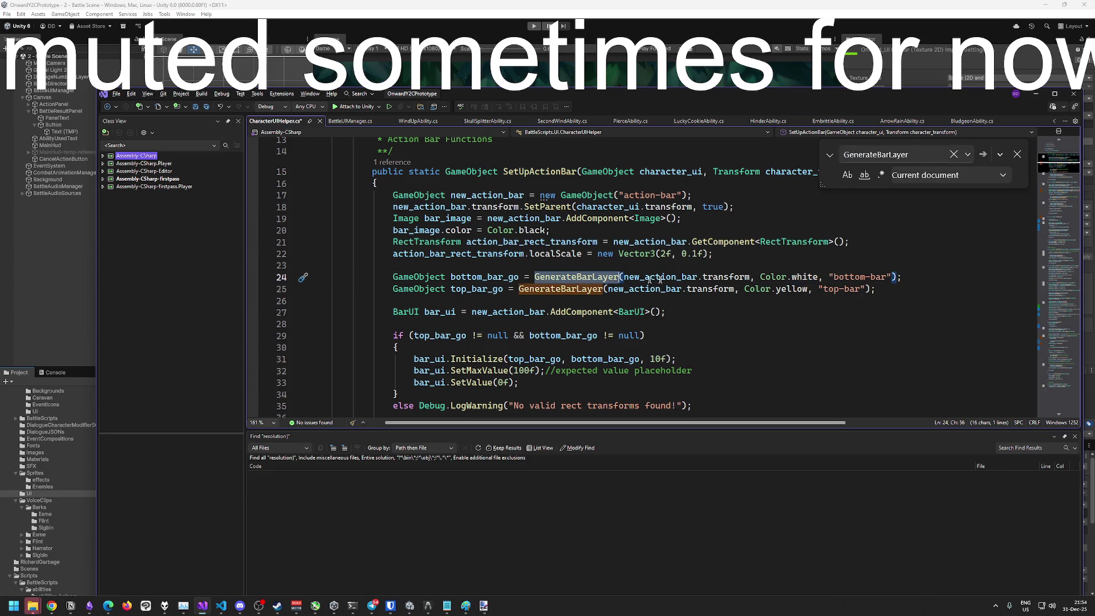
pyautogui.click(562, 278)
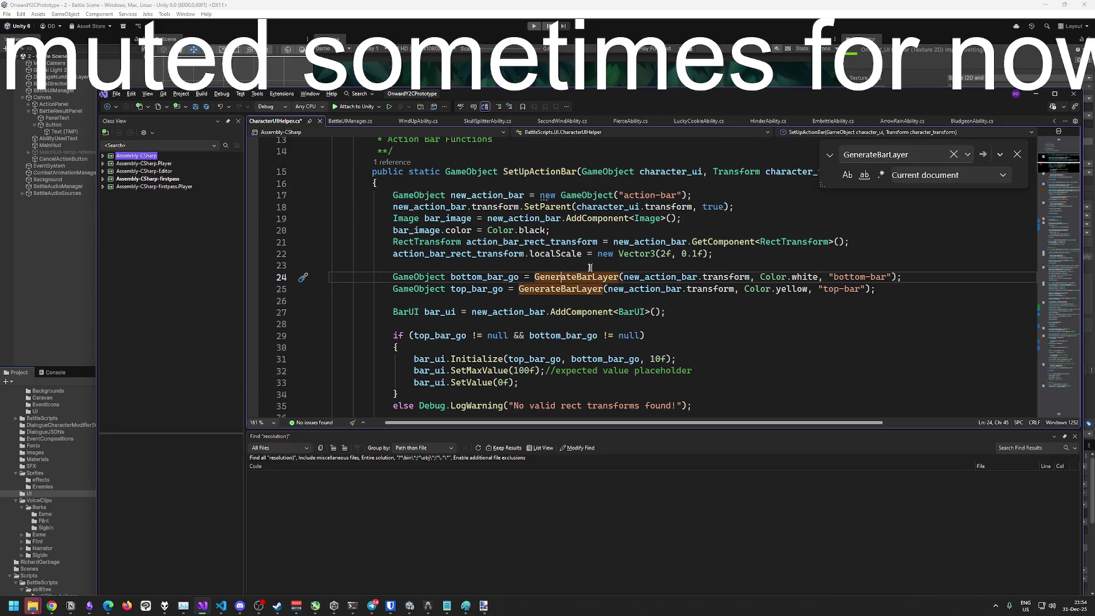
pyautogui.hotkey('ctrl', '-')
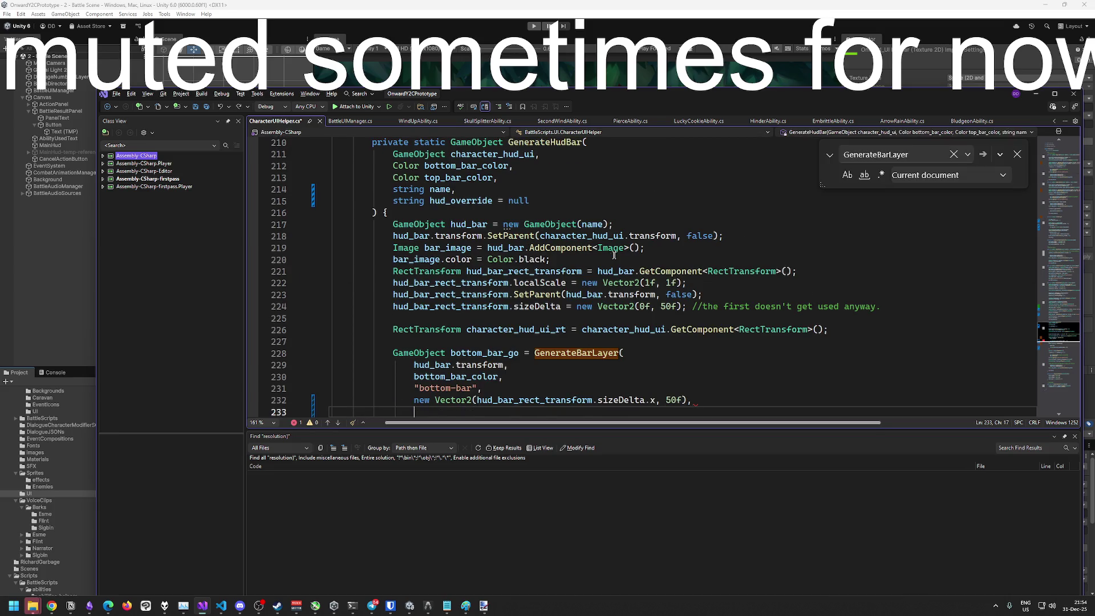
pyautogui.press('Tab')
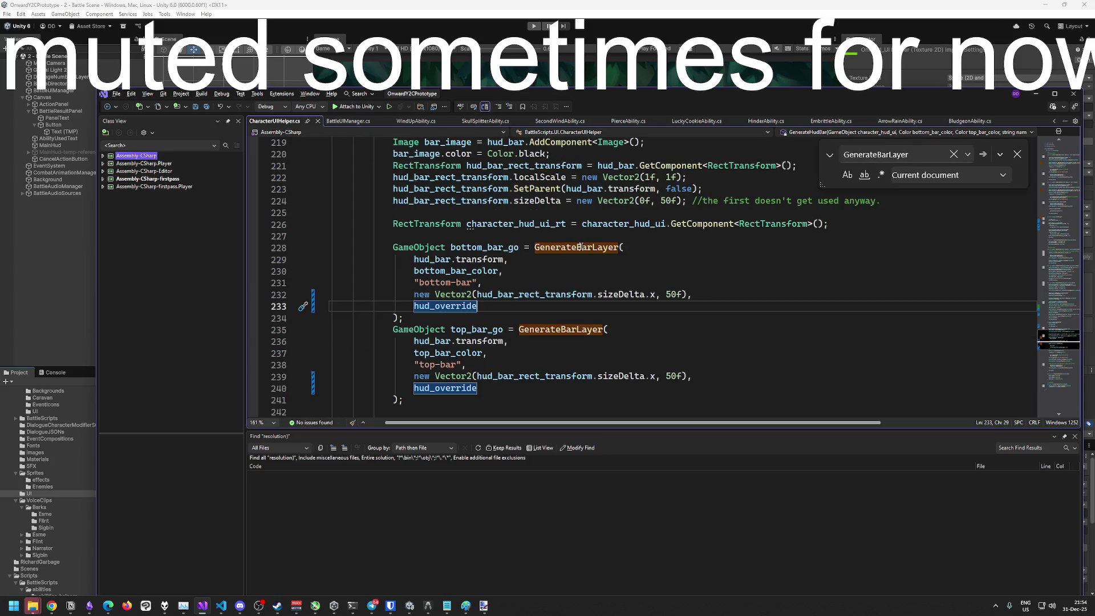
# Open the GenerateBarLayer definition at the end of its hud_override parameter
pyautogui.keyDown('ctrl'); pyautogui.click(580, 247); pyautogui.keyUp('ctrl')
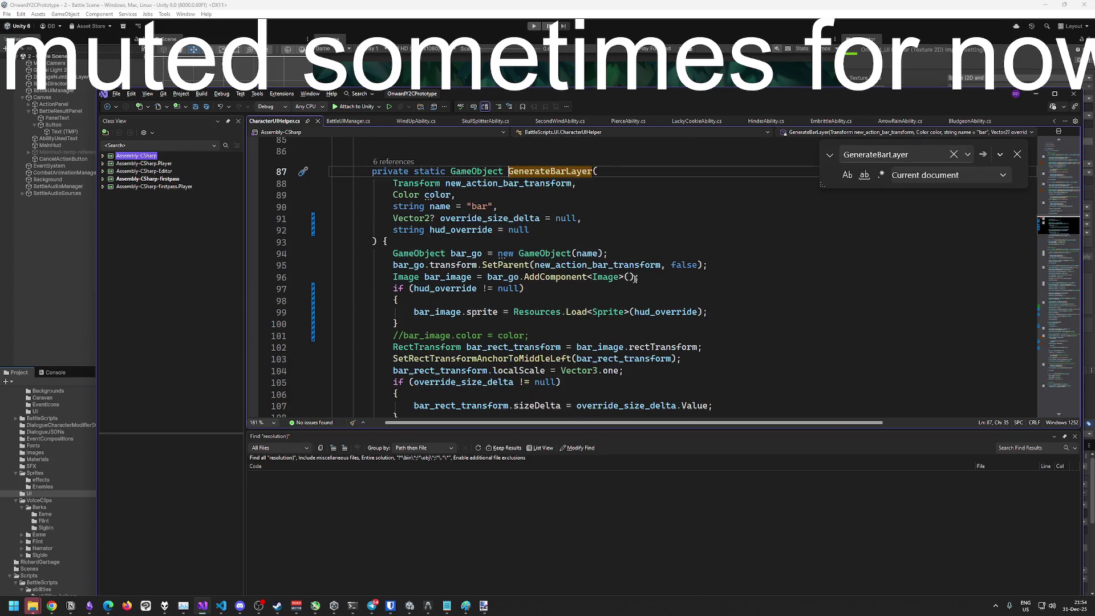
pyautogui.scroll(-2, 636, 278)
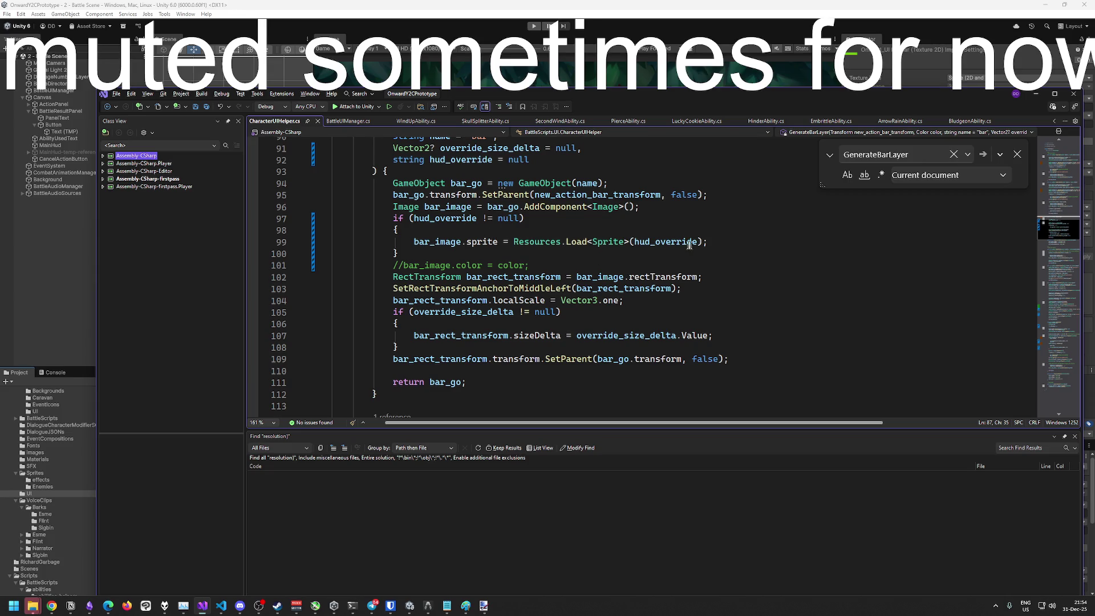
pyautogui.scroll(2, 494, 232)
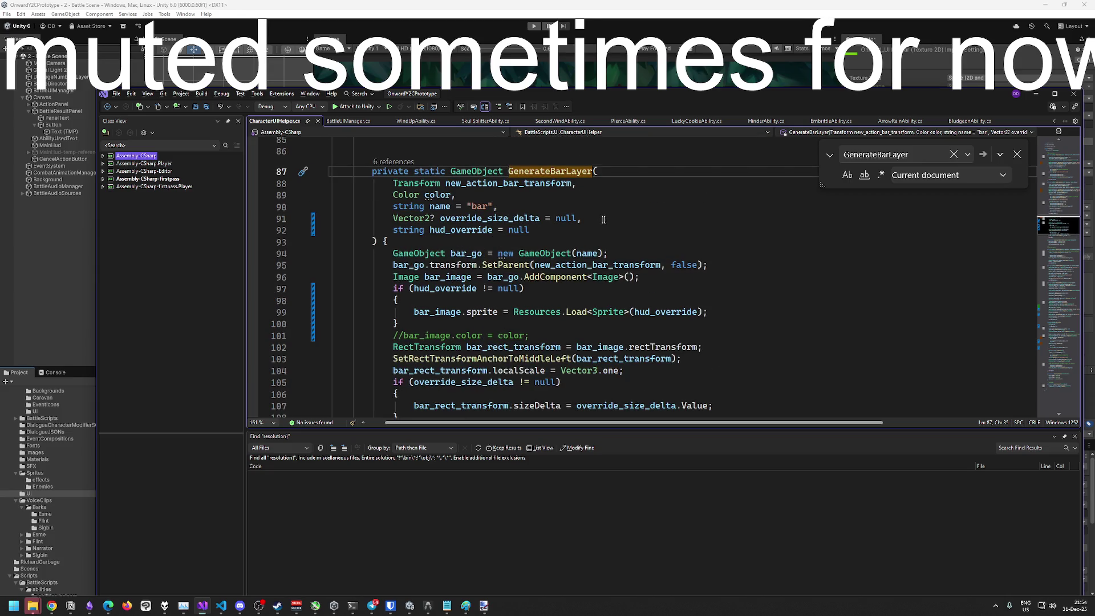
pyautogui.click(581, 232)
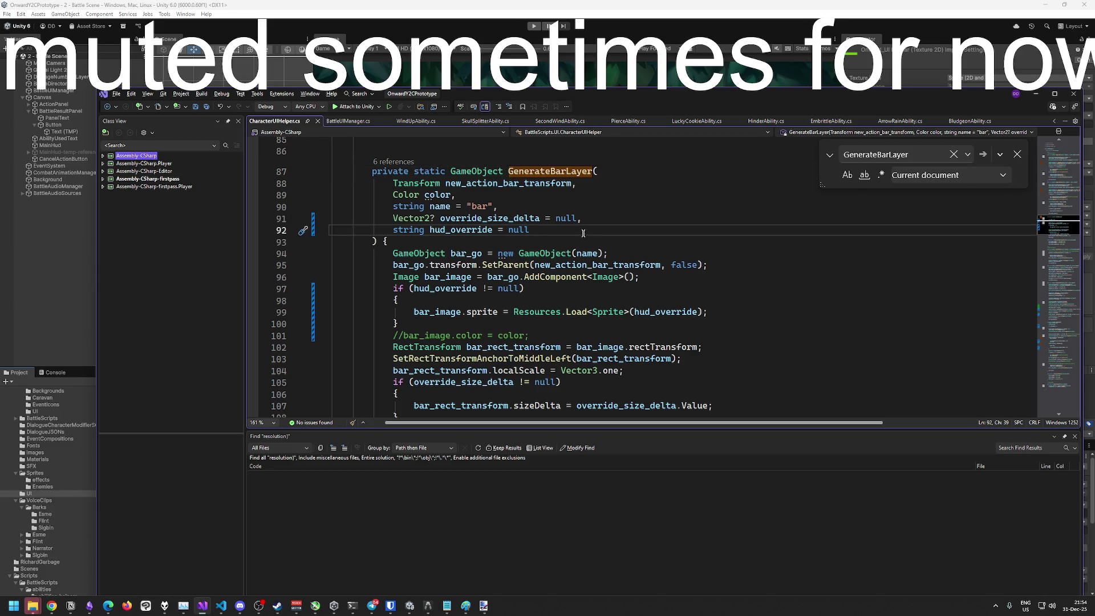
# Add a 'bool is_bottom = false' parameter to the GenerateBarLayer signature
pyautogui.write(',')
pyautogui.press('Return')
pyautogui.write('boo')
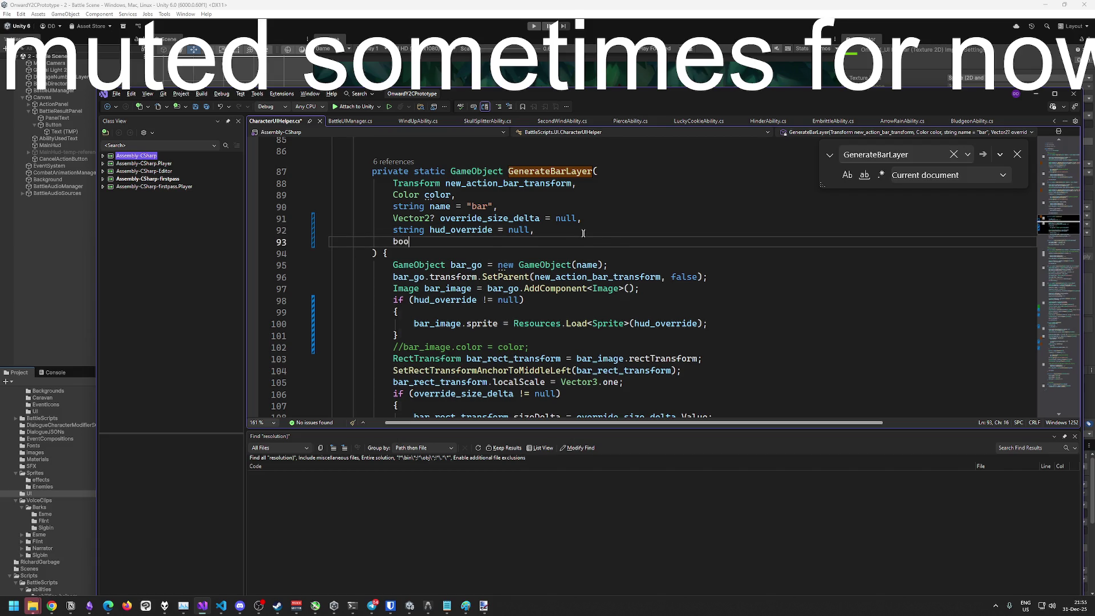
pyautogui.press('BackSpace')
pyautogui.press('BackSpace')
pyautogui.press('BackSpace')
pyautogui.write('is_b')
pyautogui.write('ottom = fals')
pyautogui.press('Tab')
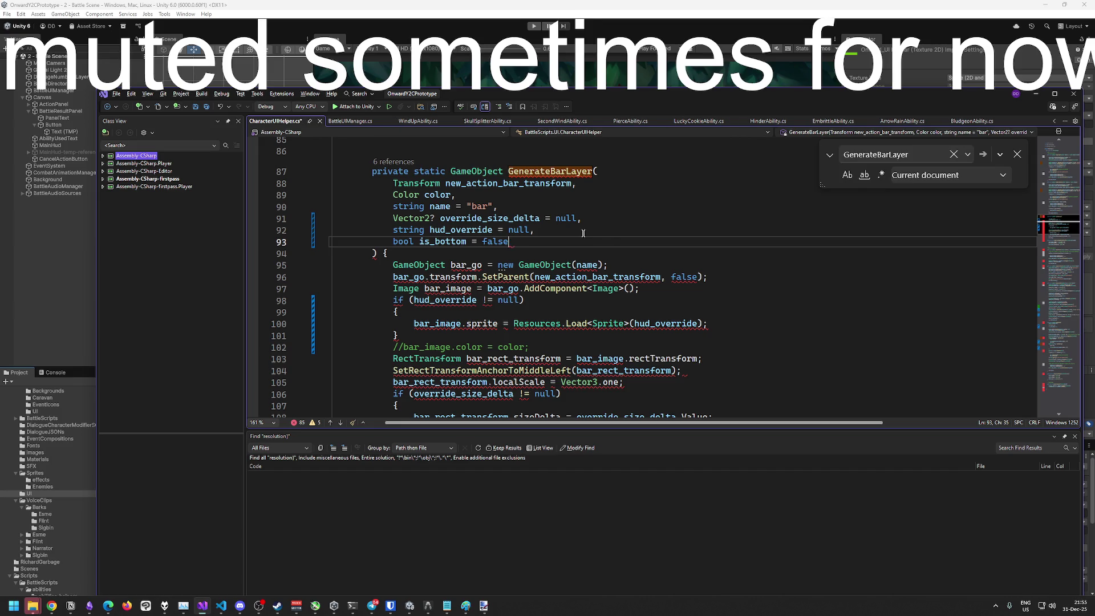
# Pass true for is_bottom in the bottom-bar call and false in the top-bar call
pyautogui.press('F3')
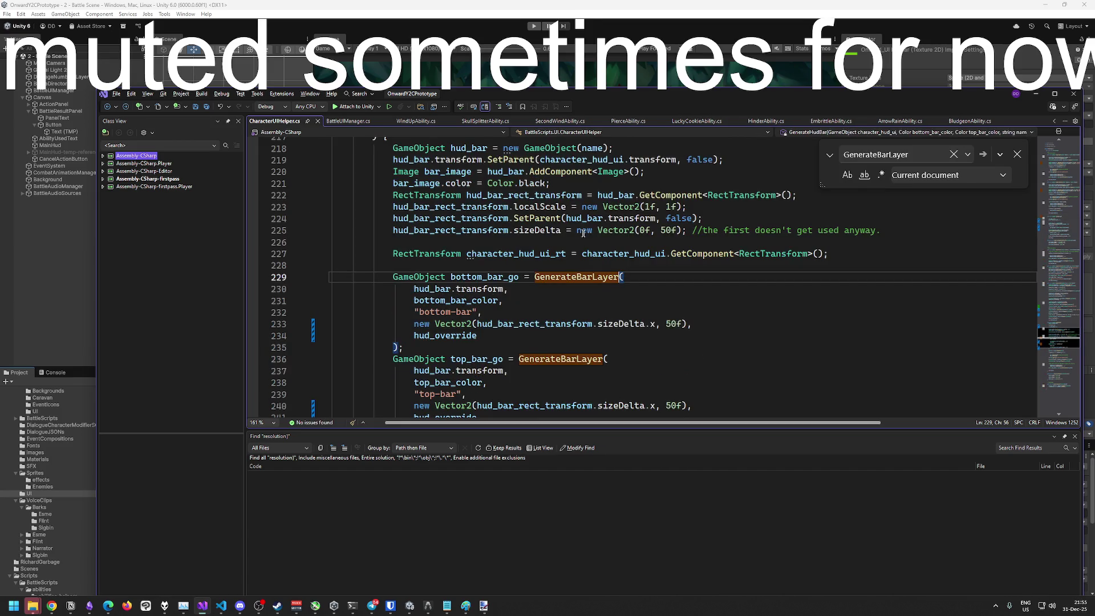
pyautogui.doubleClick(476, 335)
pyautogui.scroll(-2, 480, 339)
pyautogui.keyDown('ctrl'); pyautogui.keyDown('alt'); pyautogui.doubleClick(476, 346); pyautogui.keyUp('alt'); pyautogui.keyUp('ctrl')
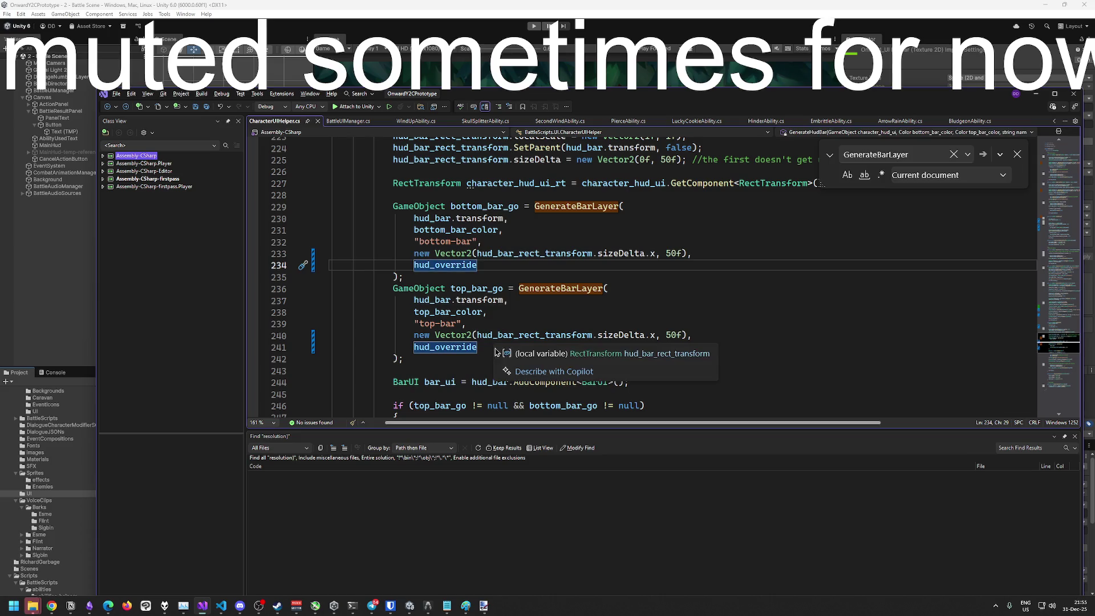
pyautogui.press('End')
pyautogui.write(',')
pyautogui.press('Return')
pyautogui.write('false')
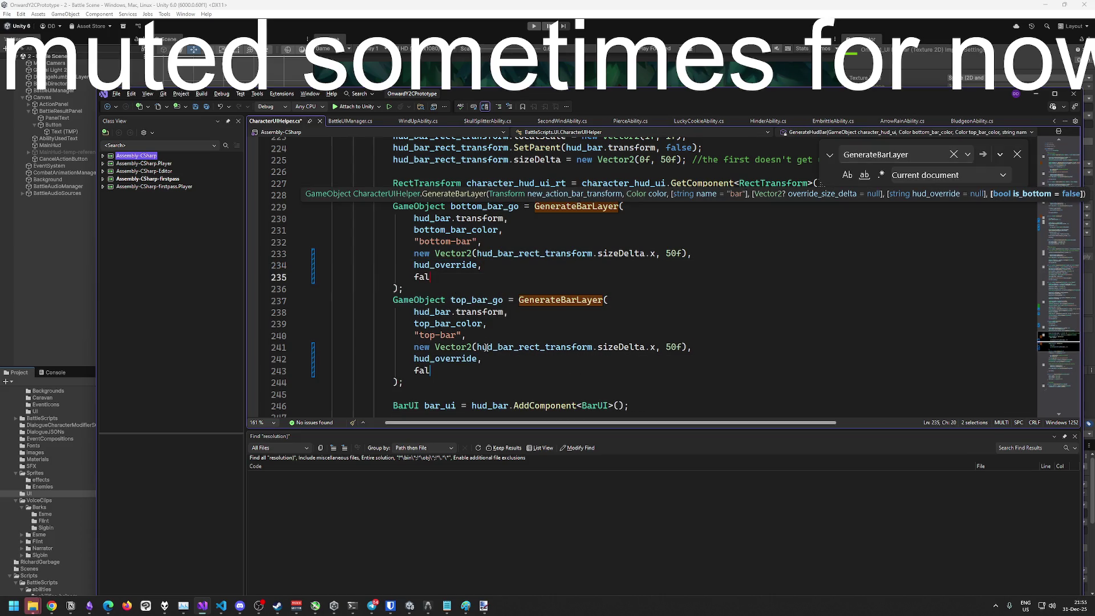
pyautogui.click(451, 276)
pyautogui.press('BackSpace')
pyautogui.press('BackSpace')
pyautogui.press('BackSpace')
pyautogui.write('true')
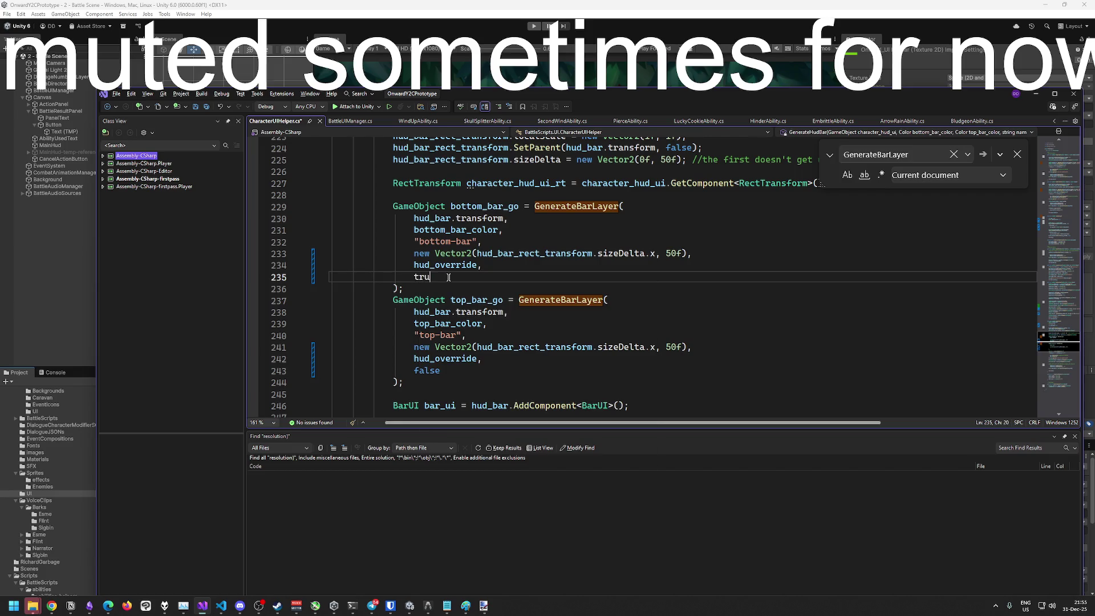
pyautogui.doubleClick(561, 209)
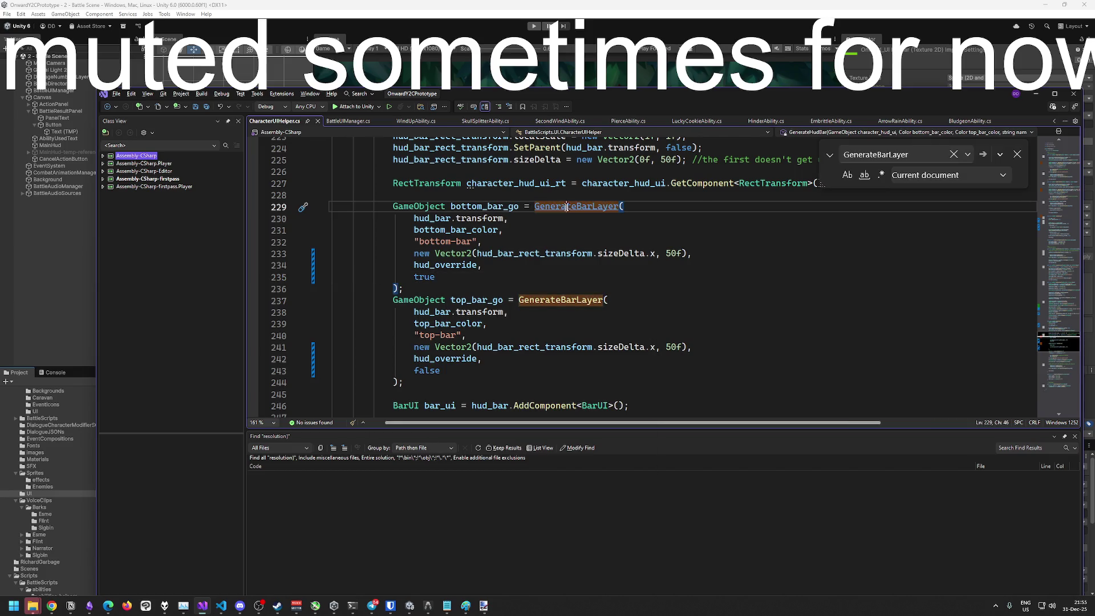
pyautogui.keyDown('ctrl'); pyautogui.click(560, 211); pyautogui.keyUp('ctrl')
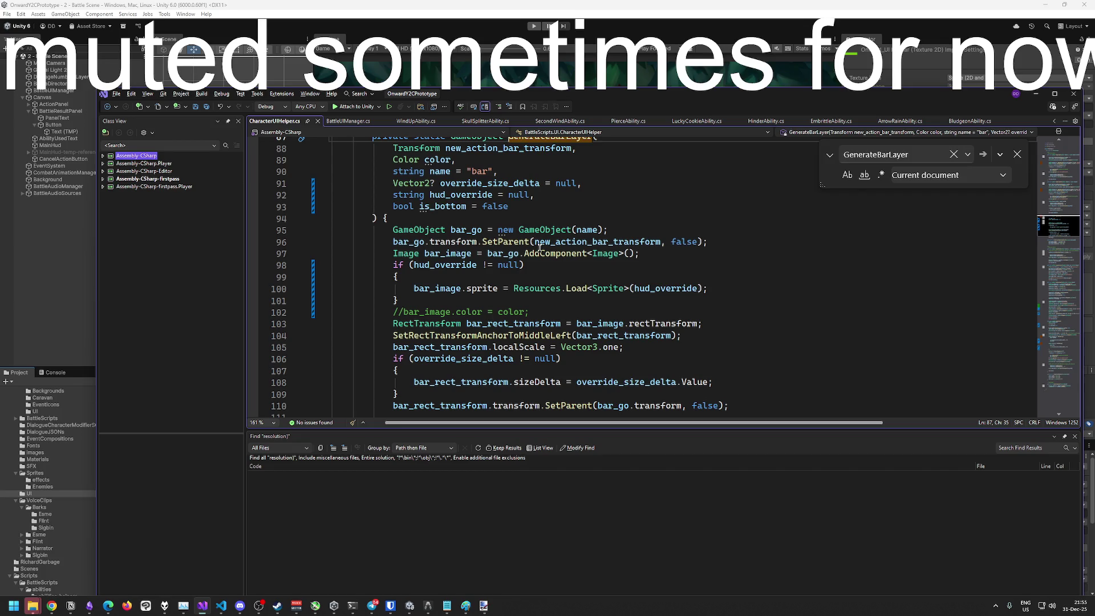
# Open a blank line after the hud_override block in GenerateBarLayer
pyautogui.scroll(-2, 540, 247)
pyautogui.click(463, 225)
pyautogui.press('Up')
pyautogui.press('End')
pyautogui.press('Down')
pyautogui.press('End')
pyautogui.press('Return')
pyautogui.press('Return')
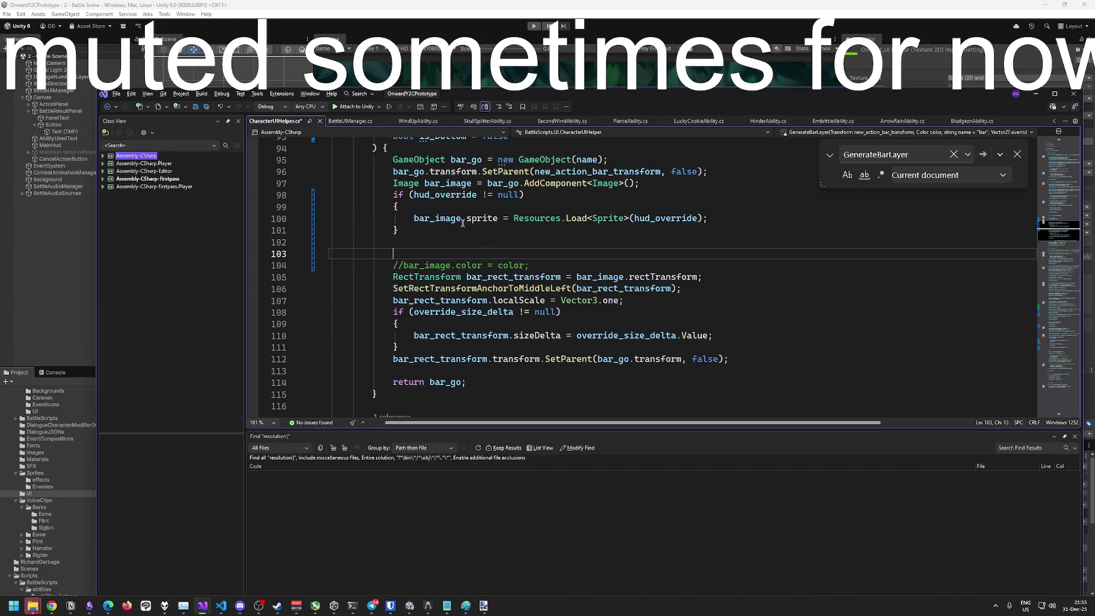
pyautogui.press('BackSpace')
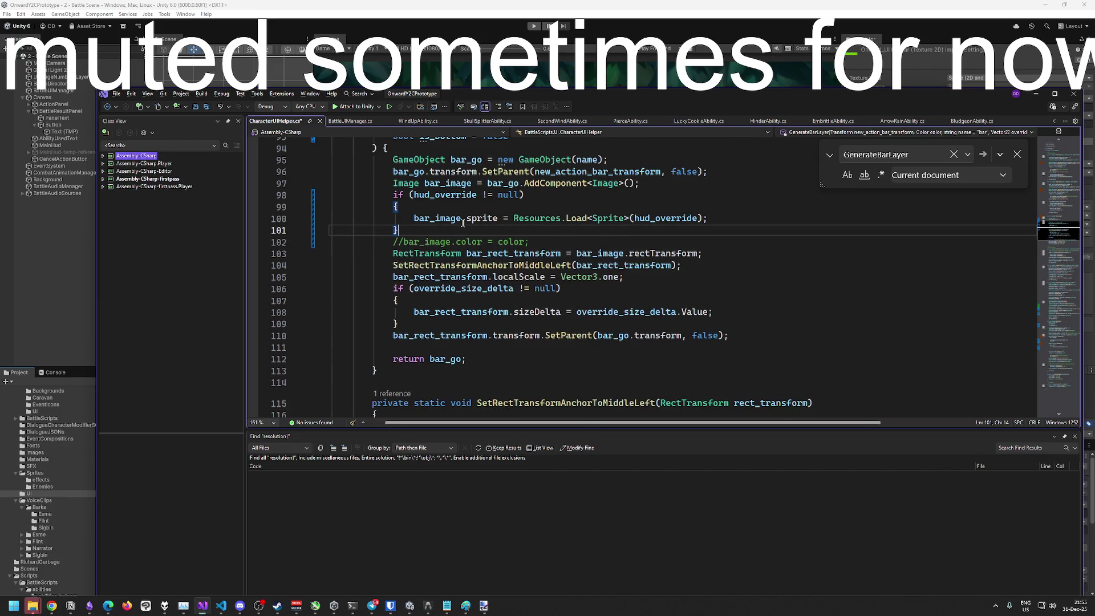
pyautogui.press('BackSpace')
# Write 'if (is_bottom) { bar_image.color = Color.white; }' and switch to Unity to recompile
pyautogui.write('if (')
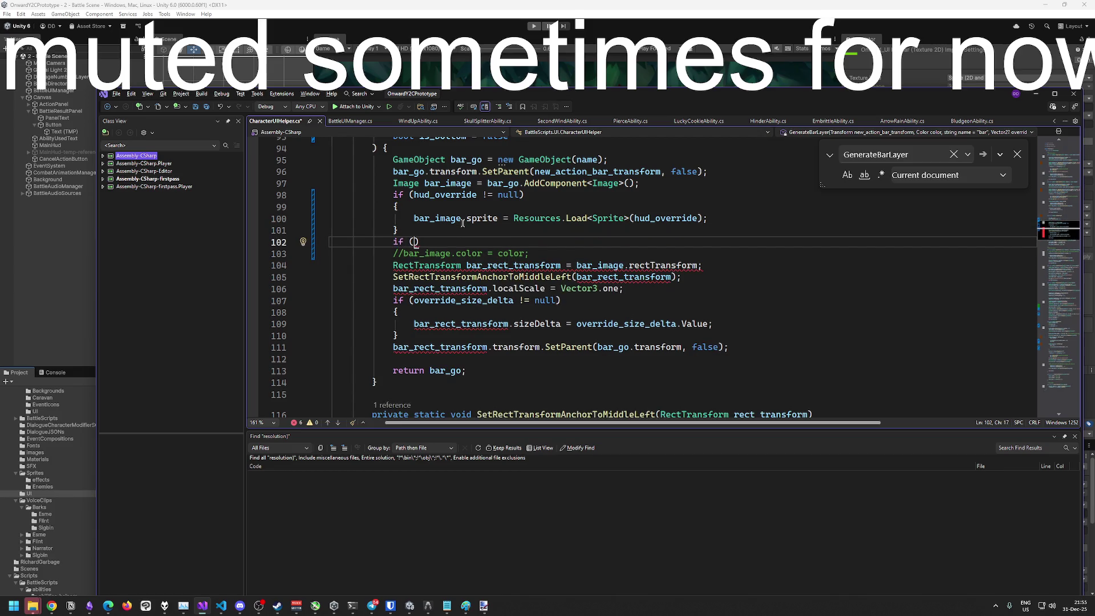
pyautogui.write('is_bottom')
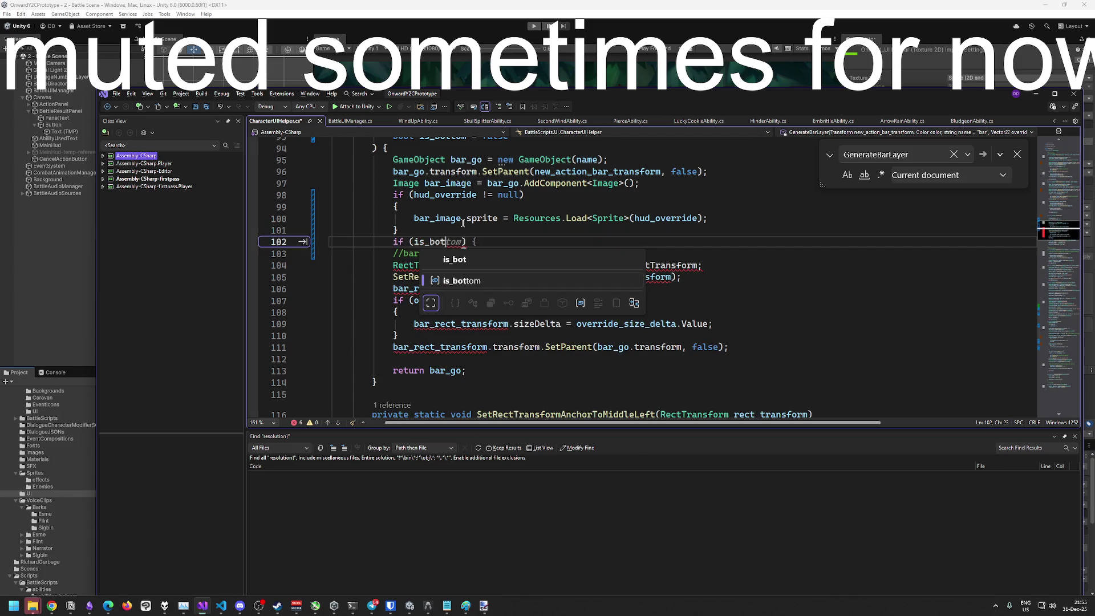
pyautogui.write(')')
pyautogui.press('Return')
pyautogui.write('{')
pyautogui.press('Return')
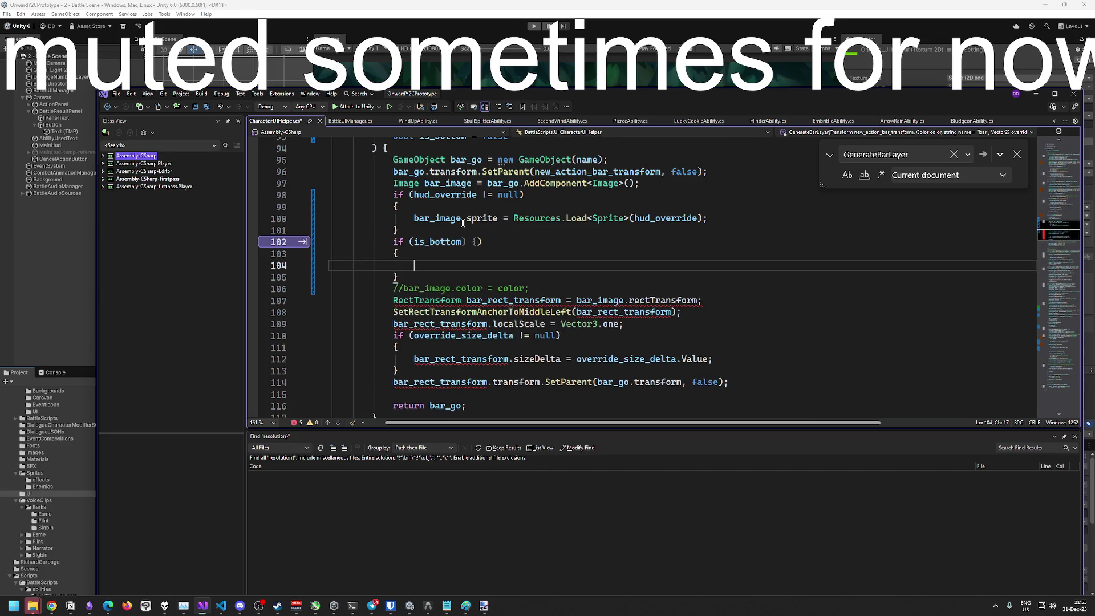
pyautogui.press('Up')
pyautogui.press('Down')
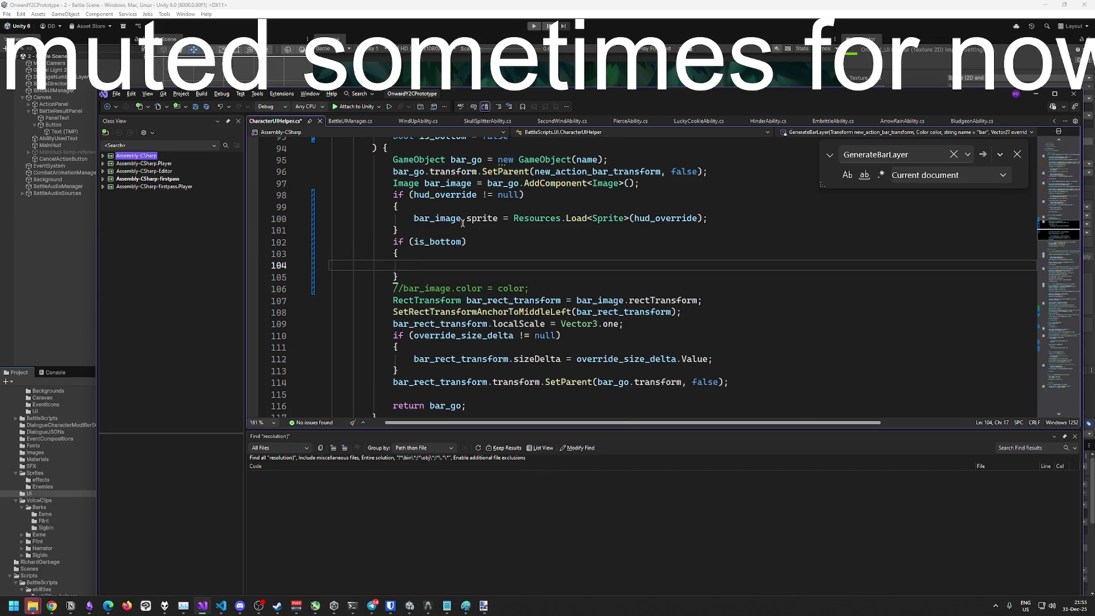
pyautogui.write('bar_image.c')
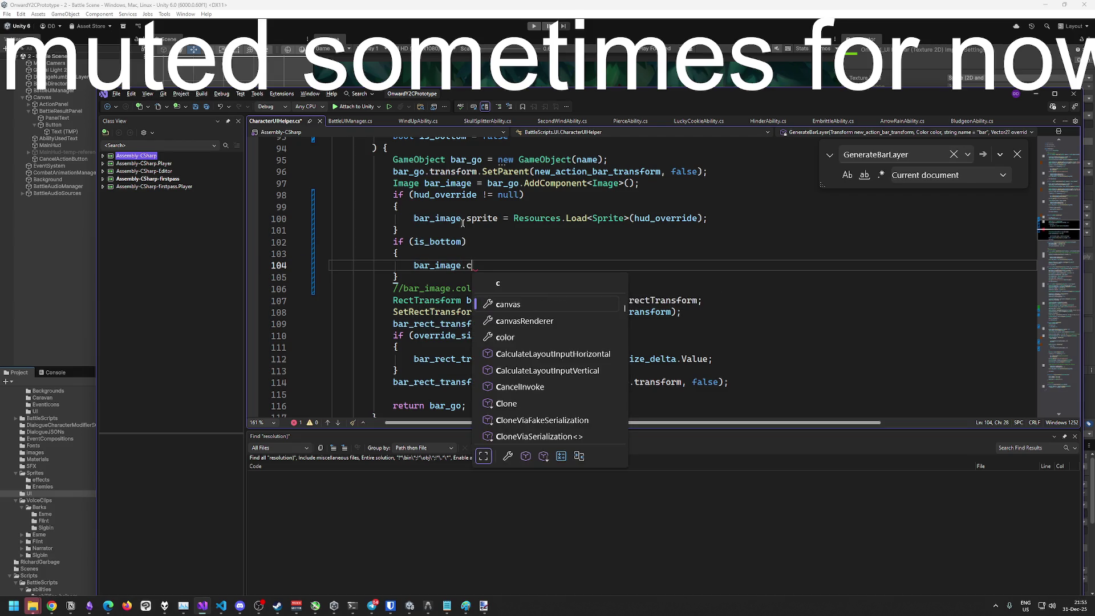
pyautogui.write('olor = Color.white;')
pyautogui.press('Escape')
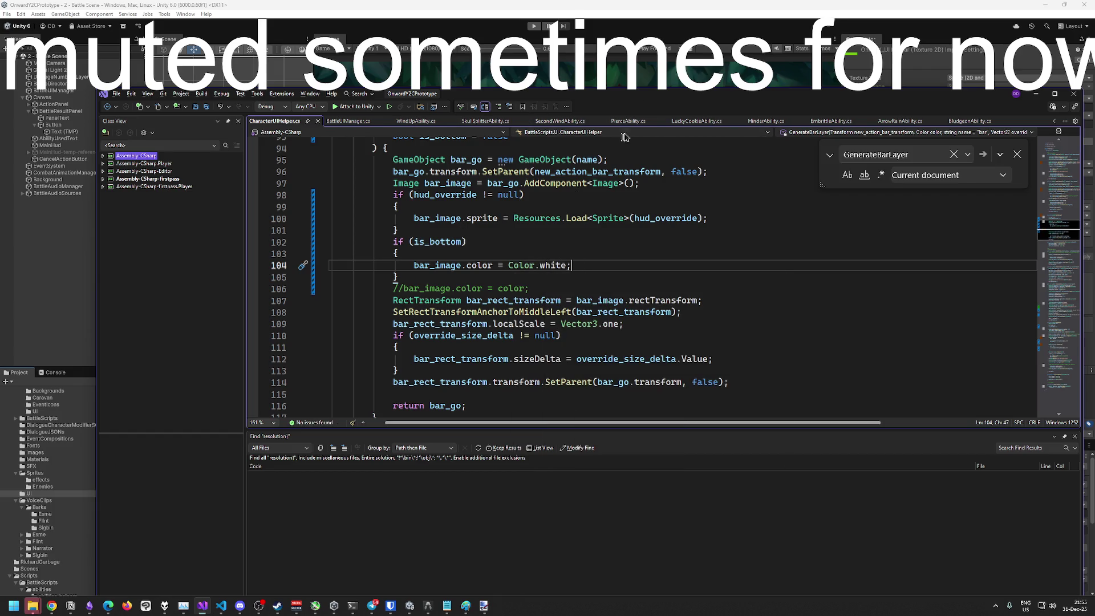
pyautogui.click(653, 24)
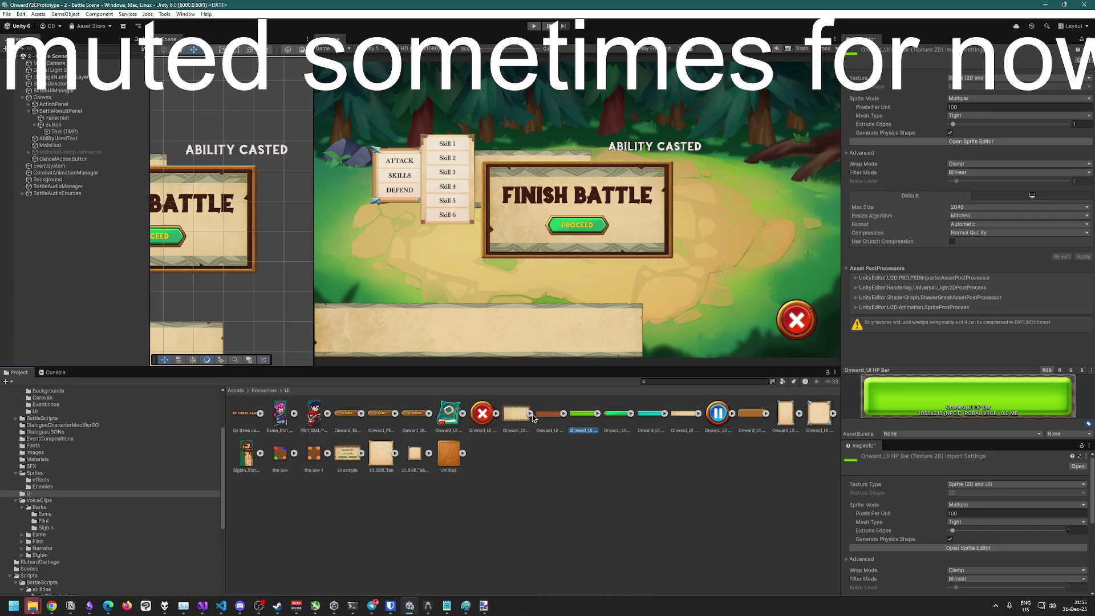
# Inspect the brown Onward_UI Empty Bar sprite in Resources/UI, then go back to Visual Studio
pyautogui.click(536, 418)
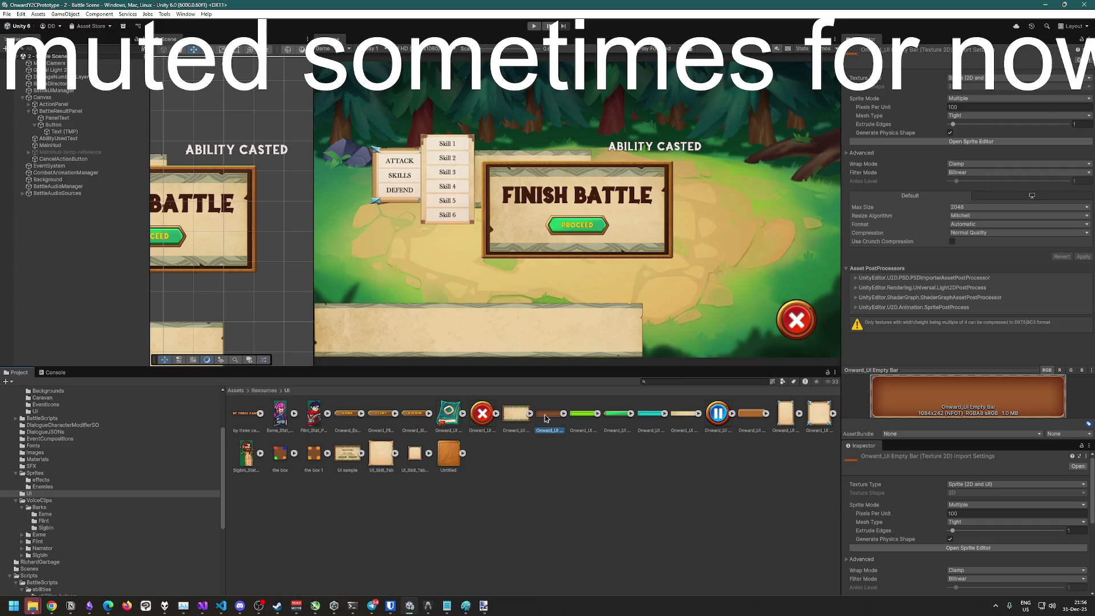
pyautogui.hotkey('alt', 'Tab')
pyautogui.scroll(8, 647, 303)
pyautogui.scroll(2, 647, 303)
pyautogui.scroll(-3, 647, 303)
pyautogui.hotkey('alt', 'Tab')
pyautogui.hotkey('alt', 'Tab')
pyautogui.hotkey('alt', 'Tab')
pyautogui.hotkey('alt', 'Tab')
pyautogui.click(650, 339)
pyautogui.scroll(20, 650, 338)
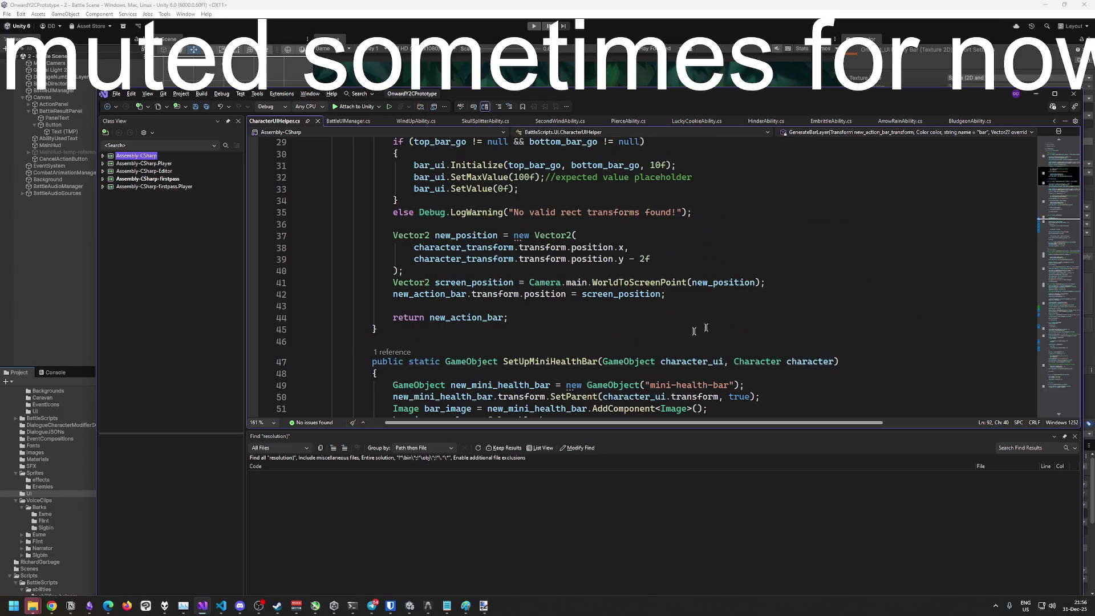
pyautogui.scroll(5, 719, 274)
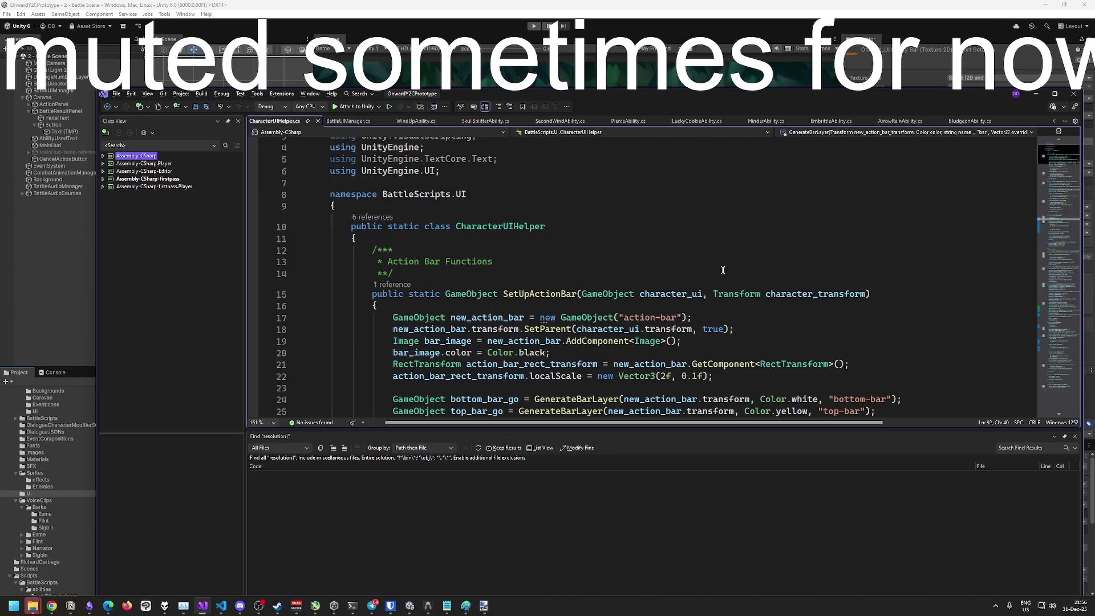
pyautogui.scroll(-14, 714, 270)
pyautogui.scroll(-15, 553, 226)
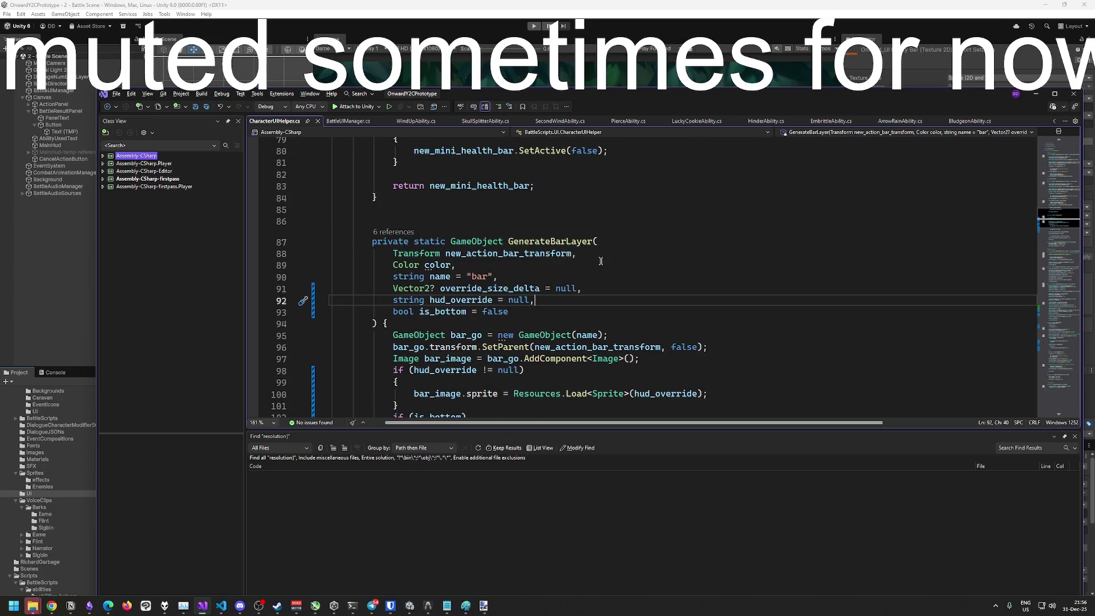
pyautogui.click(597, 265)
pyautogui.click(557, 207)
pyautogui.scroll(-2, 558, 252)
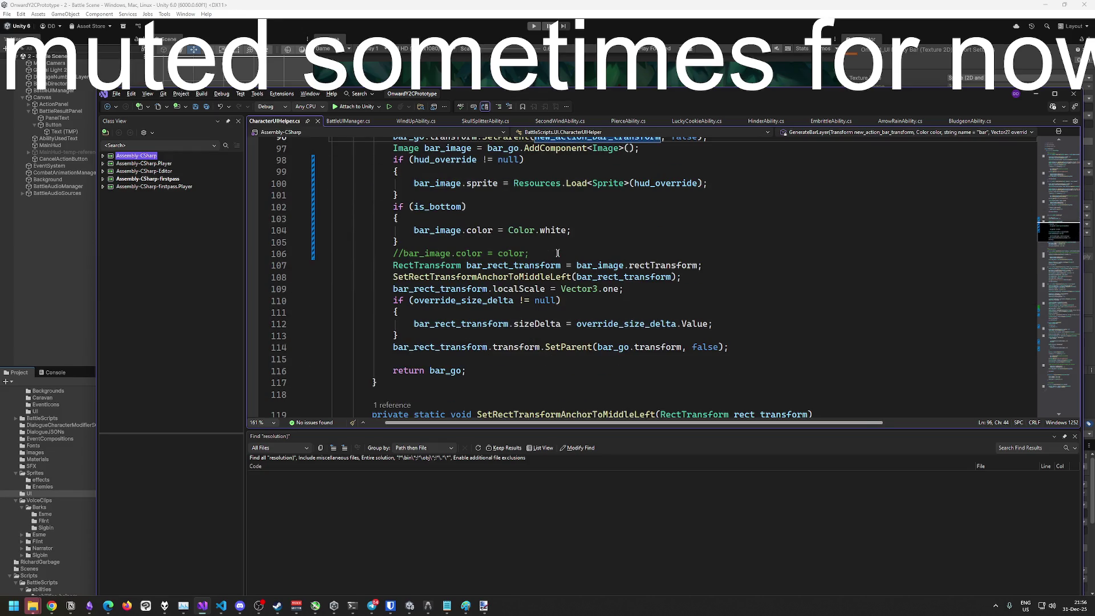
pyautogui.scroll(5, 619, 273)
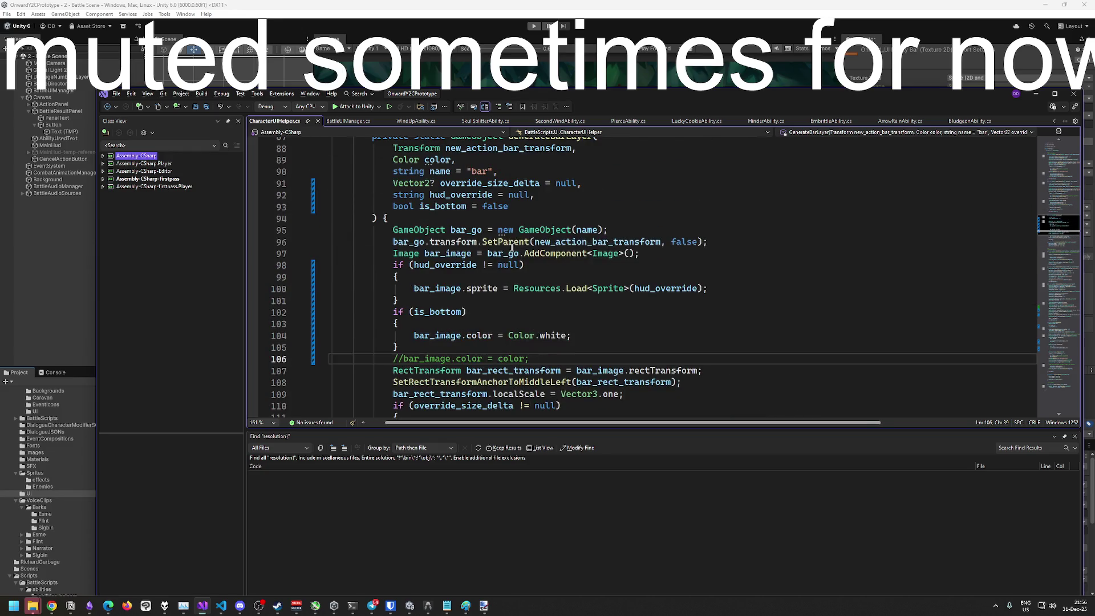
pyautogui.click(542, 206)
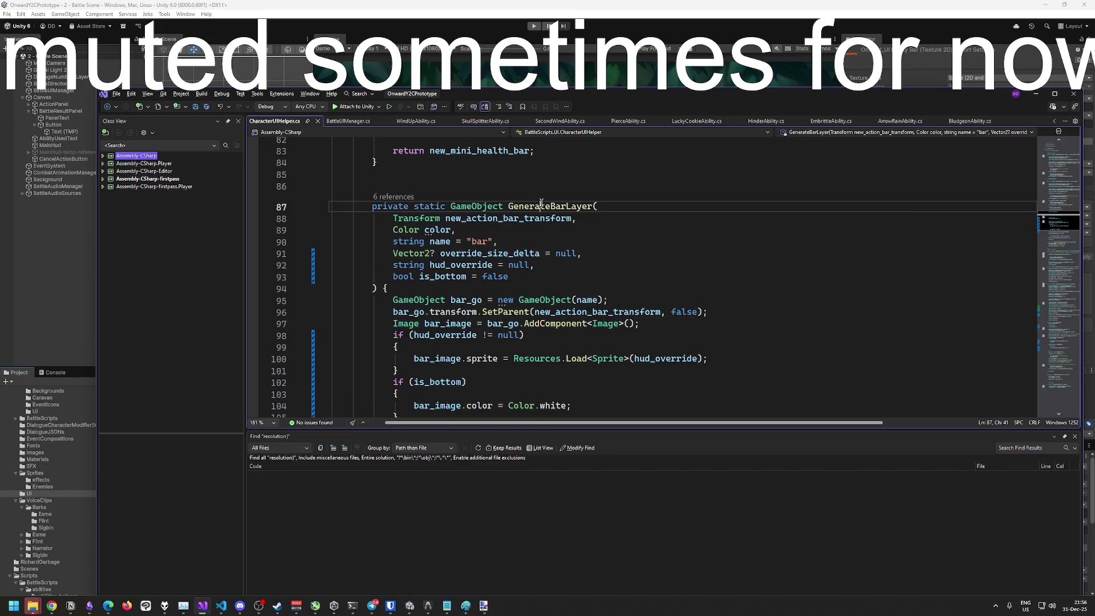
pyautogui.click(394, 197)
pyautogui.click(502, 166)
pyautogui.scroll(5, 538, 255)
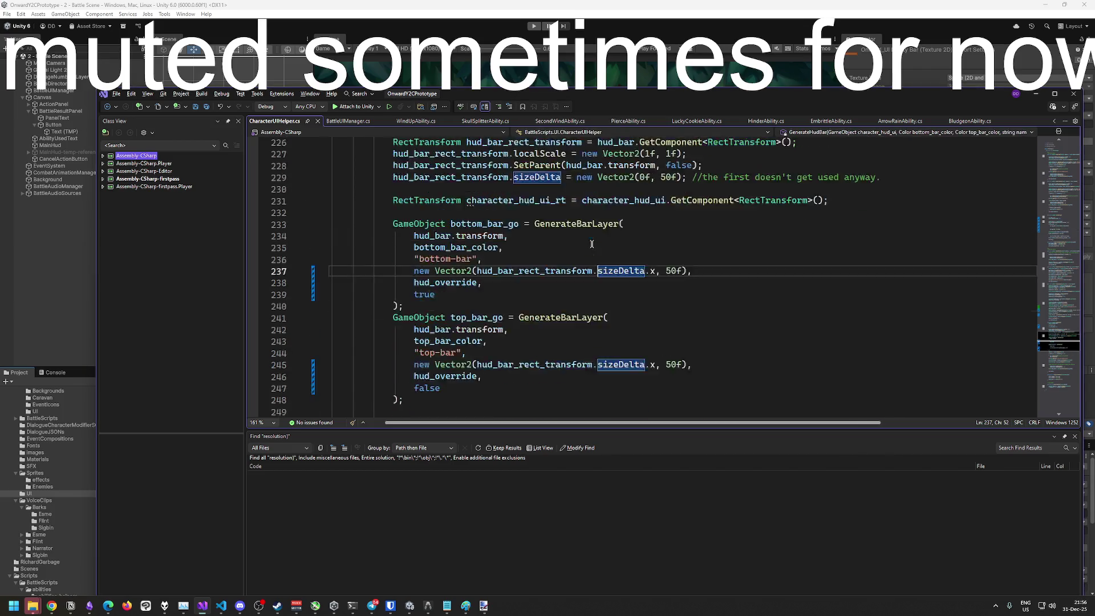
pyautogui.click(538, 251)
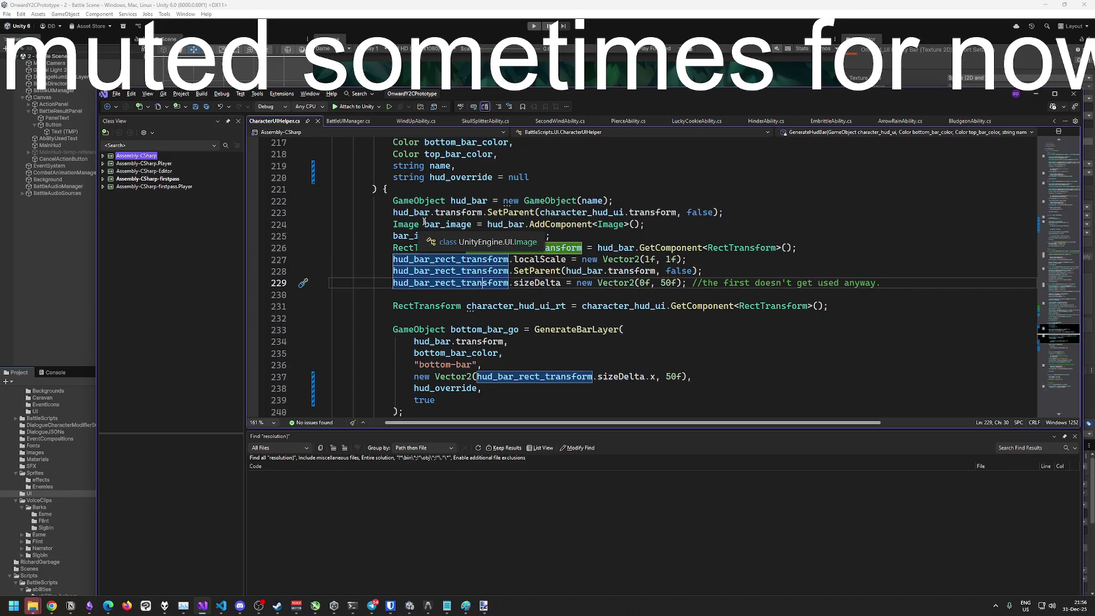
pyautogui.click(636, 236)
pyautogui.press('Return')
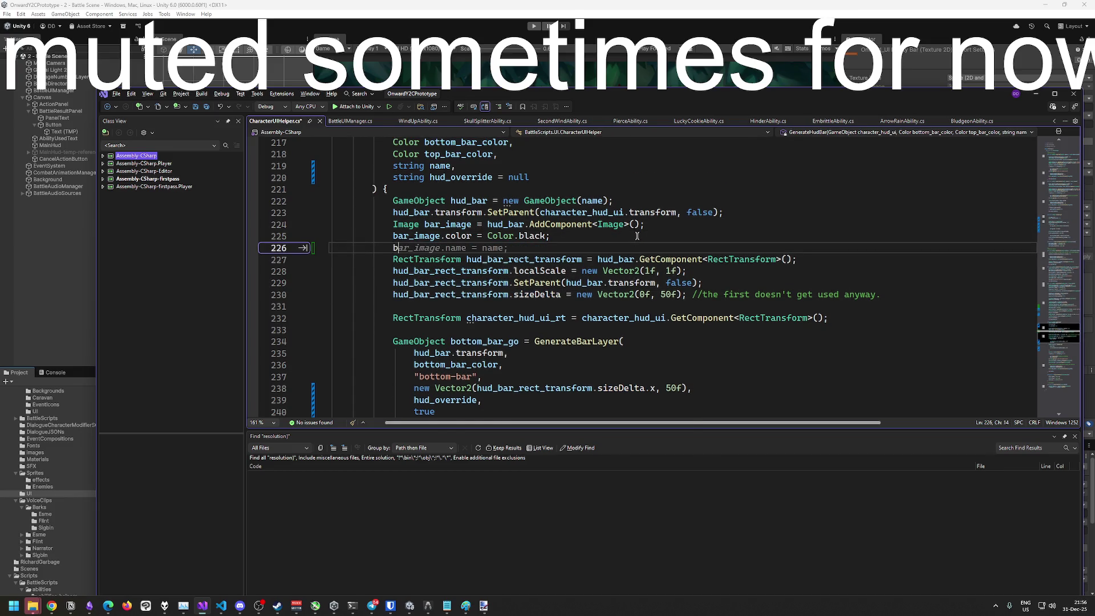
pyautogui.write('bar')
pyautogui.press('BackSpace')
pyautogui.press('BackSpace')
pyautogui.press('BackSpace')
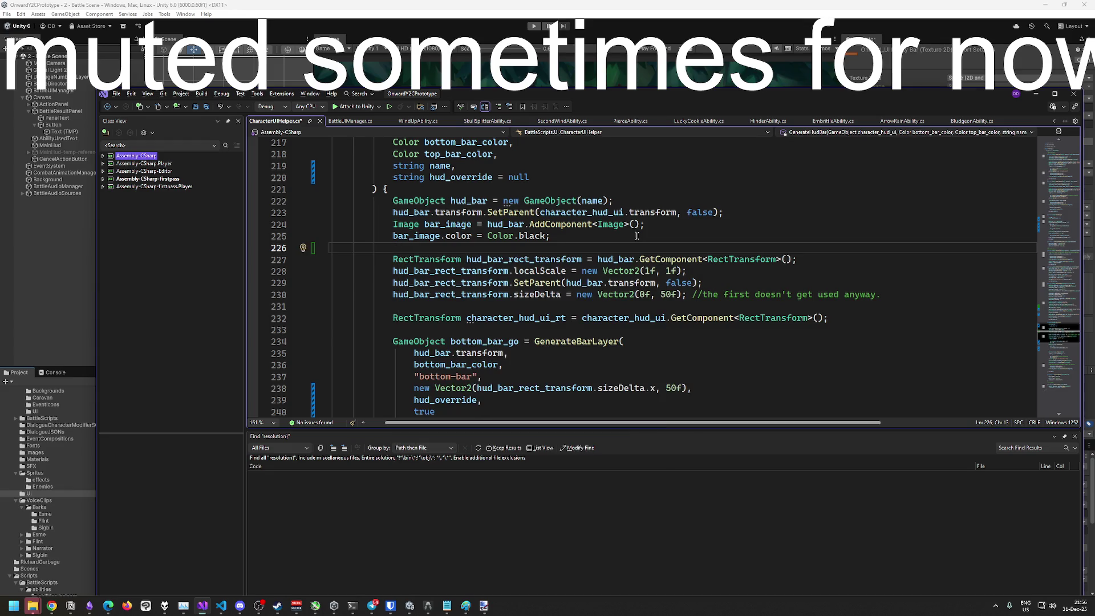
pyautogui.scroll(4, 637, 235)
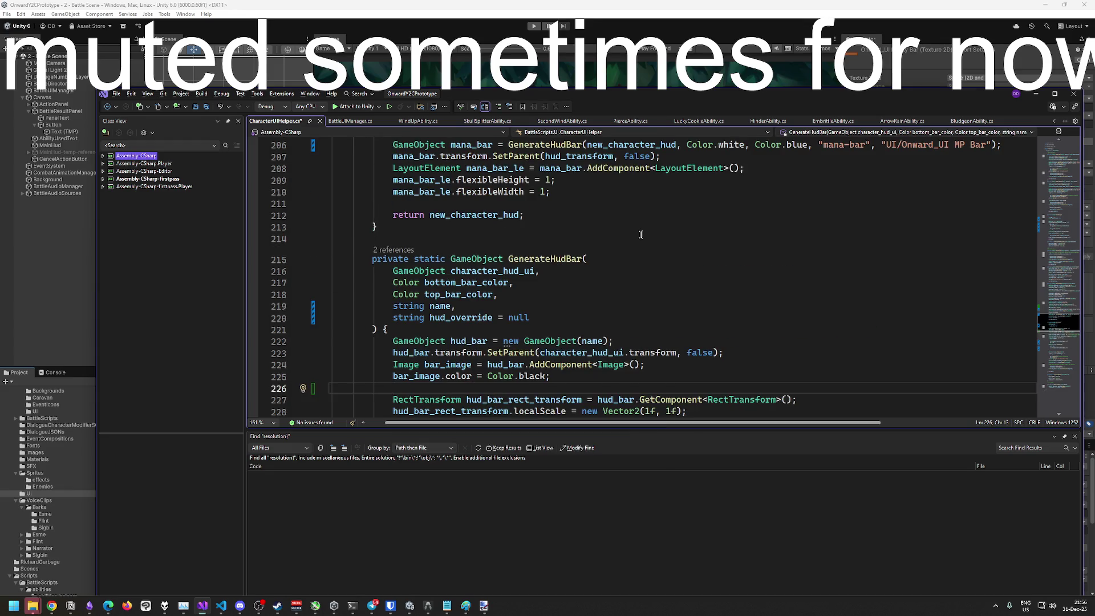
pyautogui.scroll(-4, 640, 234)
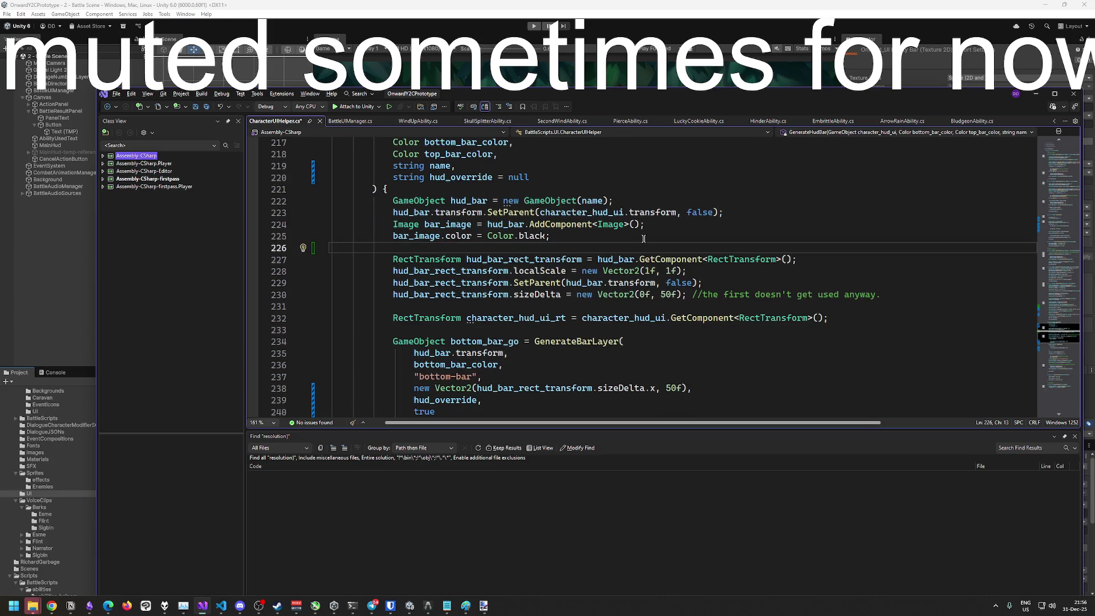
pyautogui.press('BackSpace')
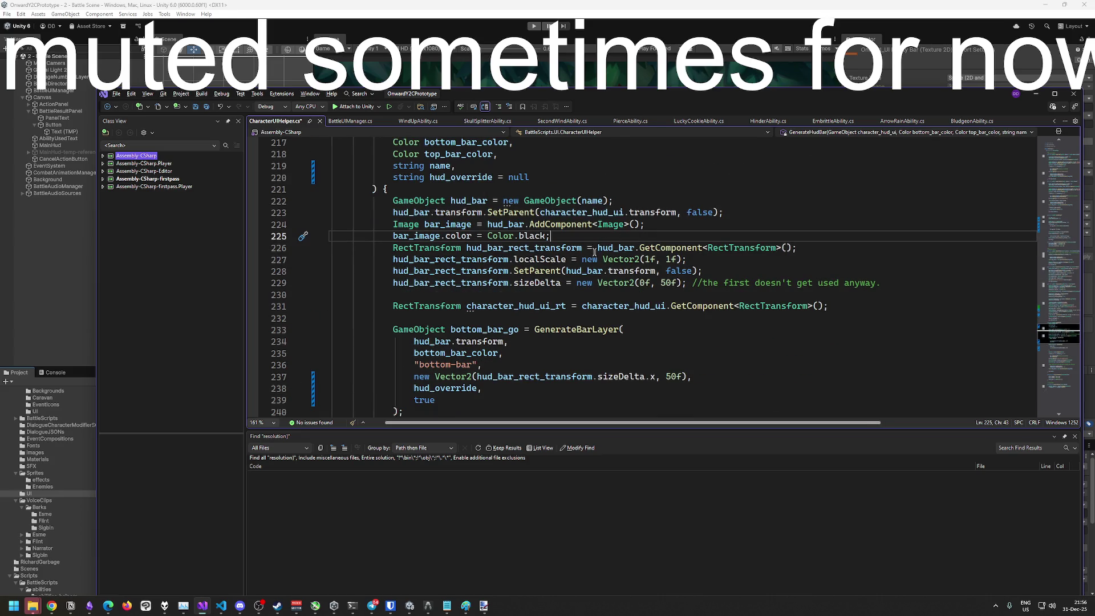
pyautogui.click(675, 271)
pyautogui.scroll(-3, 570, 269)
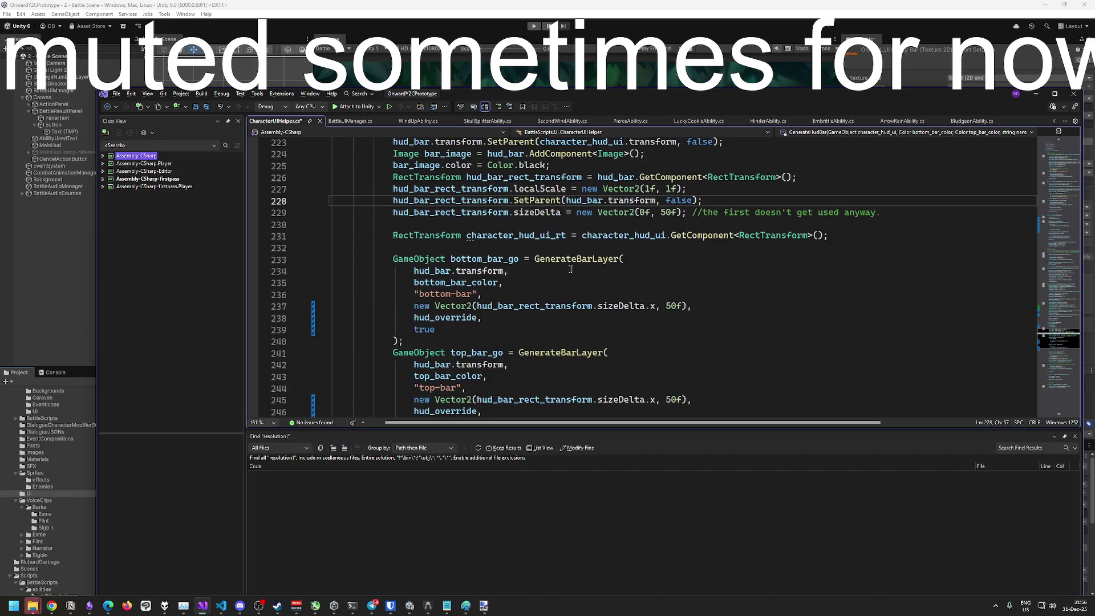
pyautogui.scroll(4, 570, 269)
pyautogui.click(593, 271)
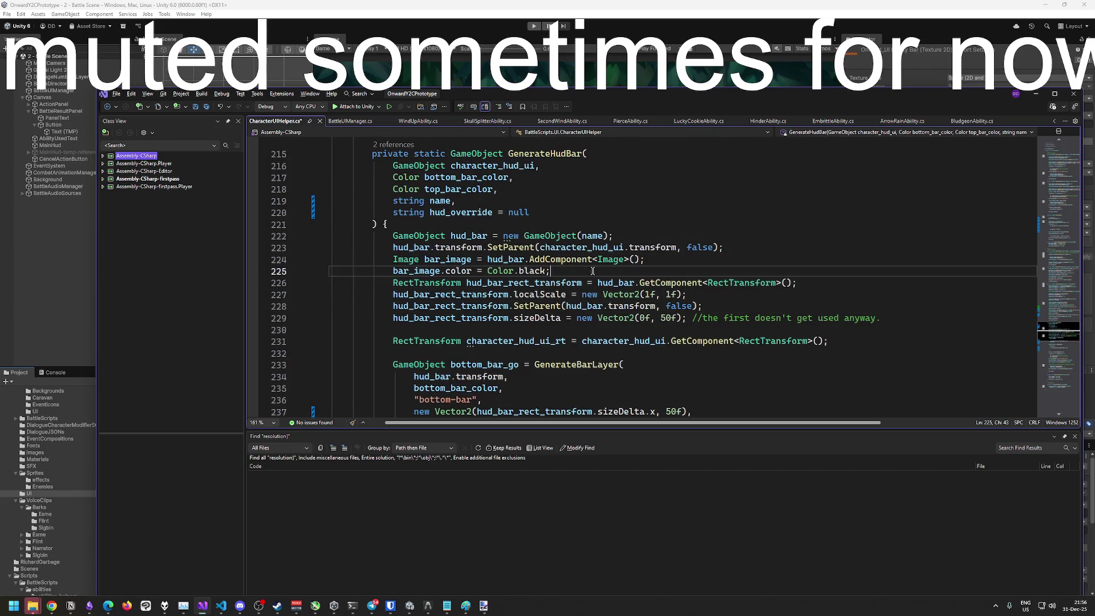
# Below the black colour line in GenerateHudBar, add an empty 'if ()' block with braces
pyautogui.press('Return')
pyautogui.write('hud_override.')
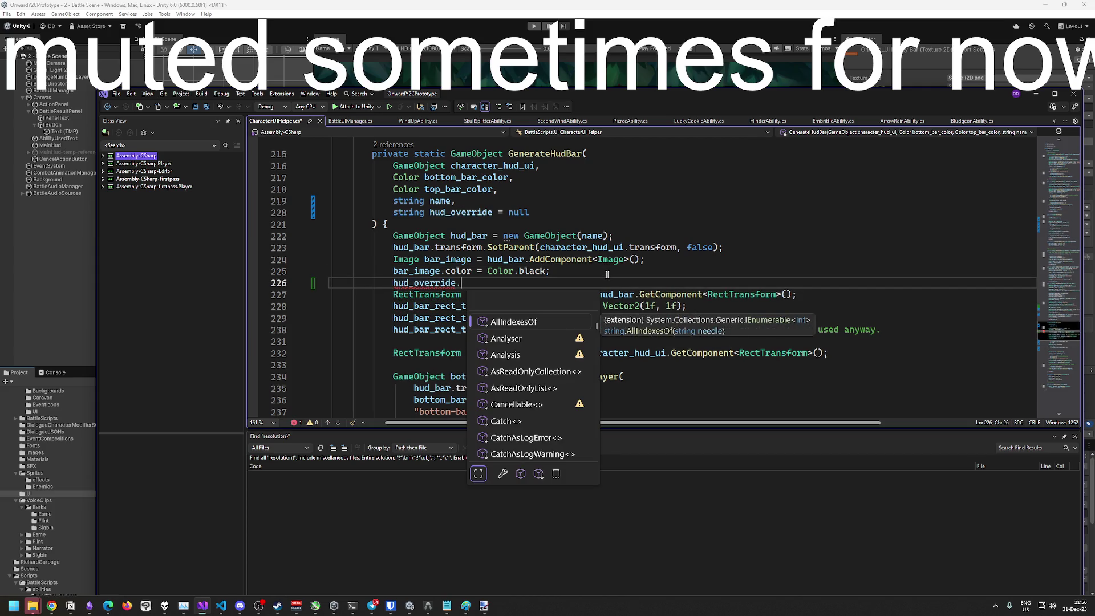
pyautogui.hotkey('ctrl', 'BackSpace')
pyautogui.hotkey('ctrl', 'BackSpace')
pyautogui.write('hud_')
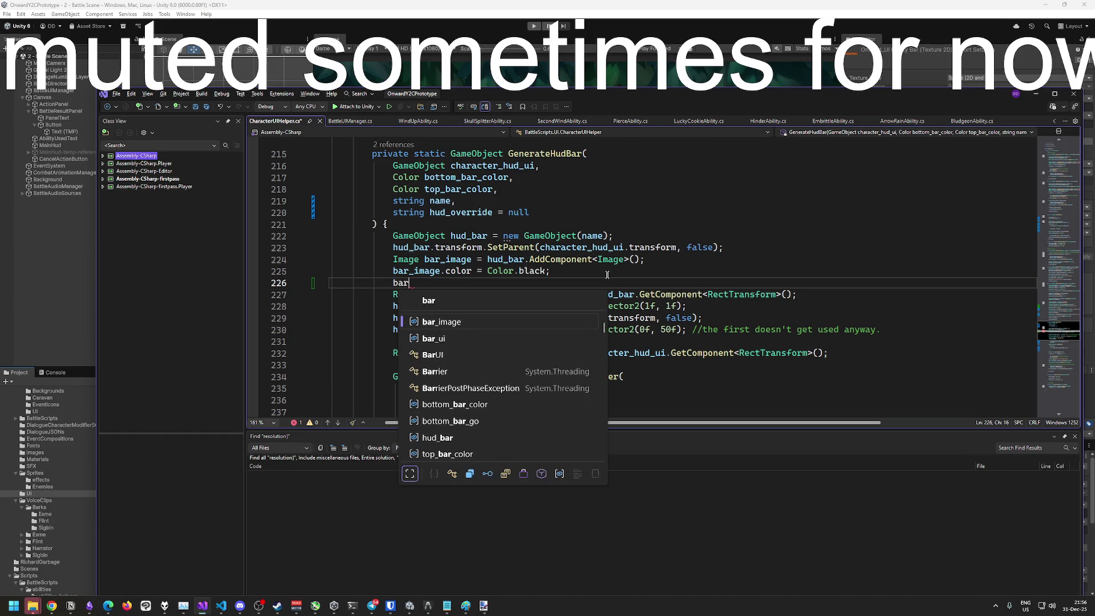
pyautogui.hotkey('ctrl', 'BackSpace')
pyautogui.hotkey('ctrl', 'BackSpace')
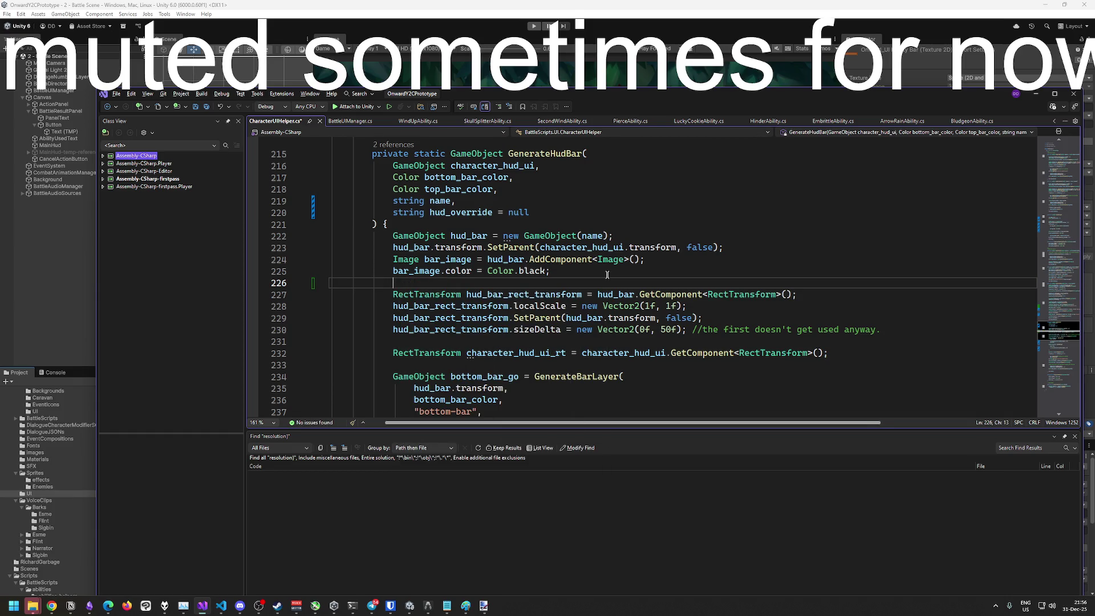
pyautogui.write('bar_image')
pyautogui.write('.spr')
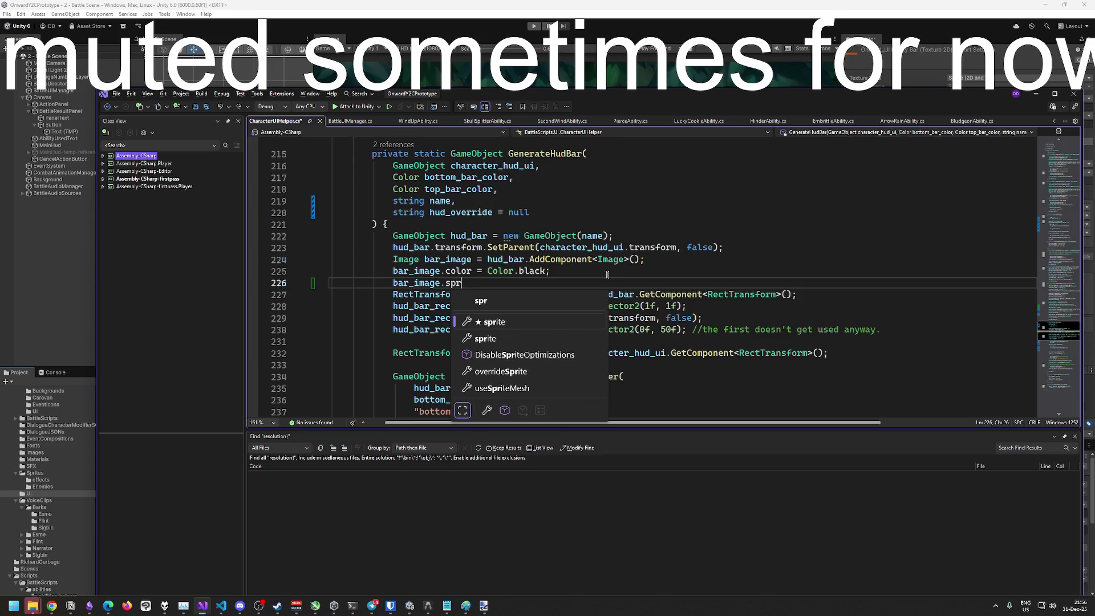
pyautogui.write('ite =')
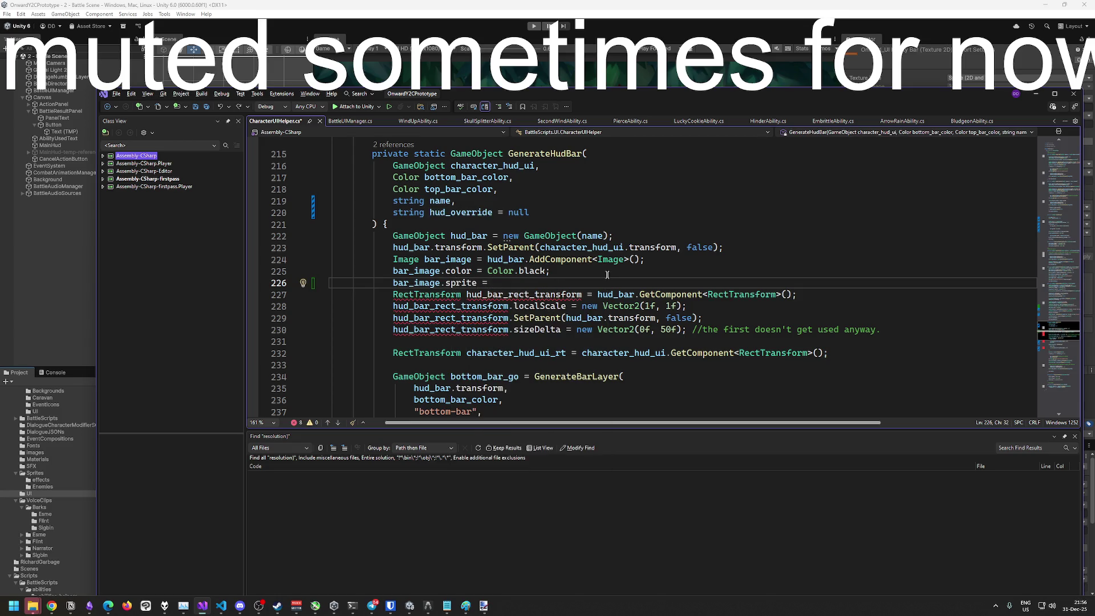
pyautogui.hotkey('ctrl', 'Return')
pyautogui.write('if ()')
pyautogui.press('Return')
pyautogui.press('BackSpace')
pyautogui.press('BackSpace')
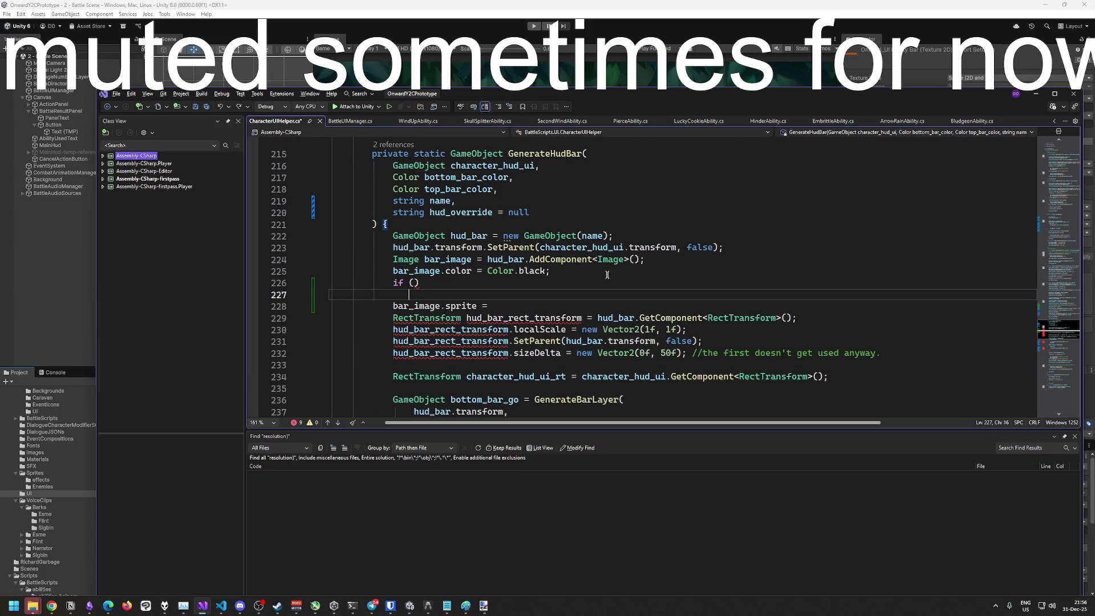
pyautogui.write('{')
pyautogui.press('Return')
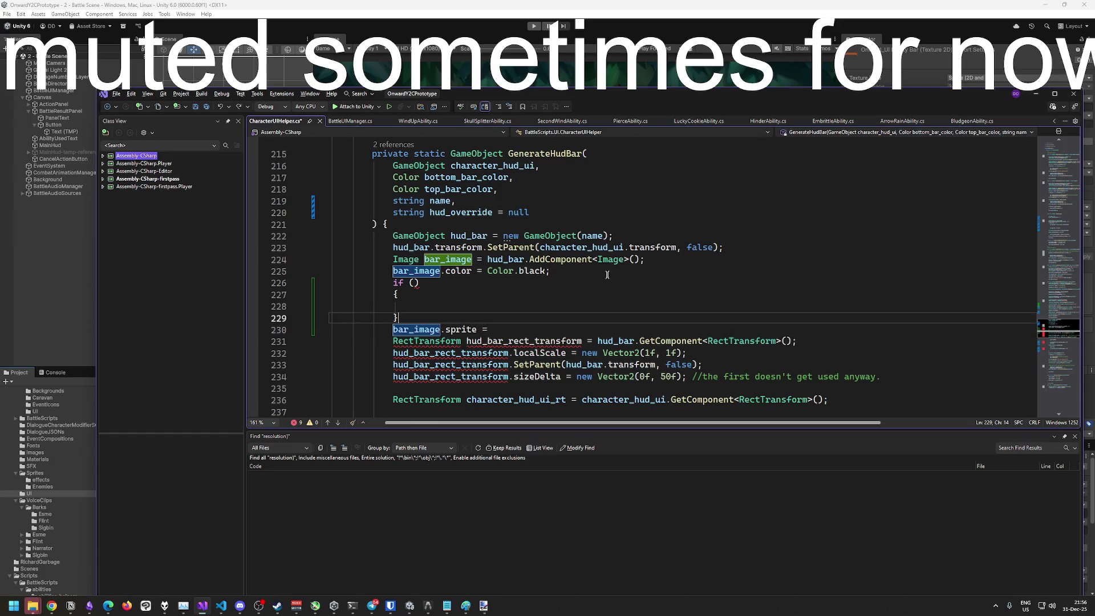
# Inside the block, write 'bar_image.sprite = Resources.Load<Sprite>(hud_override);' and delete the leftover sprite line
pyautogui.write('bar_image.sprite =')
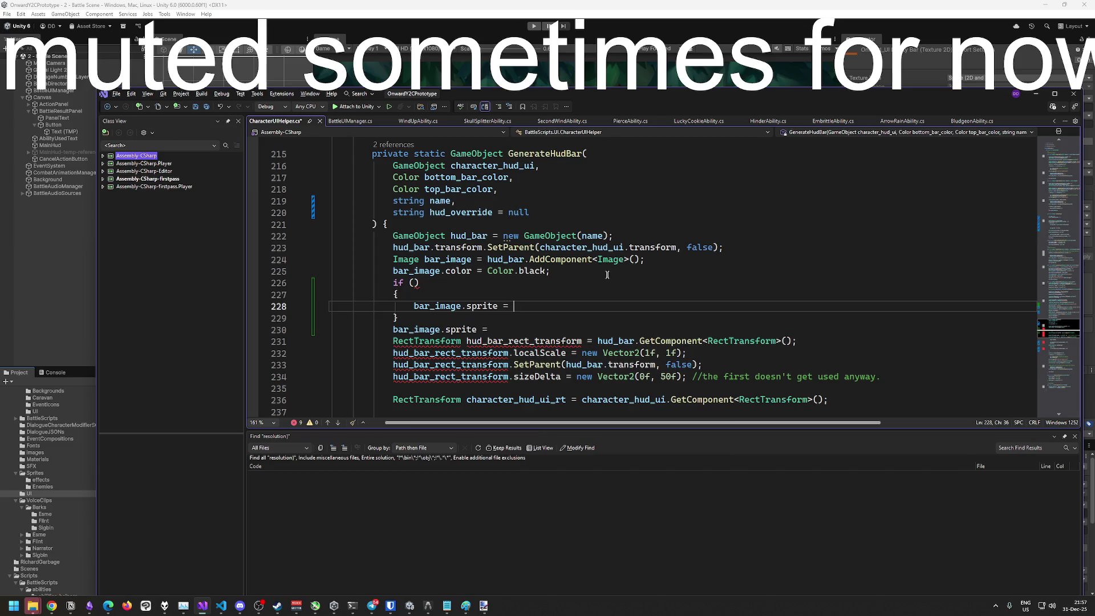
pyautogui.write(' Resouircesl')
pyautogui.press('BackSpace')
pyautogui.press('BackSpace')
pyautogui.press('BackSpace')
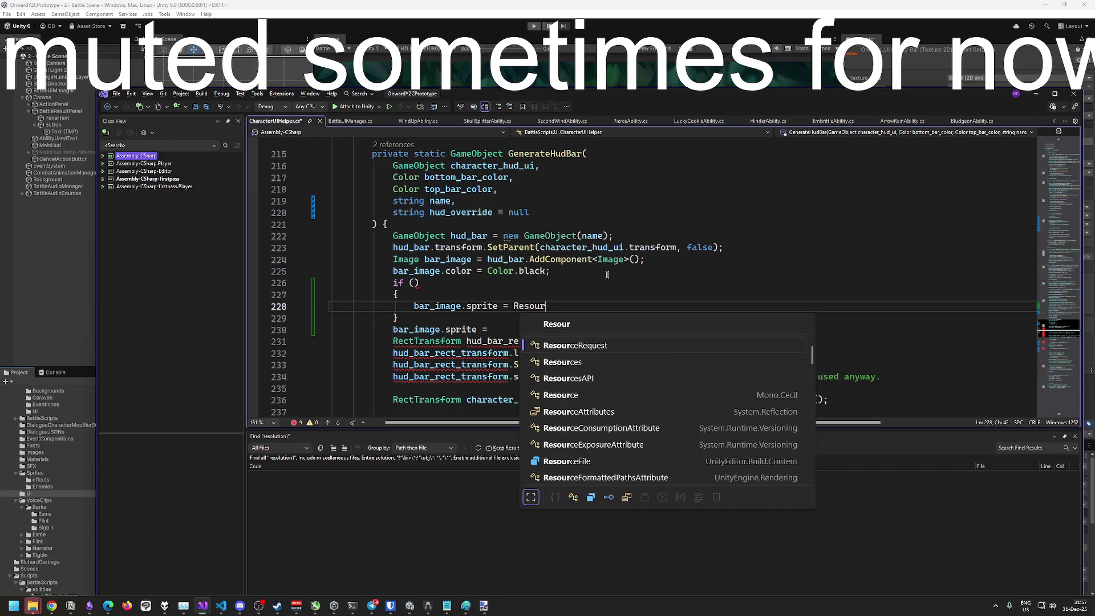
pyautogui.write('rces.Load')
pyautogui.write('<Sprite>')
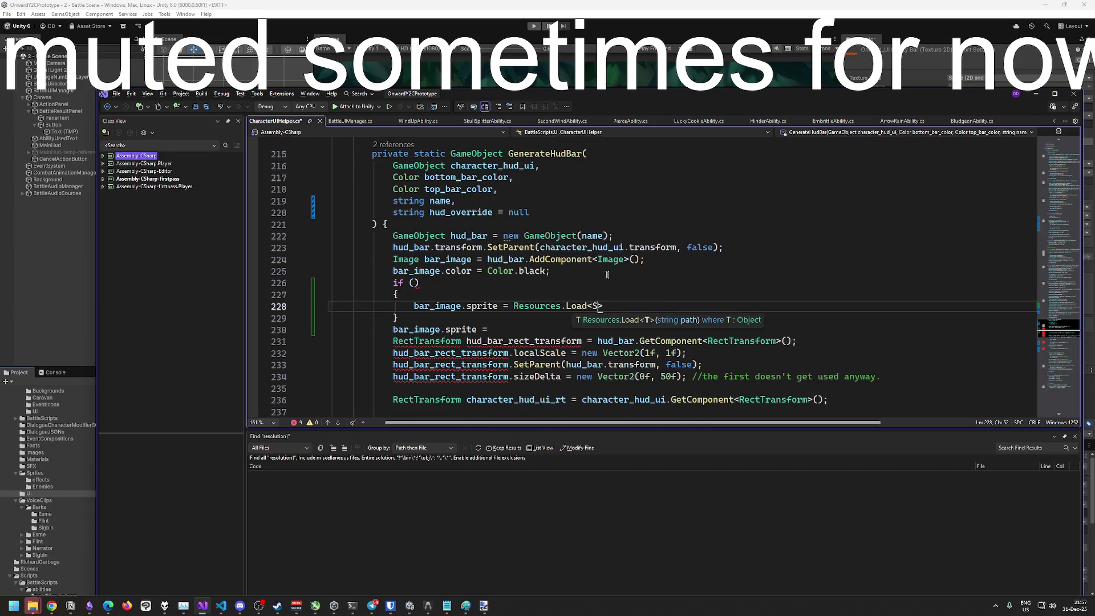
pyautogui.press('BackSpace')
pyautogui.write('(hud')
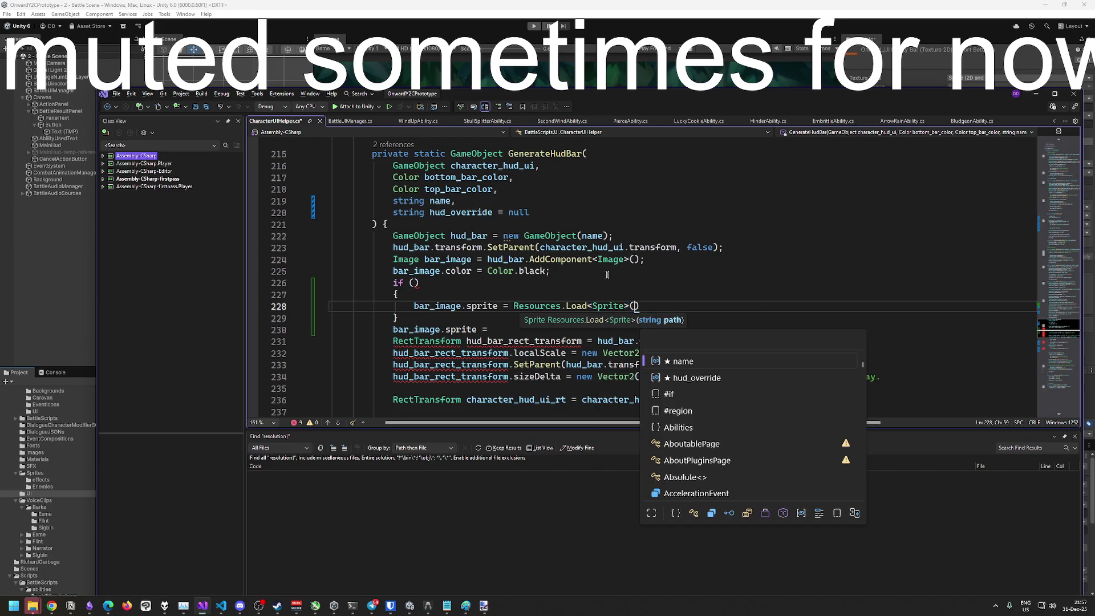
pyautogui.press('Tab')
pyautogui.write(');')
pyautogui.press('Down')
pyautogui.press('Down')
pyautogui.hotkey('ctrl', 'x')
# Make the if condition 'hud_override != null' and switch to Unity to recompile
pyautogui.click(550, 283)
pyautogui.doubleClick(665, 307)
pyautogui.hotkey('ctrl', 'c')
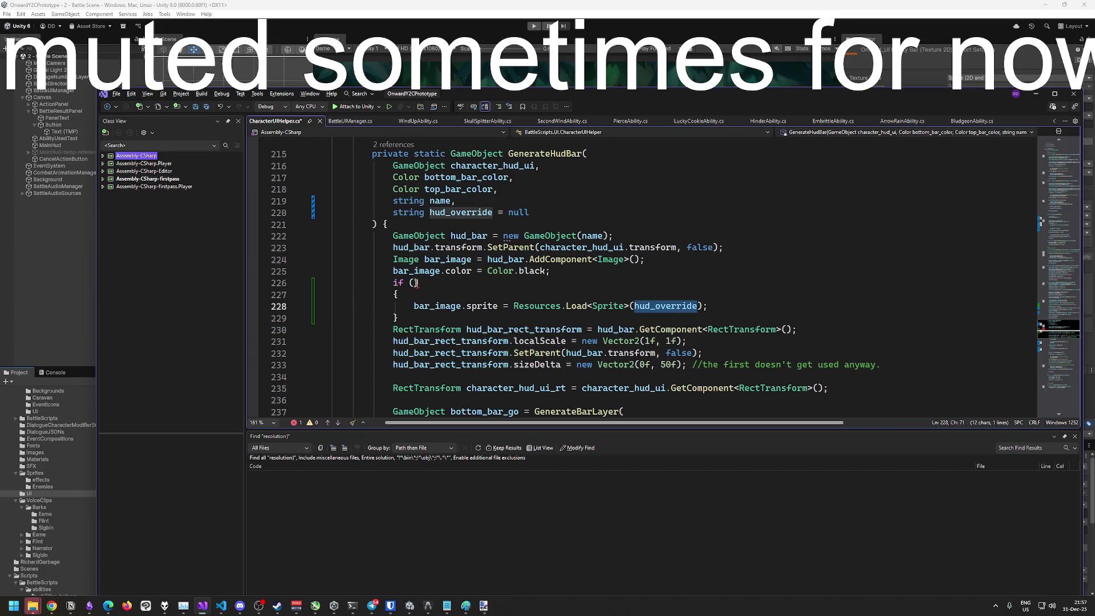
pyautogui.click(731, 282)
pyautogui.press('Left')
pyautogui.hotkey('ctrl', 'v')
pyautogui.press('End')
pyautogui.press('Left')
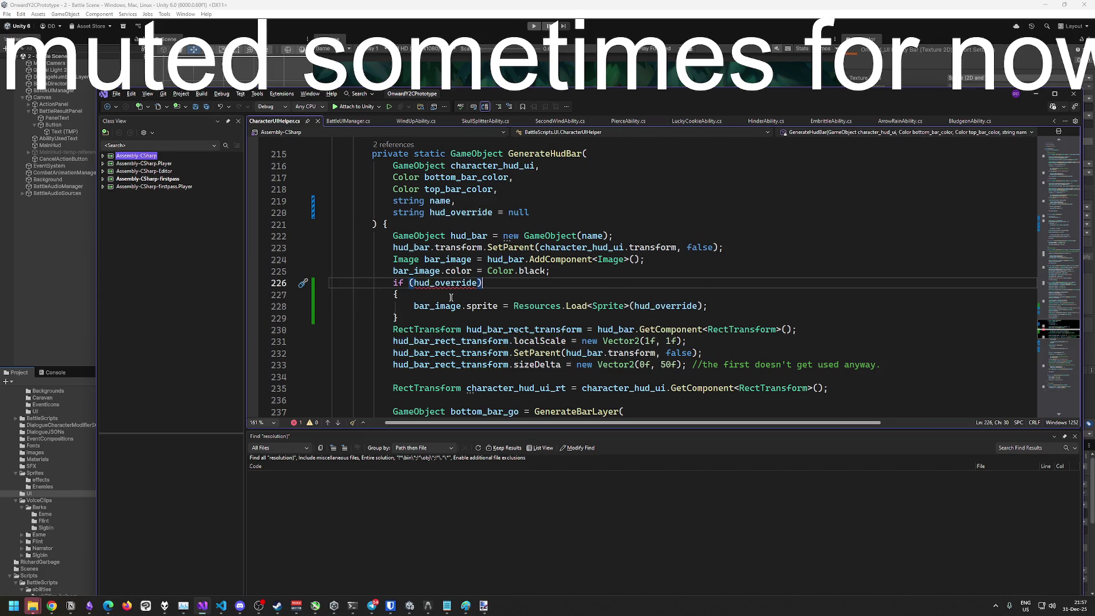
pyautogui.moveTo(474, 284)
pyautogui.write('!= null')
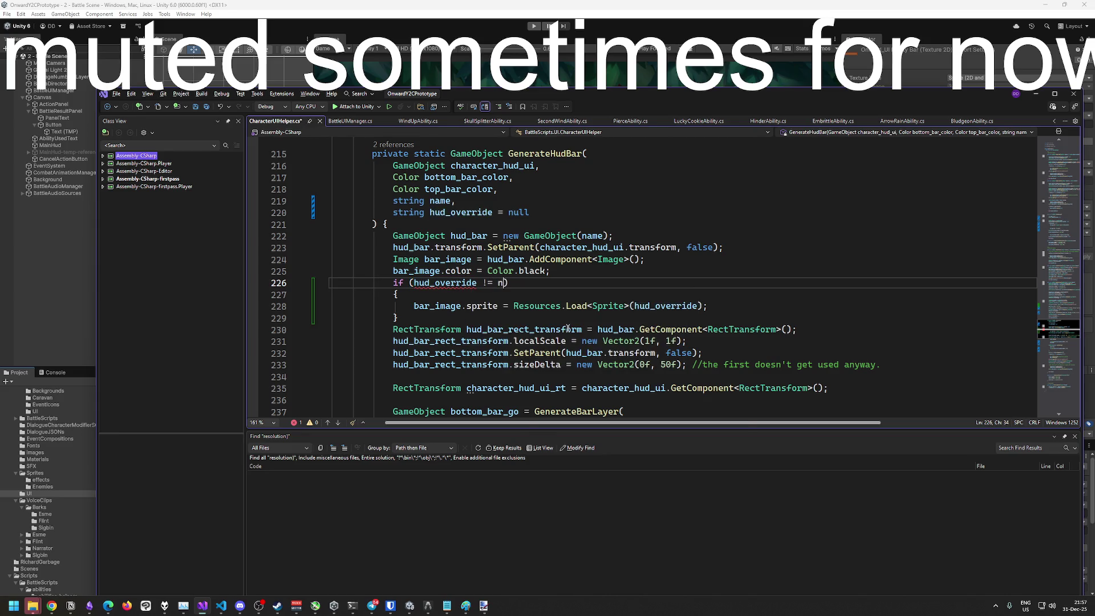
pyautogui.click(544, 32)
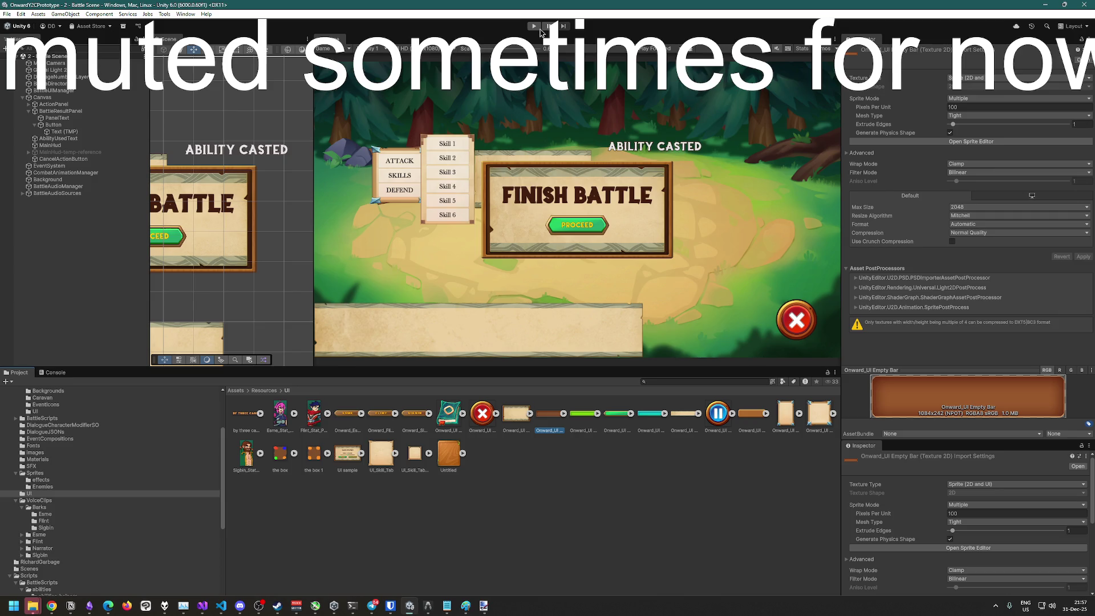
# Play the battle scene, cast a skill on Esme and attack with the next hero, then stop play mode
pyautogui.click(534, 27)
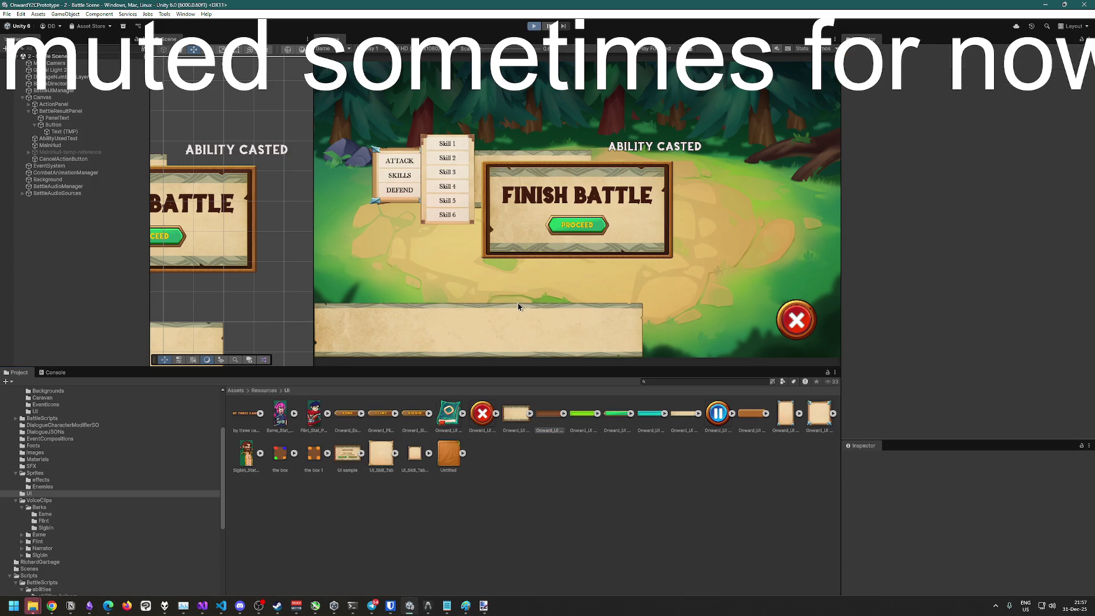
pyautogui.click(536, 27)
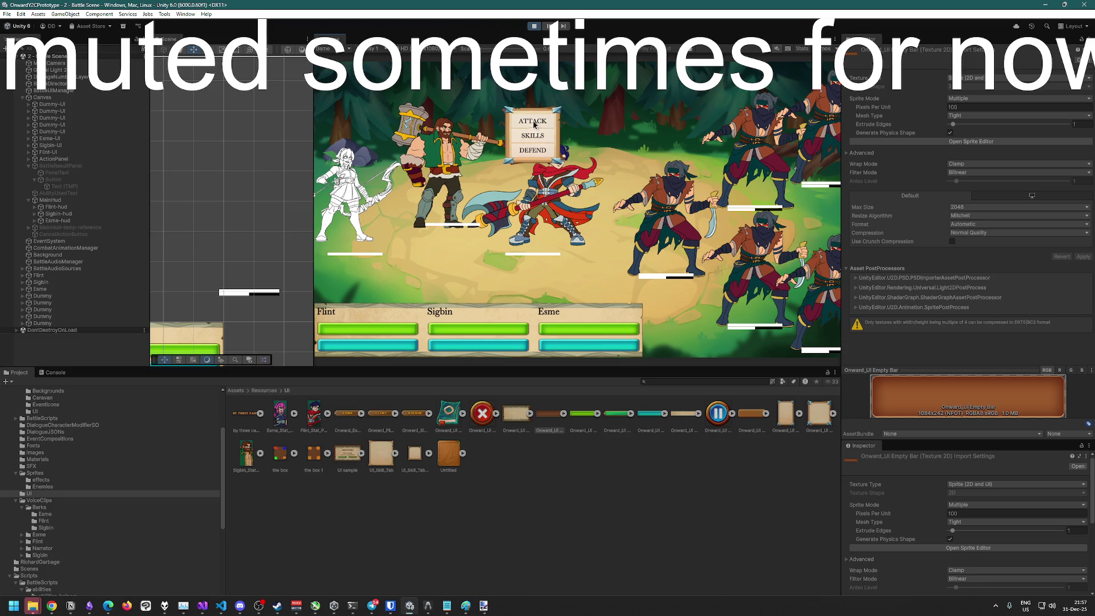
pyautogui.click(531, 136)
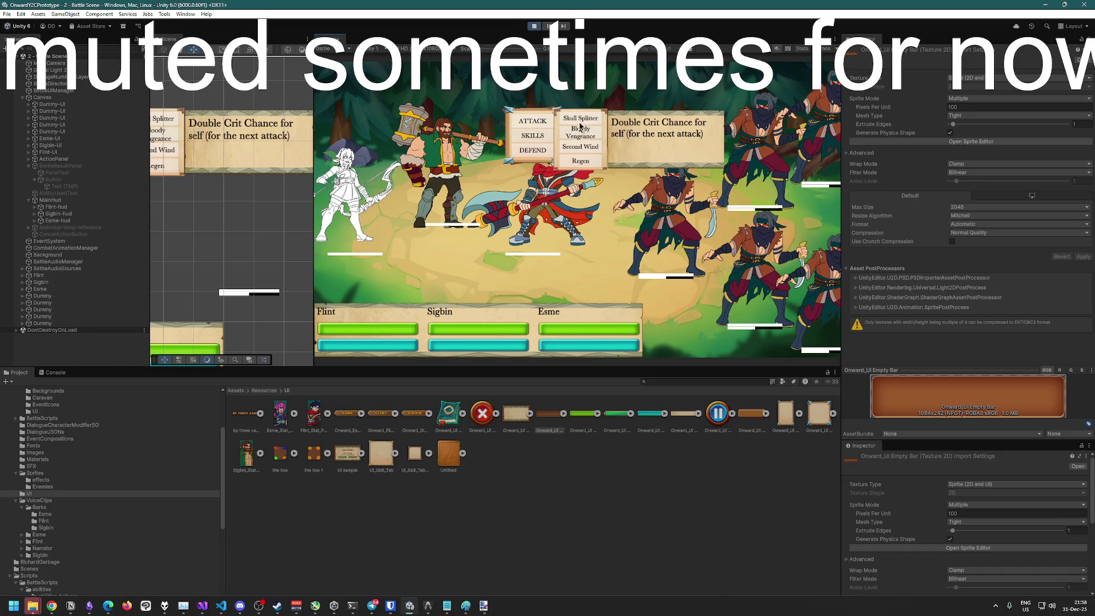
pyautogui.click(533, 121)
pyautogui.click(345, 188)
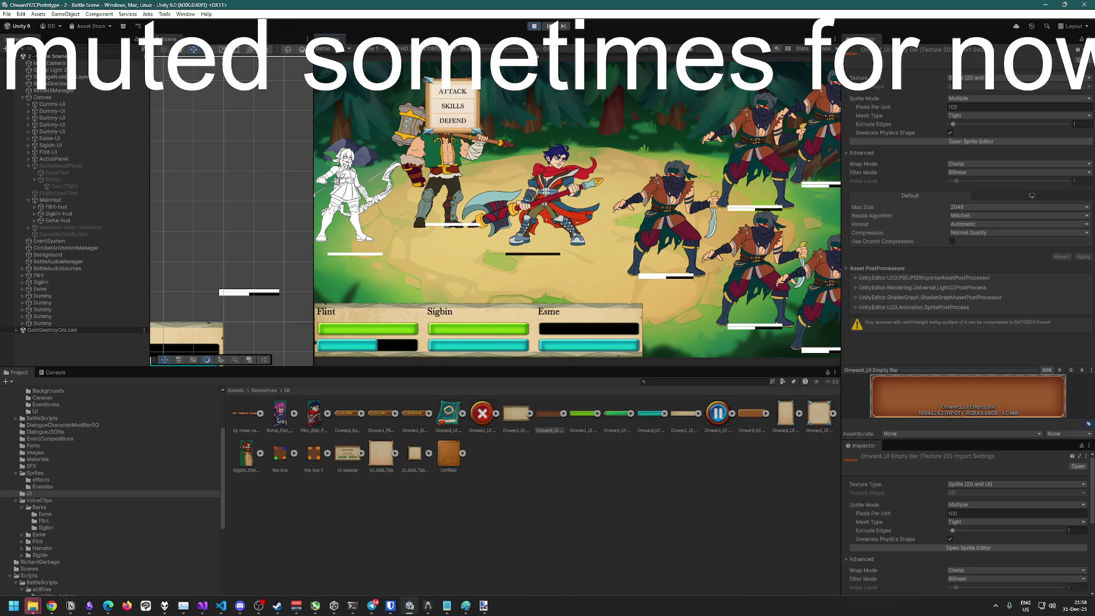
pyautogui.click(459, 95)
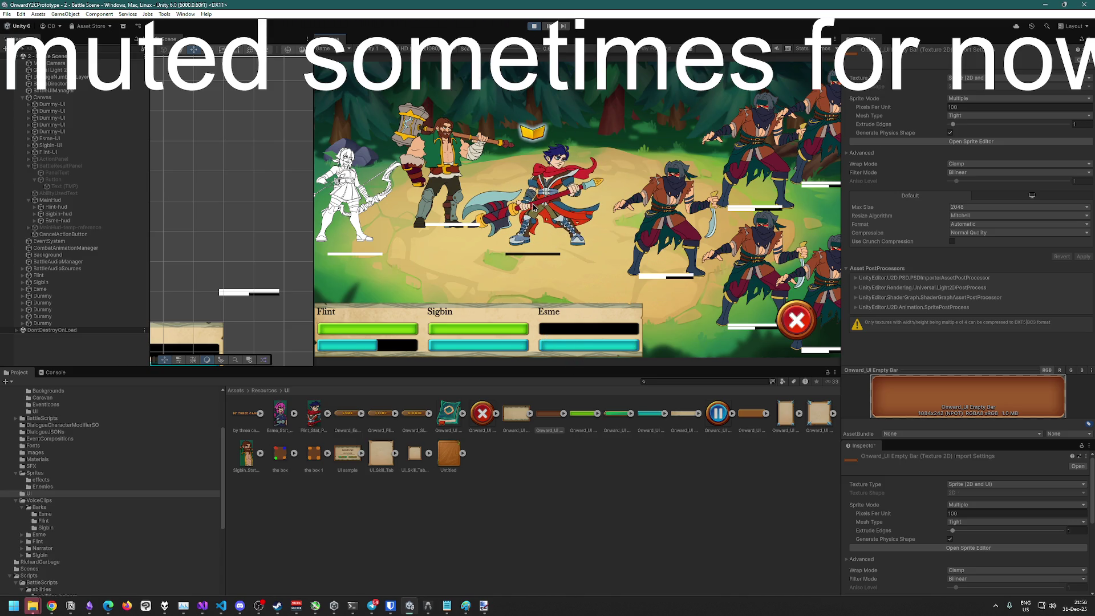
pyautogui.click(534, 26)
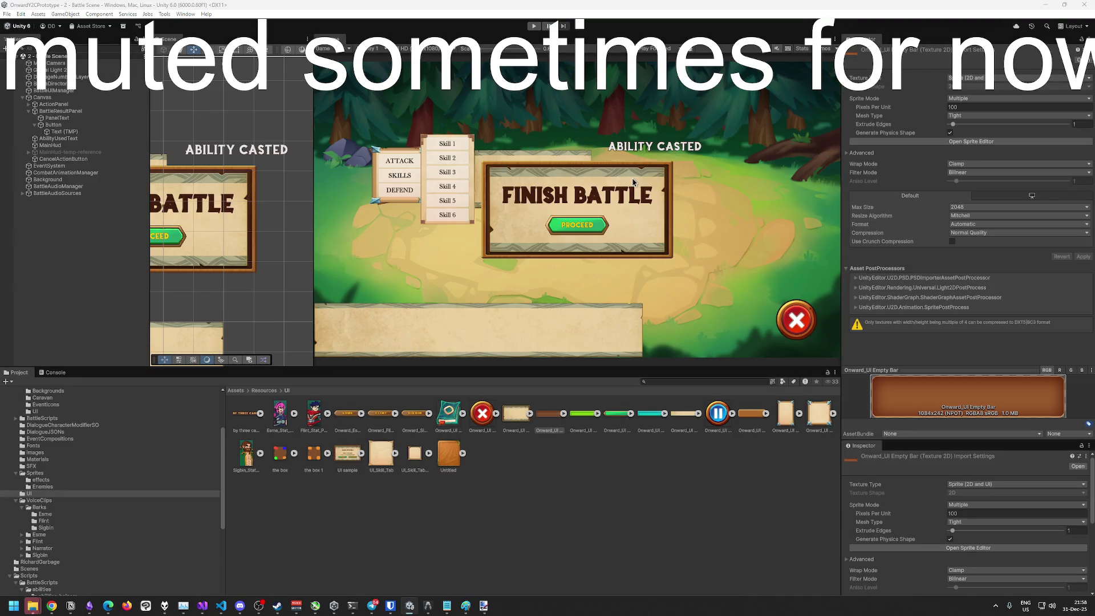
pyautogui.press('super+Tab')
pyautogui.click(655, 212)
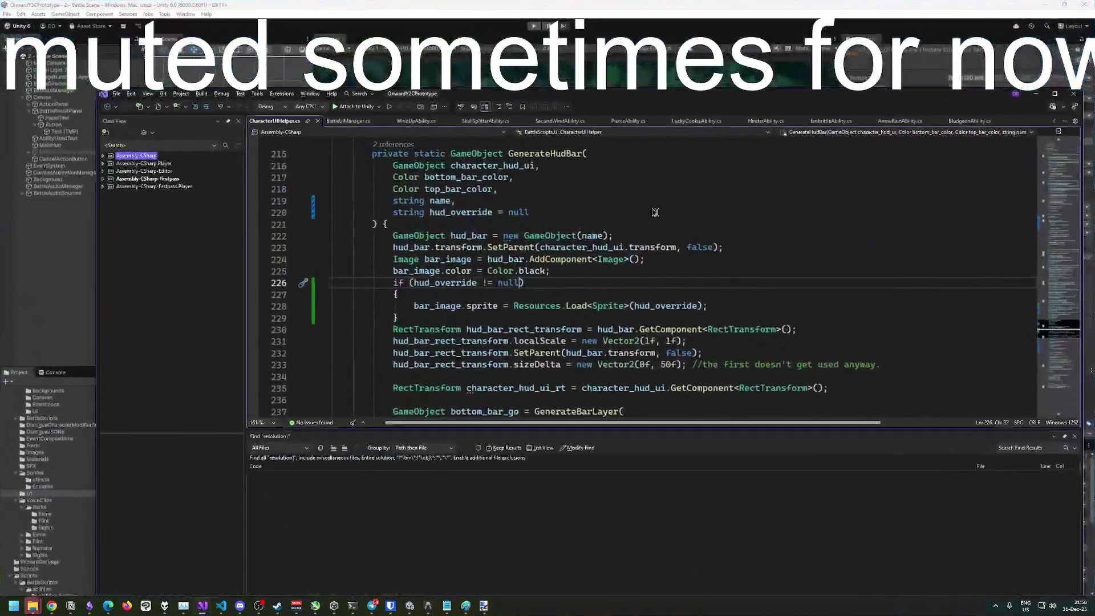
pyautogui.click(689, 287)
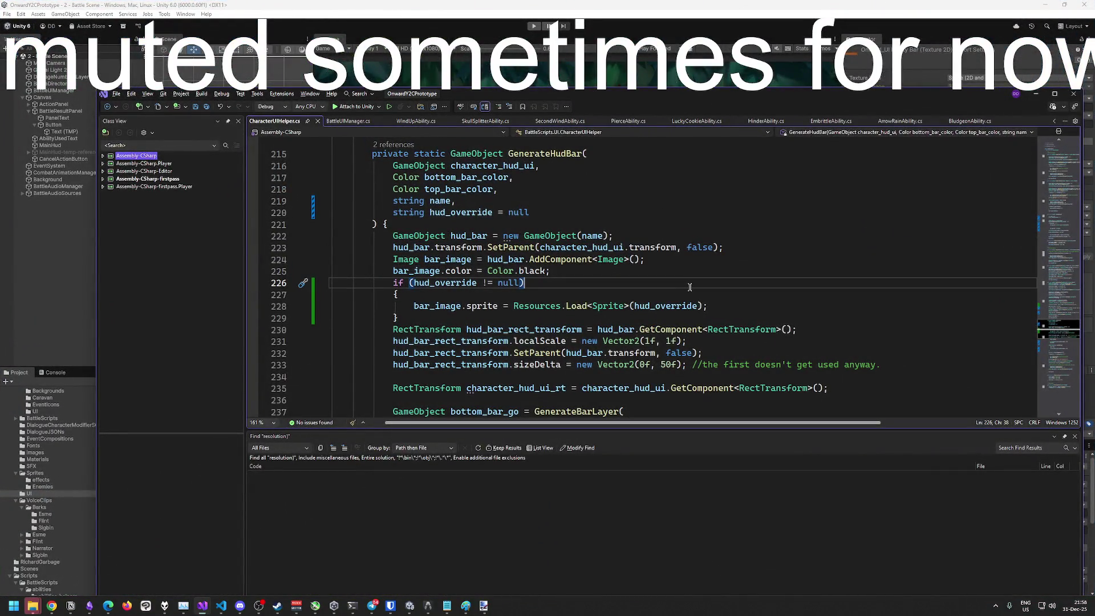
pyautogui.click(565, 277)
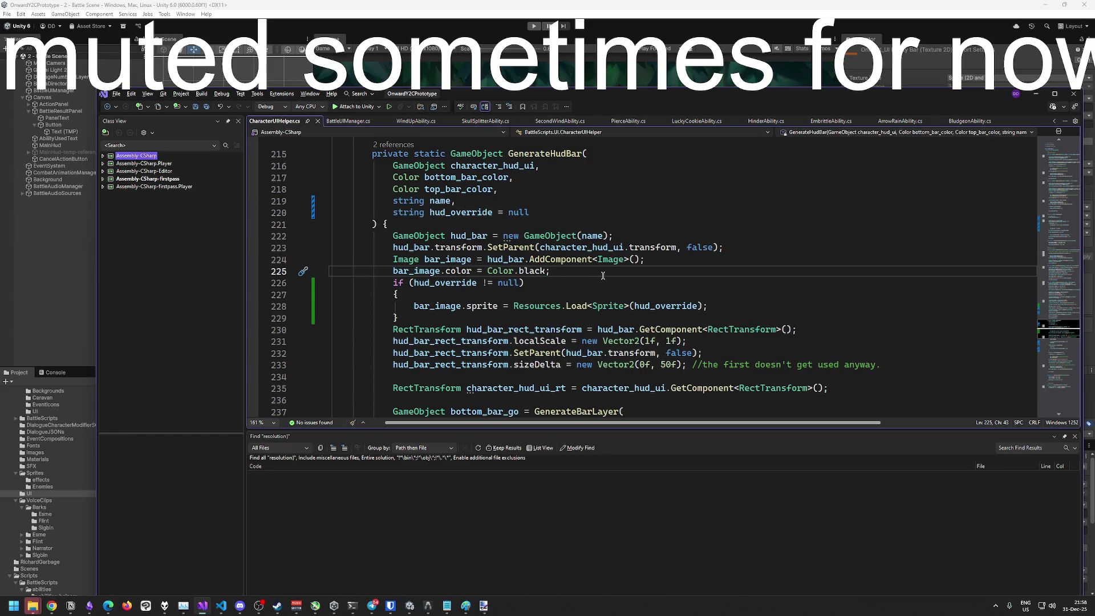
pyautogui.doubleClick(458, 271)
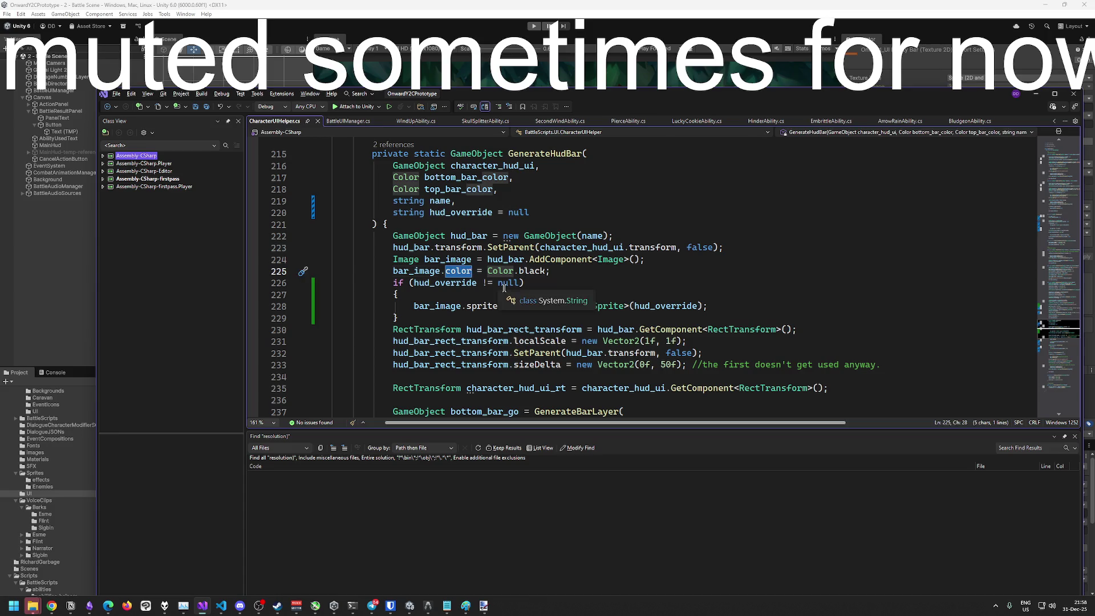
pyautogui.press('BackSpace')
pyautogui.hotkey('ctrl', 'space')
pyautogui.press('Escape')
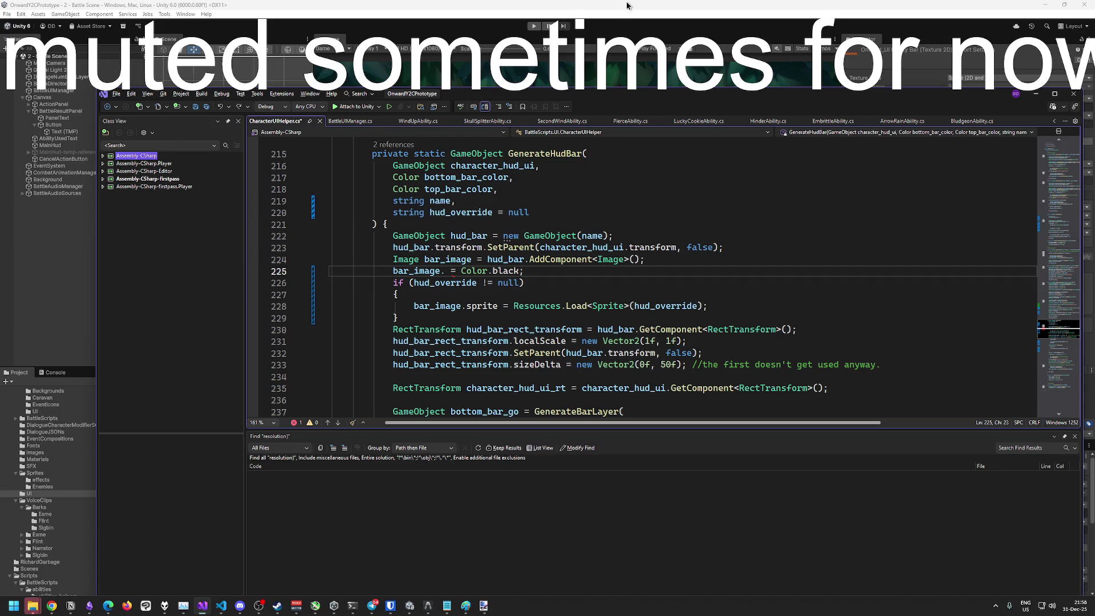
pyautogui.write('color')
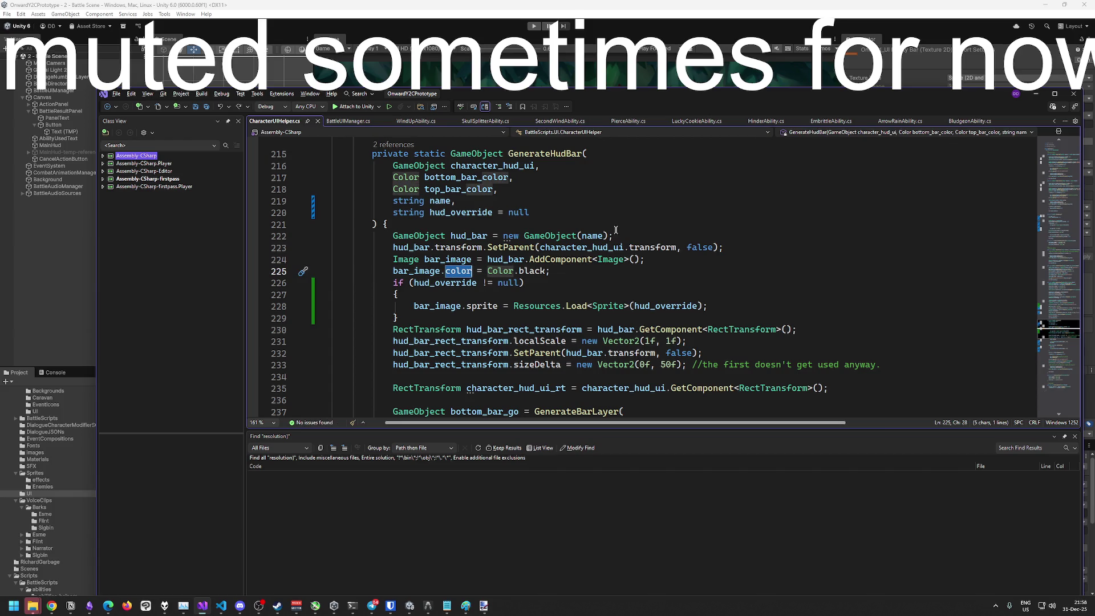
pyautogui.scroll(2, 547, 244)
pyautogui.scroll(-3, 571, 246)
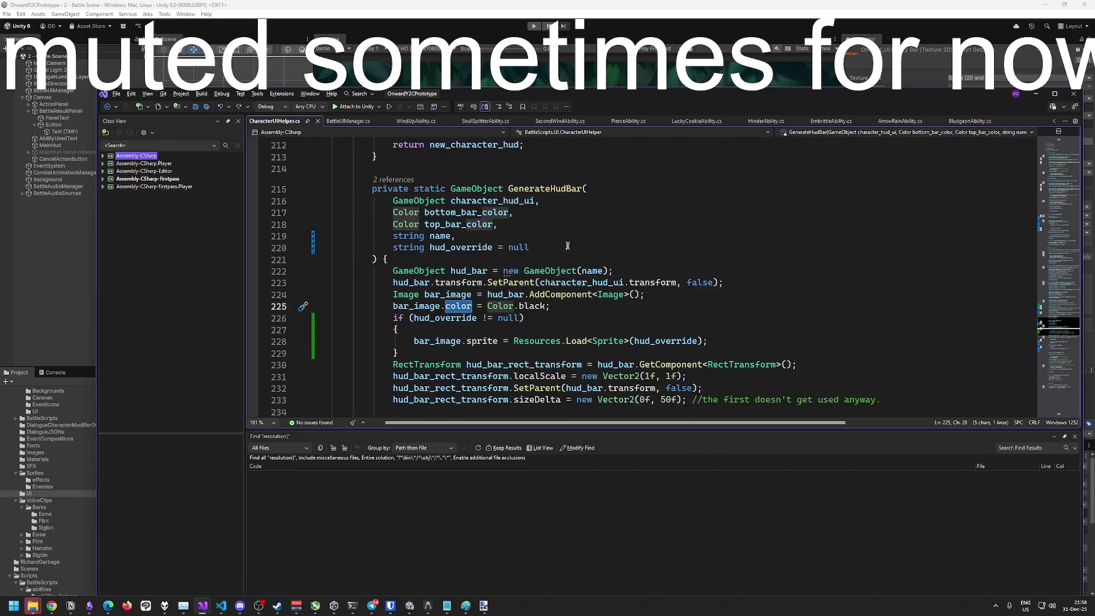
pyautogui.click(597, 248)
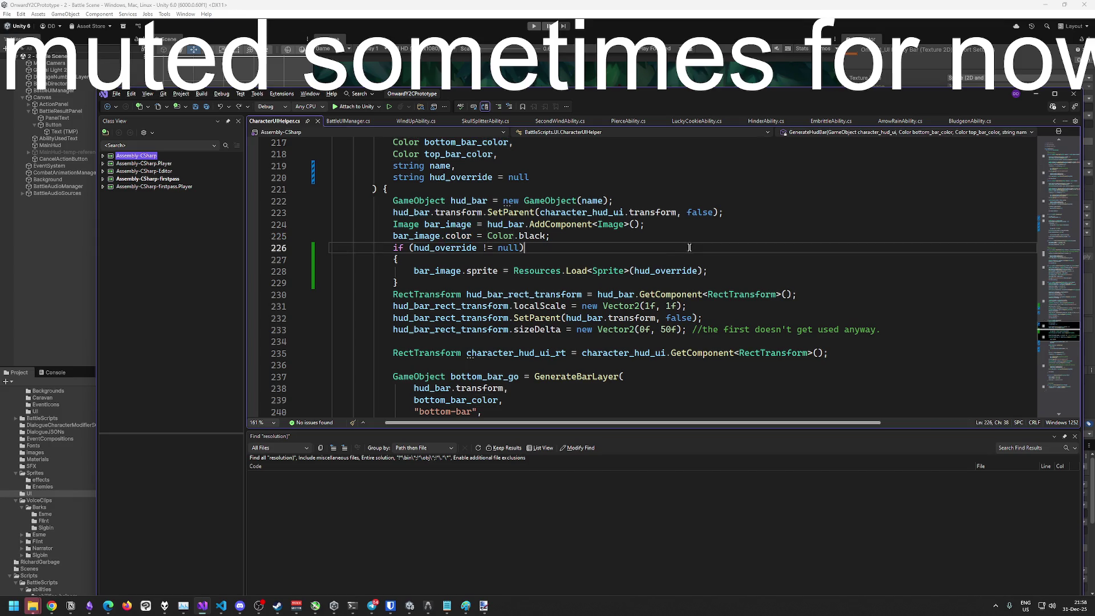
pyautogui.scroll(2, 593, 251)
pyautogui.doubleClick(461, 247)
pyautogui.scroll(-2, 570, 285)
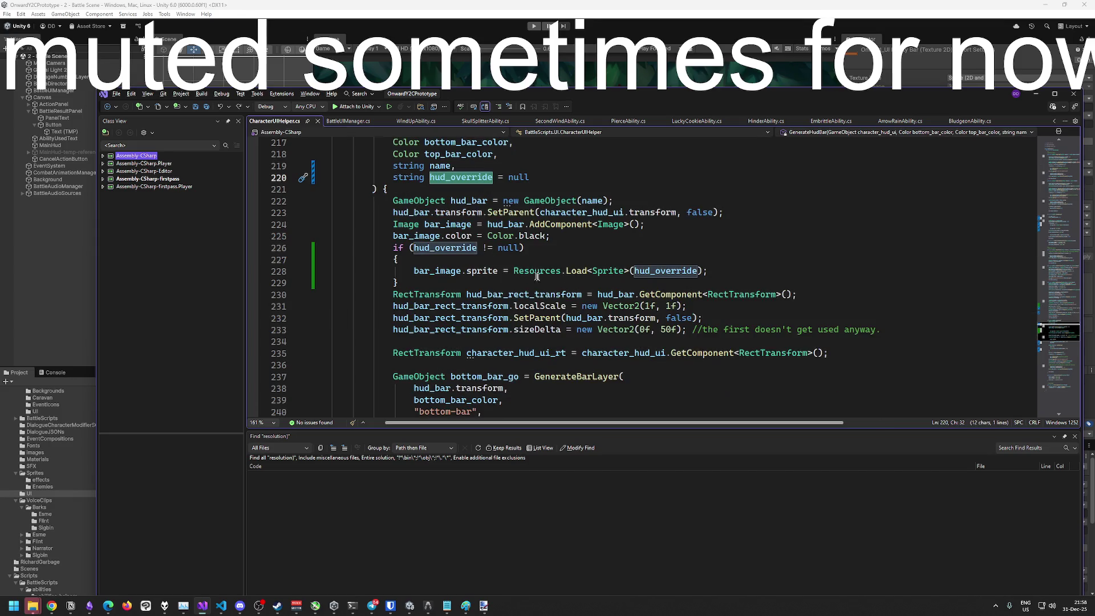
pyautogui.scroll(-5, 516, 273)
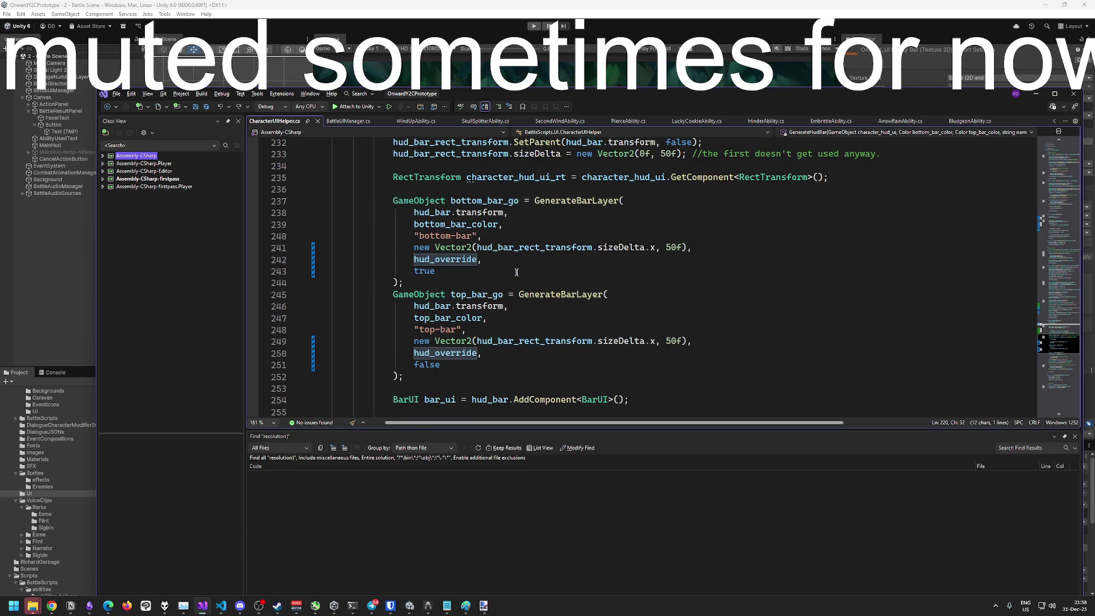
pyautogui.click(516, 272)
pyautogui.scroll(-3, 517, 272)
pyautogui.keyDown('ctrl'); pyautogui.click(545, 191); pyautogui.keyUp('ctrl')
pyautogui.scroll(-10, 566, 215)
pyautogui.scroll(3, 588, 258)
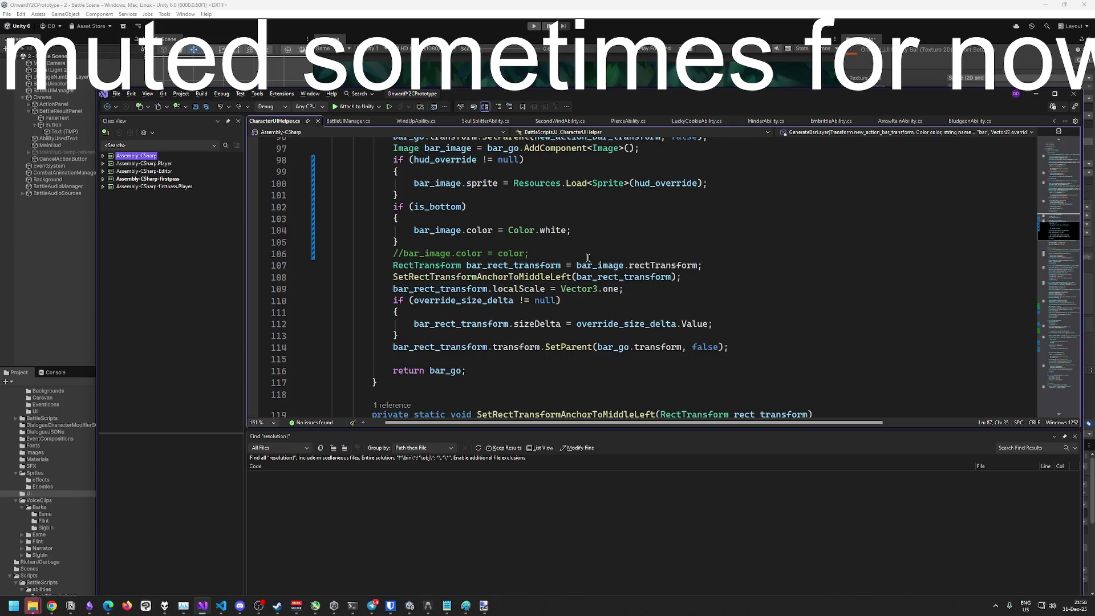
pyautogui.scroll(3, 588, 258)
pyautogui.scroll(-7, 588, 257)
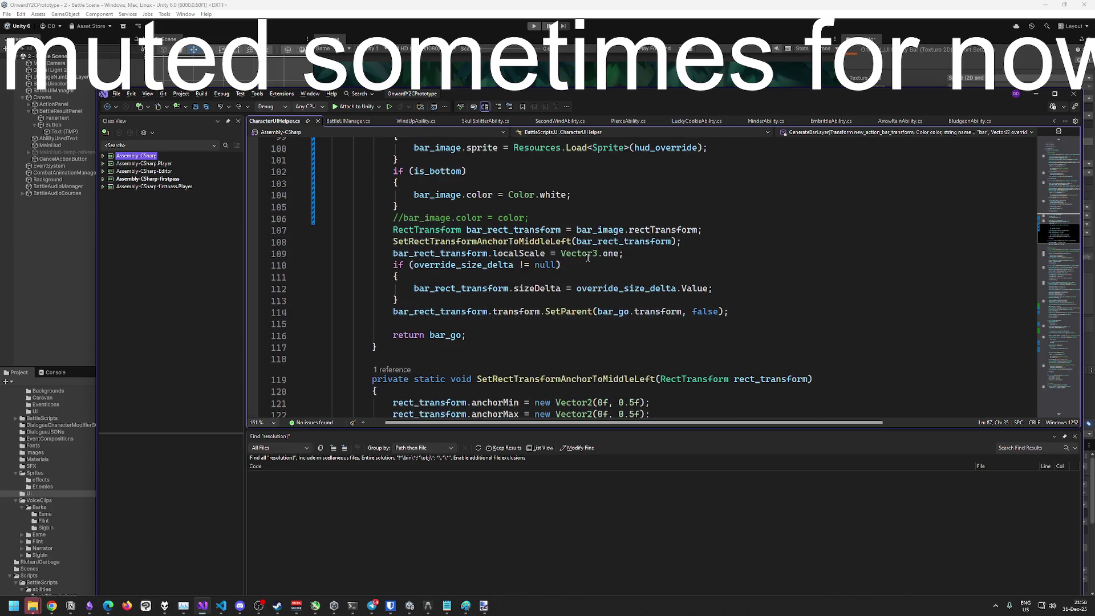
pyautogui.scroll(2, 588, 258)
pyautogui.scroll(4, 570, 251)
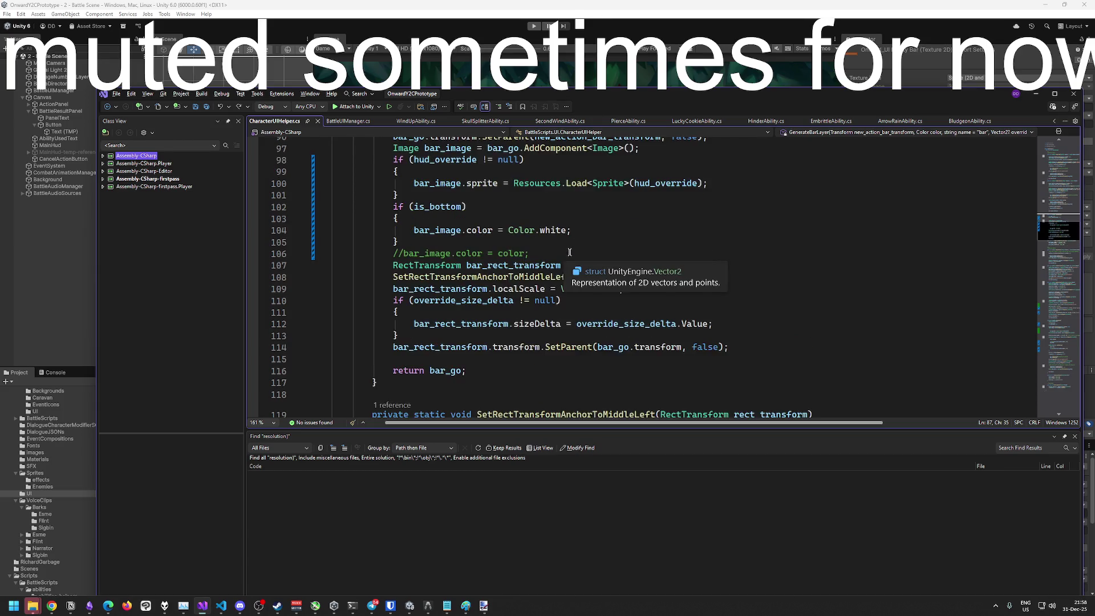
pyautogui.scroll(2, 568, 253)
pyautogui.scroll(-2, 627, 256)
pyautogui.click(757, 300)
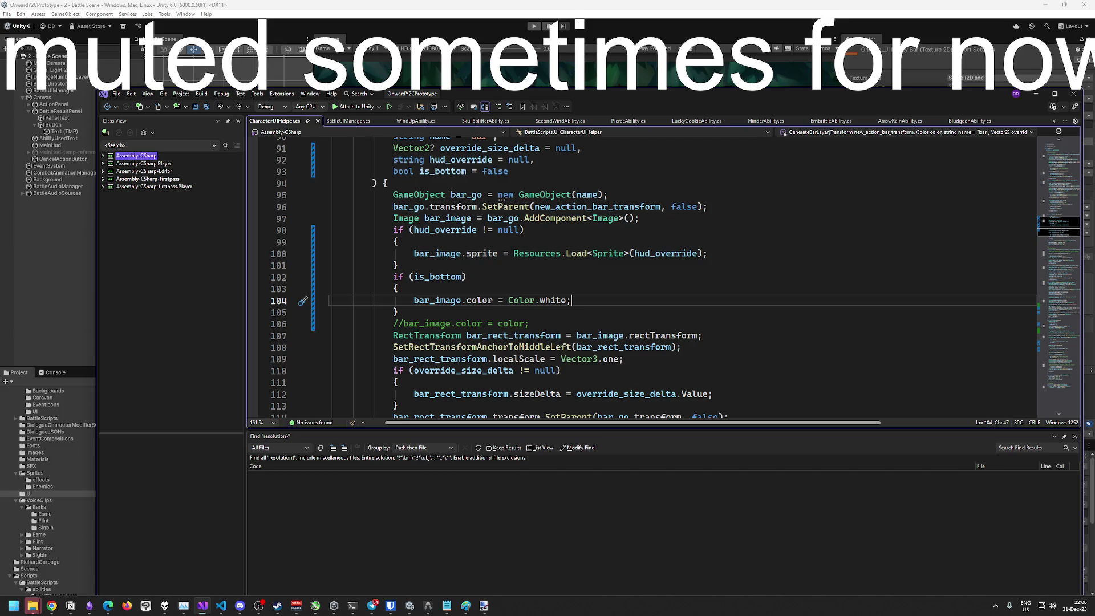
# Finish at the end of line 97 in CharacterUIHelper.cs, then select the green HP bar asset in Unity
pyautogui.click(837, 215)
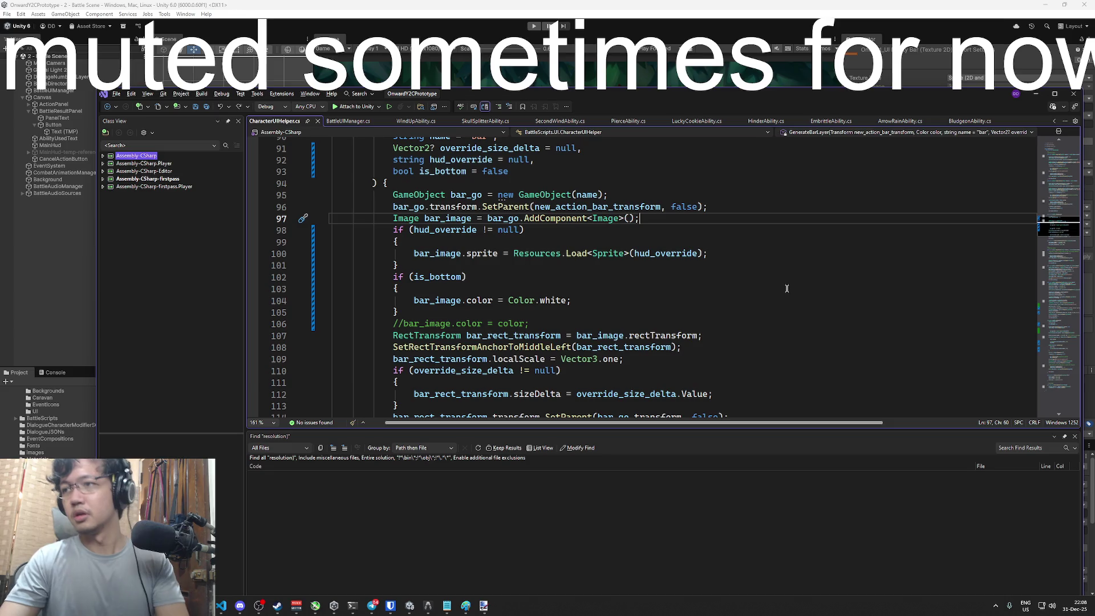
pyautogui.click(732, 4)
pyautogui.click(583, 414)
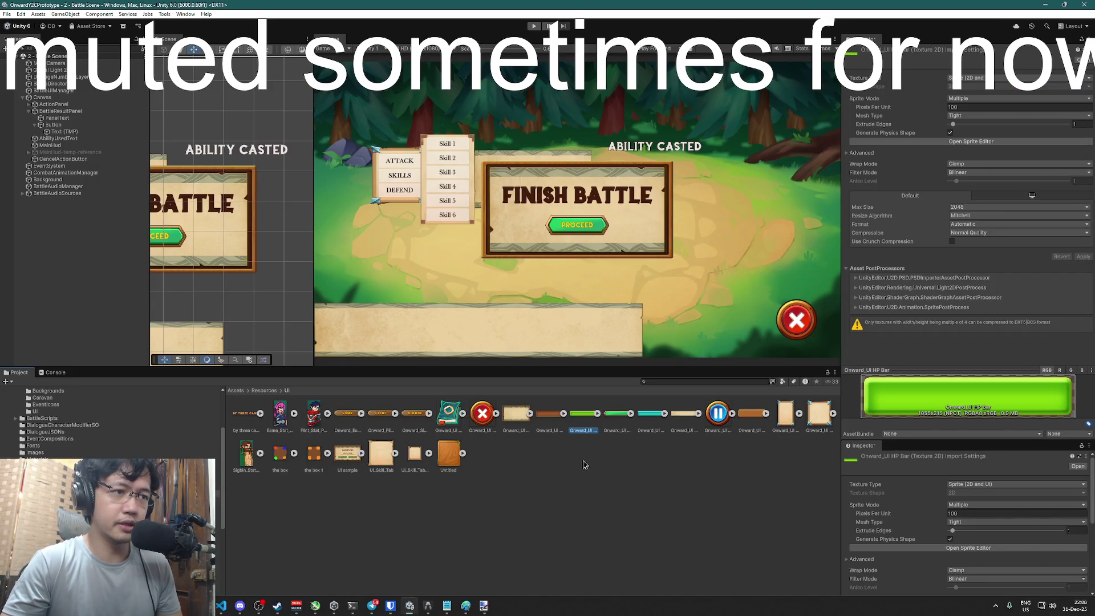
# Duplicate Onward_UI HP Bar and rename the copy Onward_UI Bar White
pyautogui.click(586, 460)
pyautogui.click(585, 415)
pyautogui.hotkey('ctrl', 'd')
pyautogui.click(617, 423)
pyautogui.press('Home')
pyautogui.press('End')
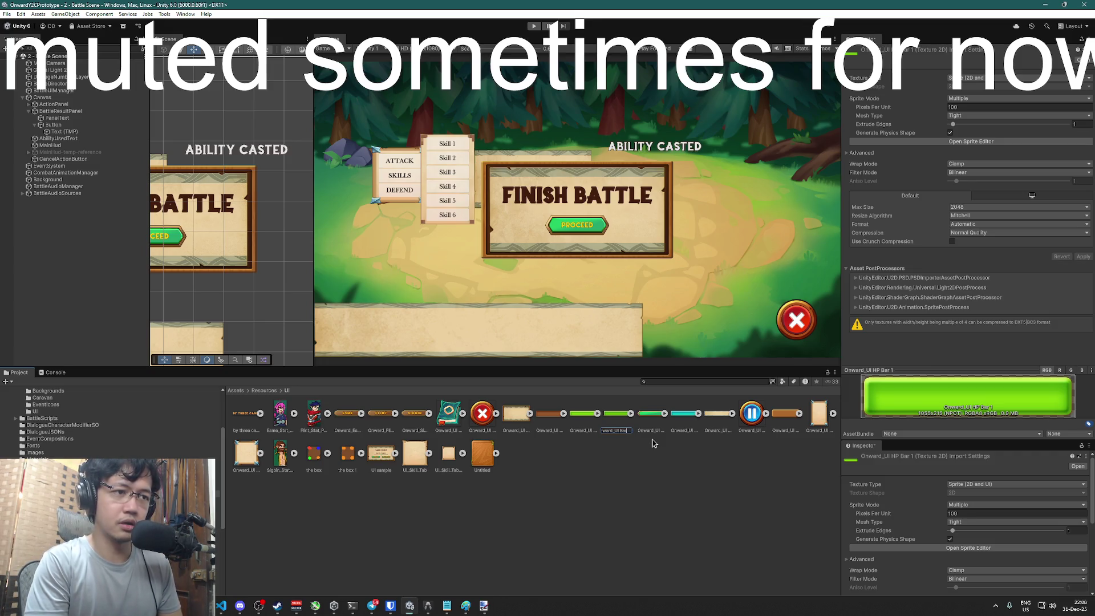
pyautogui.write(' White')
pyautogui.press('Return')
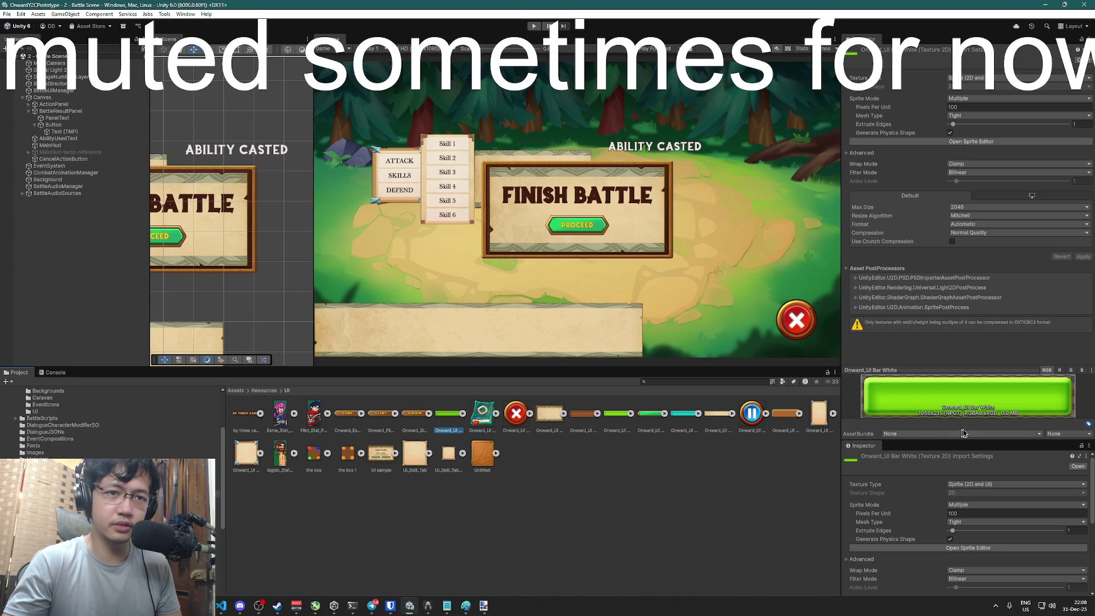
# Open the bar sprite in the Sprite Editor from the Inspector
pyautogui.scroll(-3, 967, 525)
pyautogui.scroll(-5, 967, 525)
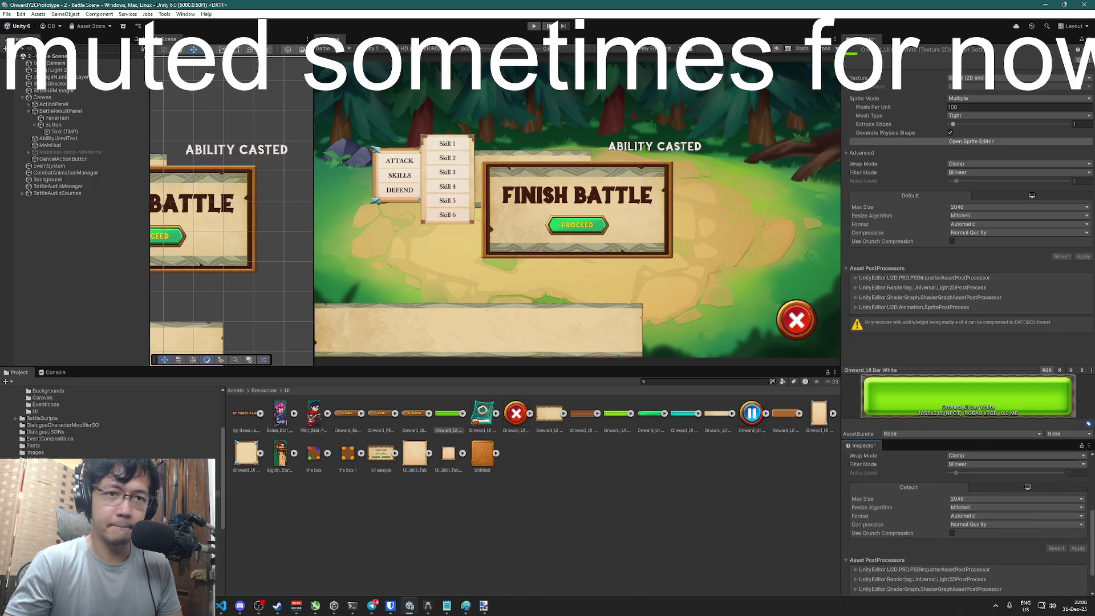
pyautogui.scroll(8, 967, 525)
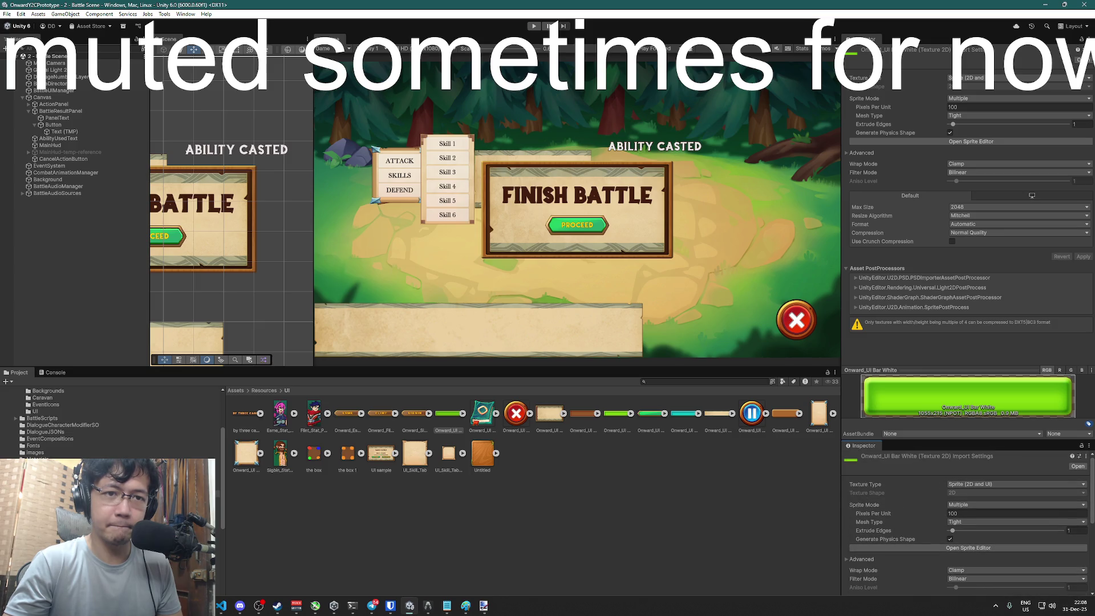
pyautogui.click(969, 548)
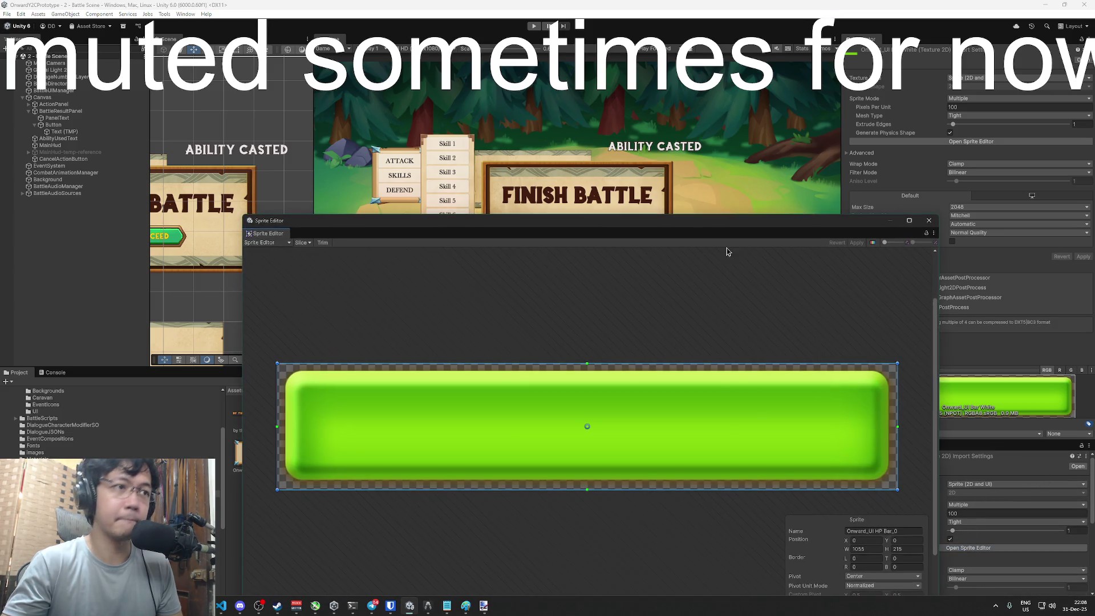
# Toggle the Sprite Editor's alpha-only view to check the bar's transparency
pyautogui.moveTo(526, 222); pyautogui.dragTo(554, 114)
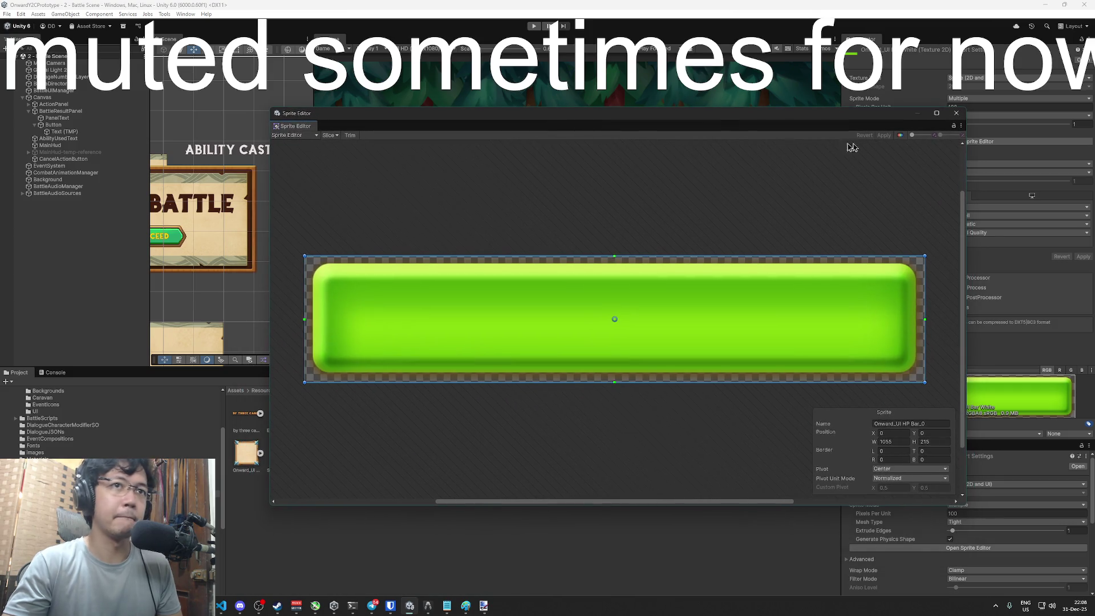
pyautogui.click(899, 136)
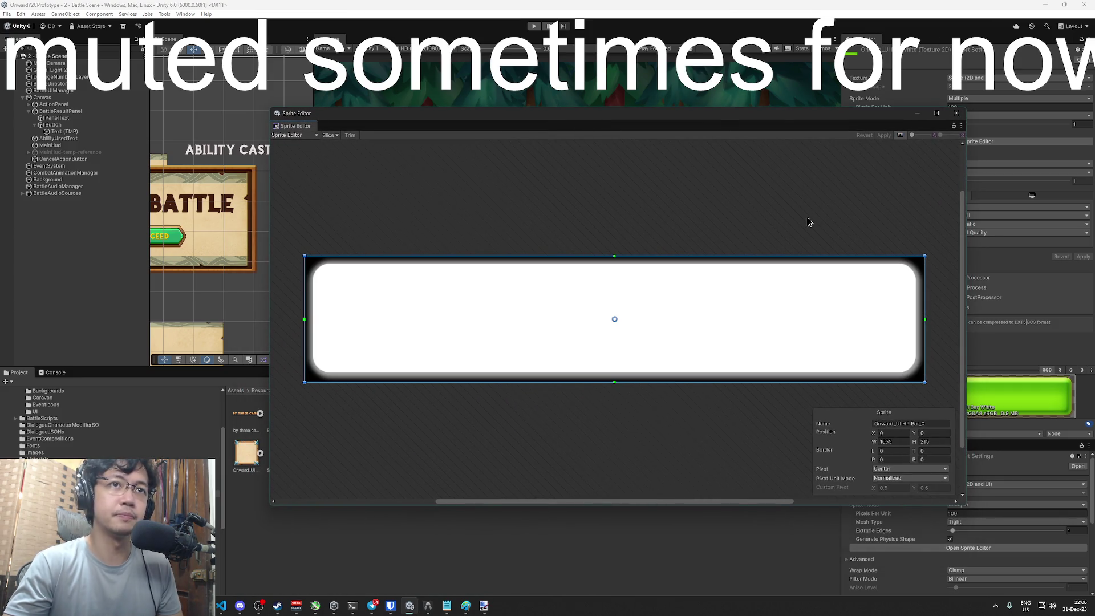
pyautogui.click(901, 137)
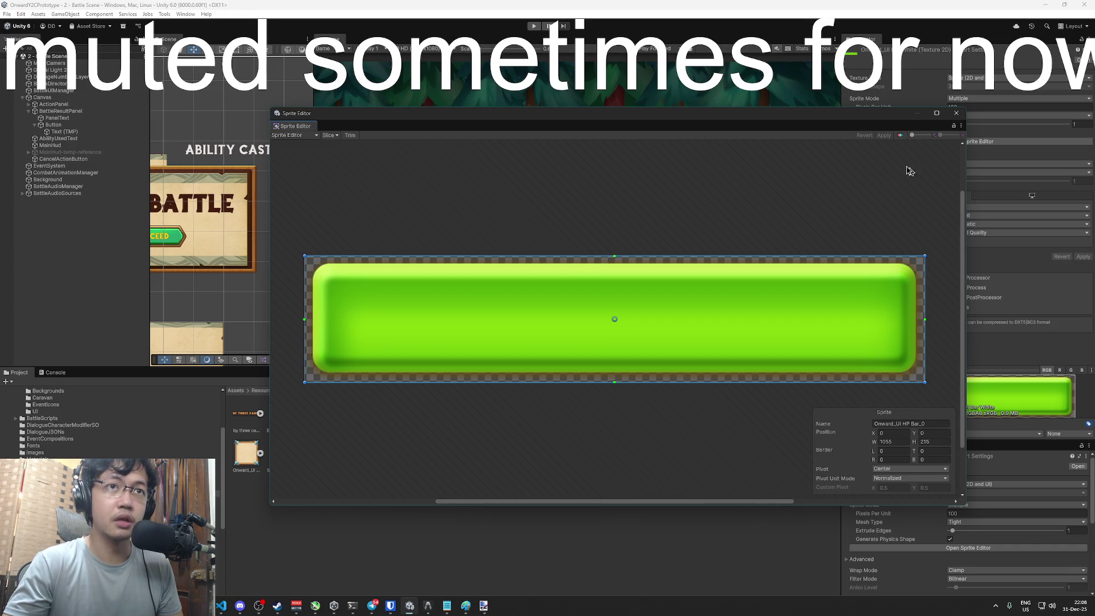
pyautogui.click(962, 127)
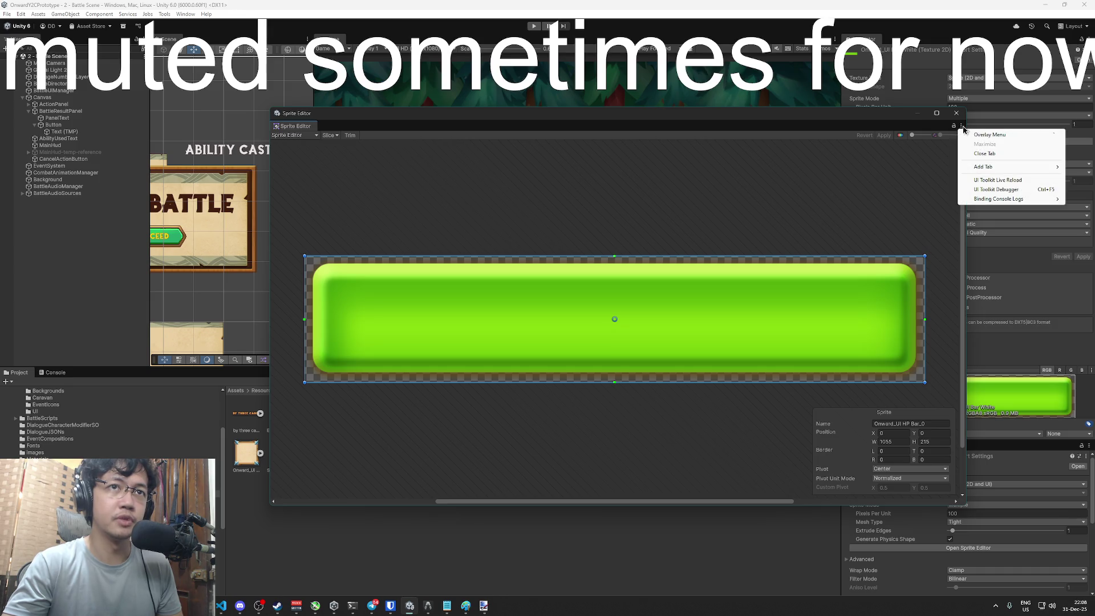
pyautogui.click(965, 319)
pyautogui.scroll(-3, 962, 342)
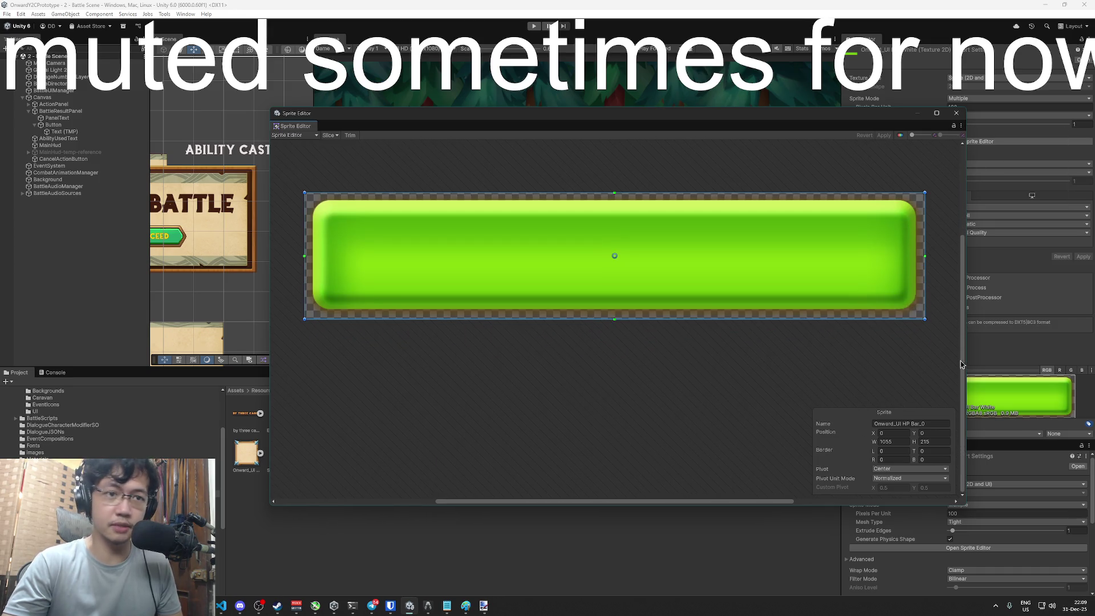
# Keep the standard Sprite editing mode, close the Sprite Editor and answer the unapplied-changes prompt
pyautogui.click(317, 137)
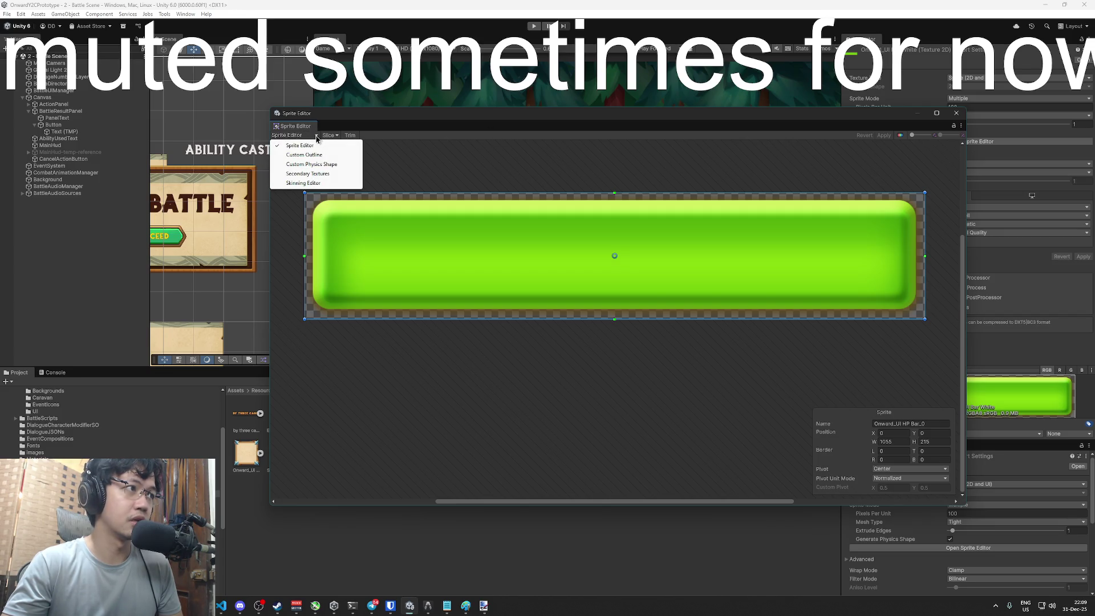
pyautogui.click(398, 189)
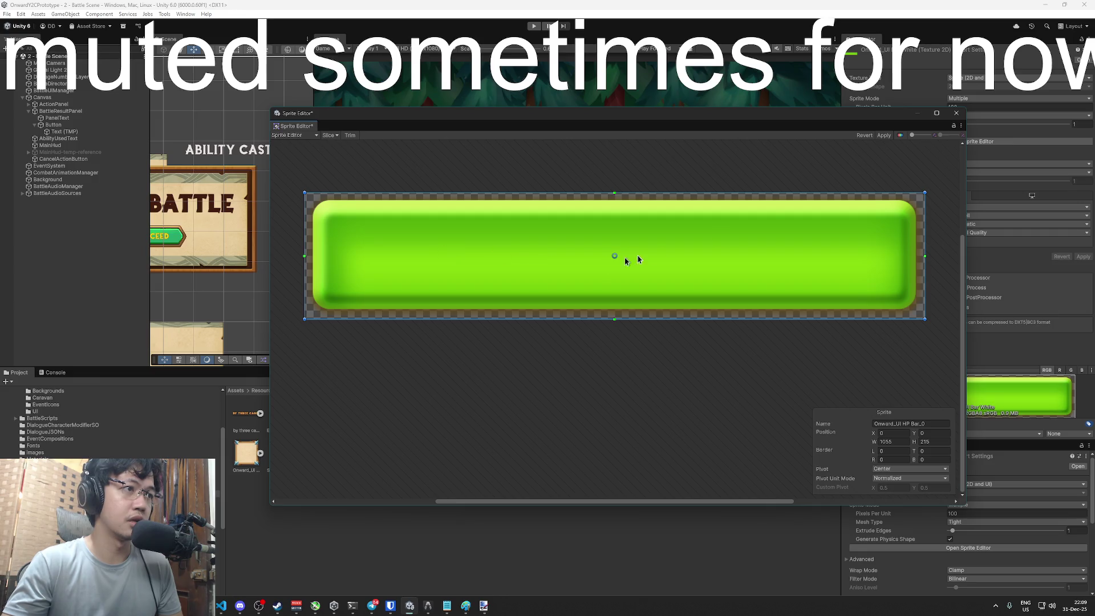
pyautogui.click(957, 113)
pyautogui.click(572, 334)
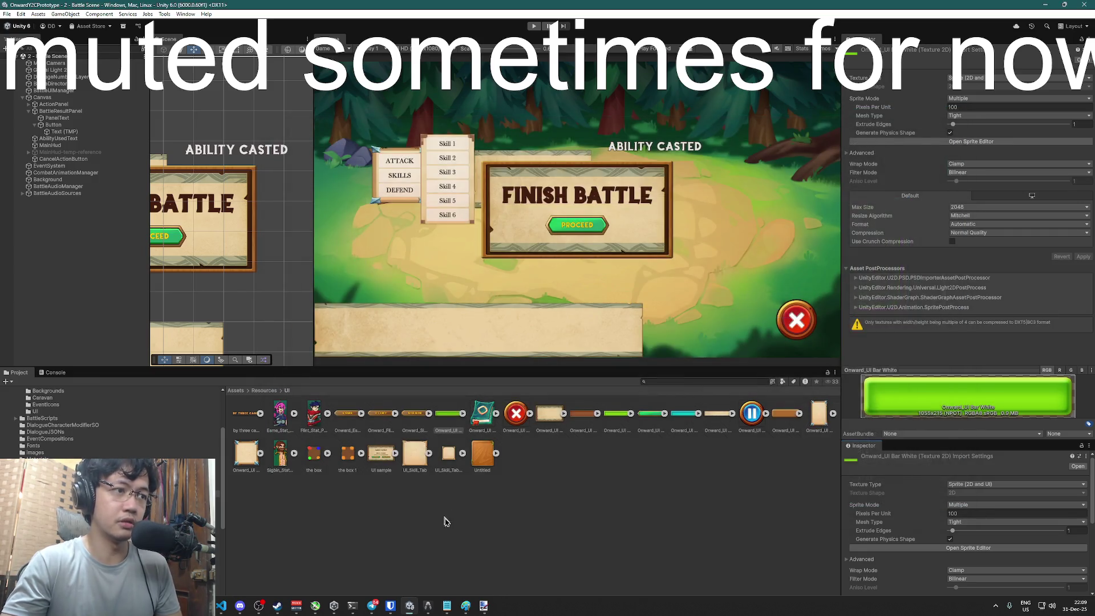
pyautogui.click(451, 412)
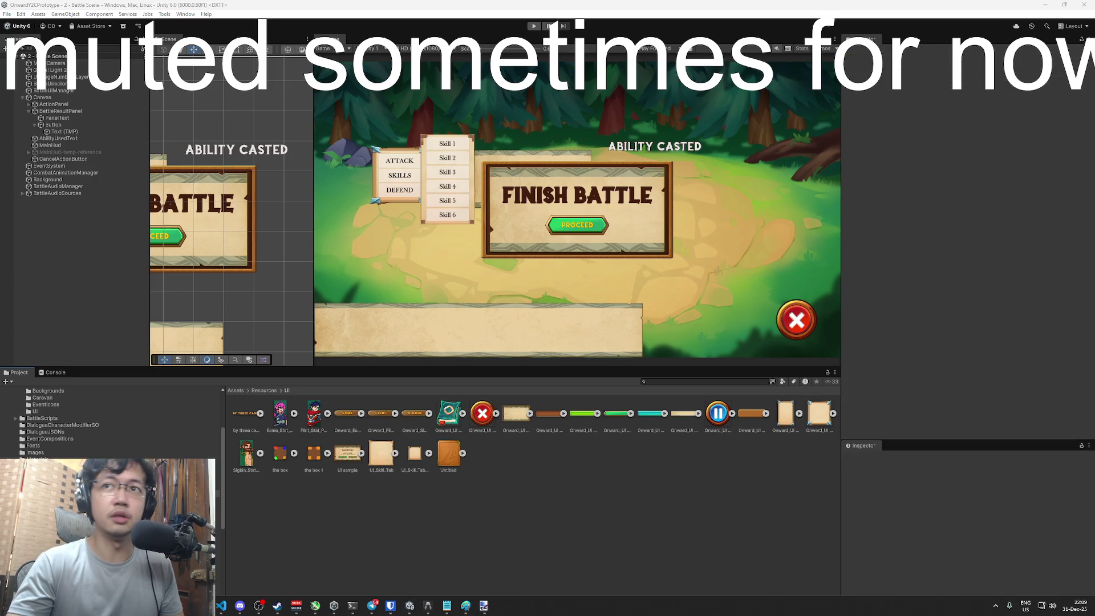
# Copy the HP bar image onto the Desktop and rename it Onward_UI White Bar.png
pyautogui.press('super+e')
pyautogui.moveTo(451, 158); pyautogui.dragTo(316, 154)
pyautogui.click(221, 268)
pyautogui.click(641, 435)
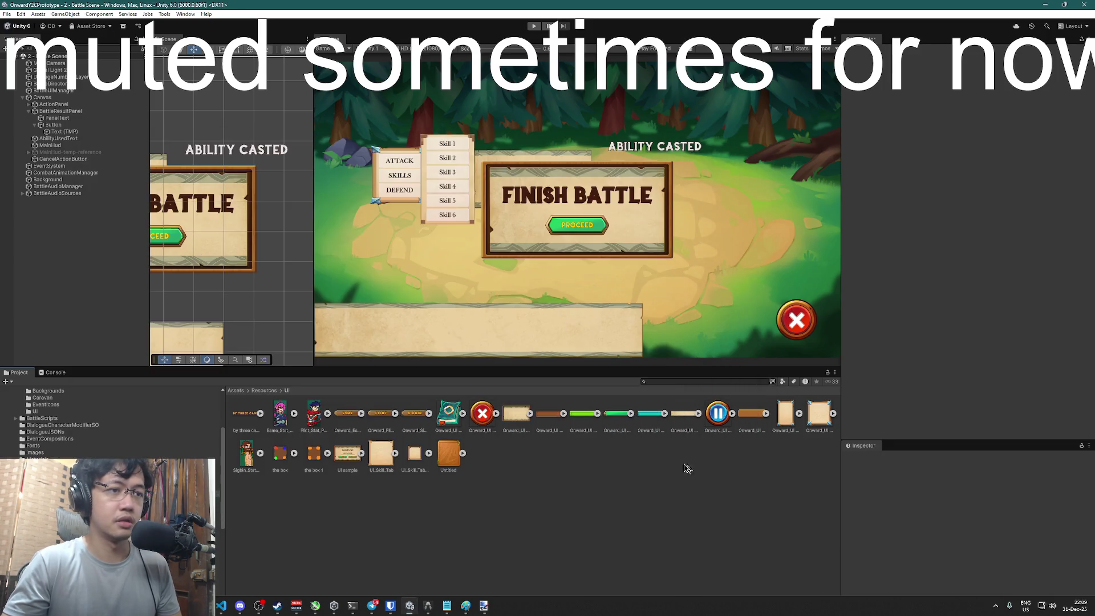
pyautogui.hotkey('alt', 'Tab')
pyautogui.press('super+Down')
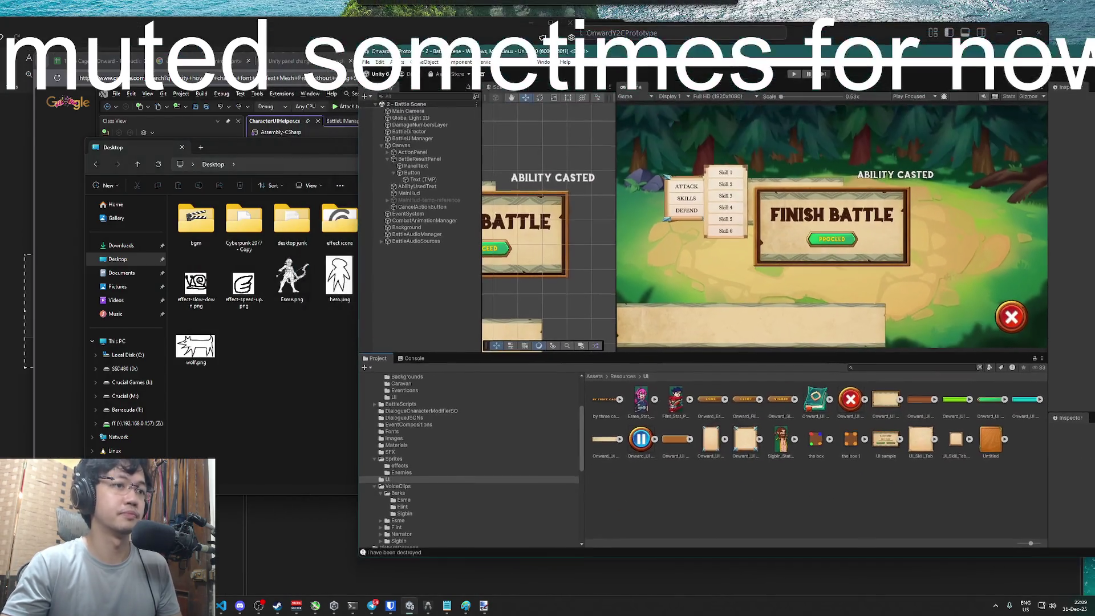
pyautogui.moveTo(956, 399); pyautogui.dragTo(337, 359)
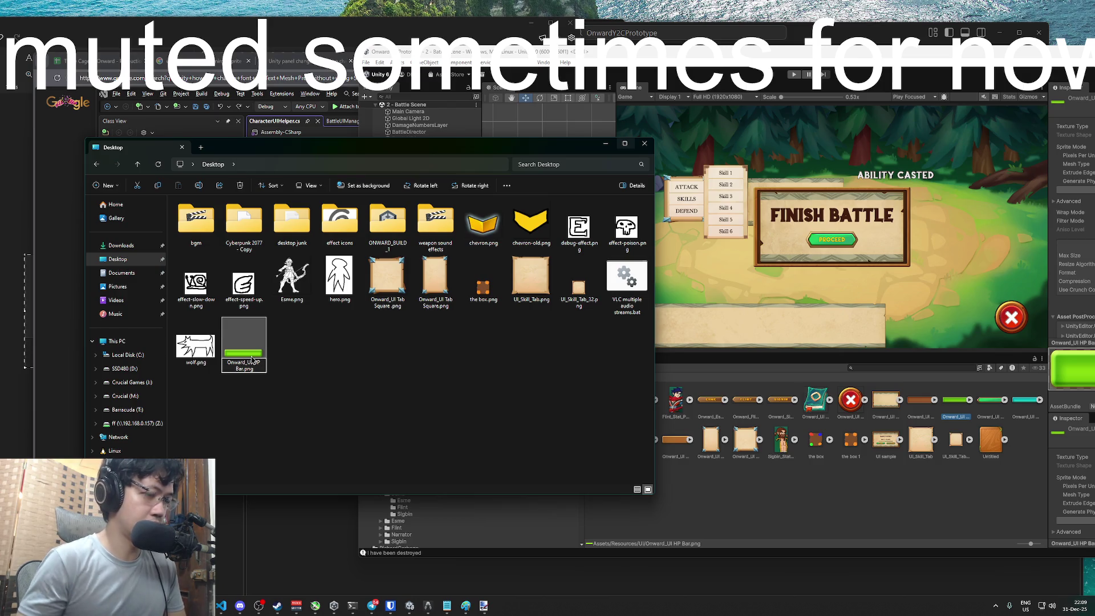
pyautogui.click(252, 358)
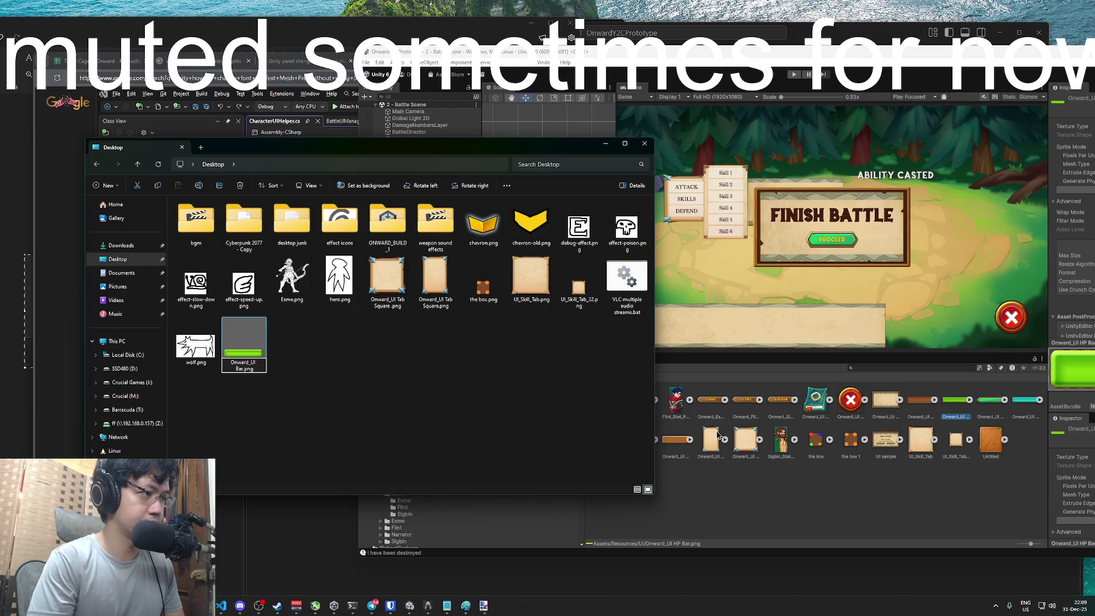
pyautogui.write('White')
pyautogui.press('Return')
pyautogui.click(472, 375)
# Launch paint.net from the Windows search
pyautogui.press('super')
pyautogui.write('pa')
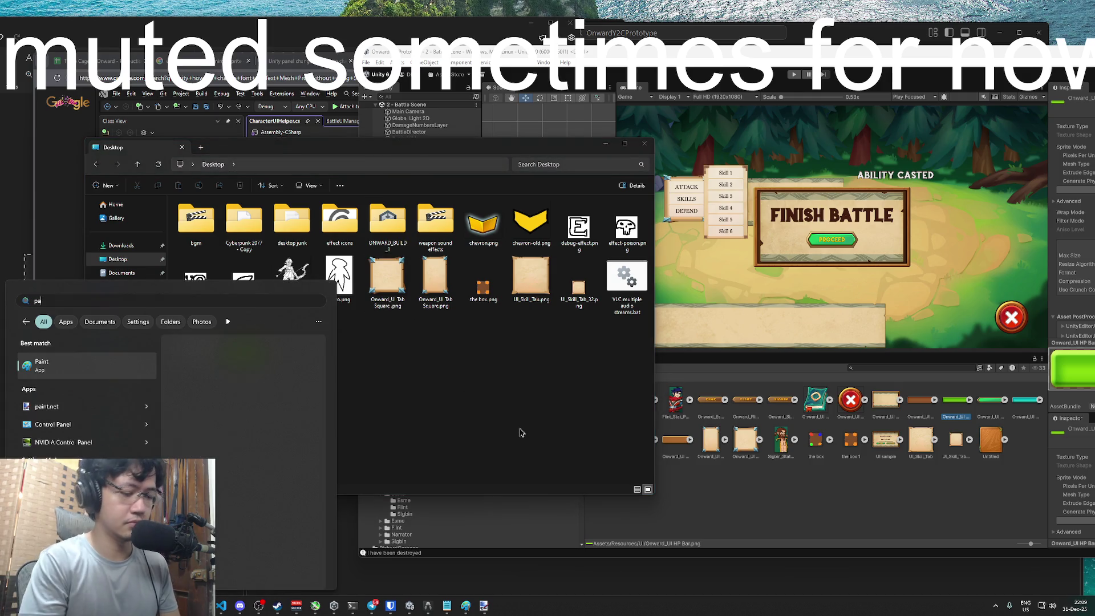
pyautogui.write('int.net')
pyautogui.press('Return')
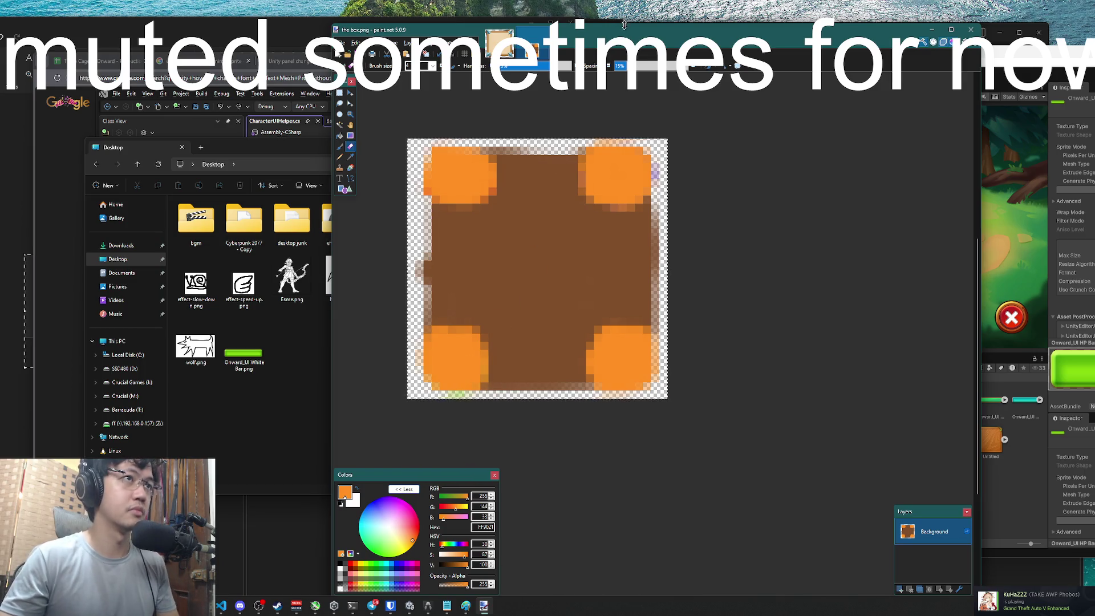
pyautogui.click(262, 363)
pyautogui.moveTo(262, 363); pyautogui.dragTo(674, 311)
pyautogui.click(644, 339)
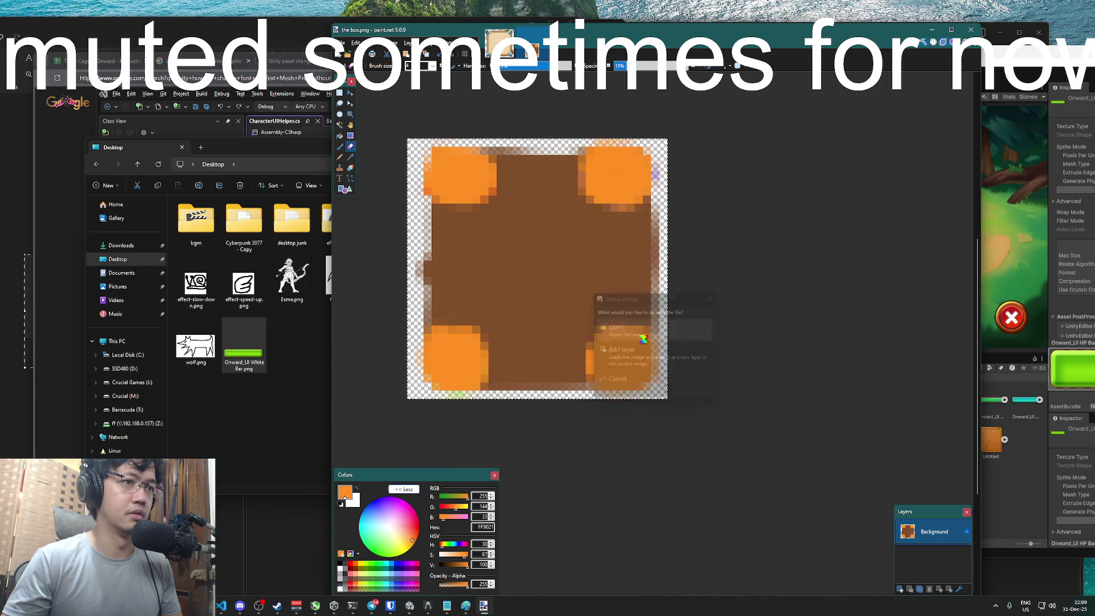
pyautogui.click(474, 42)
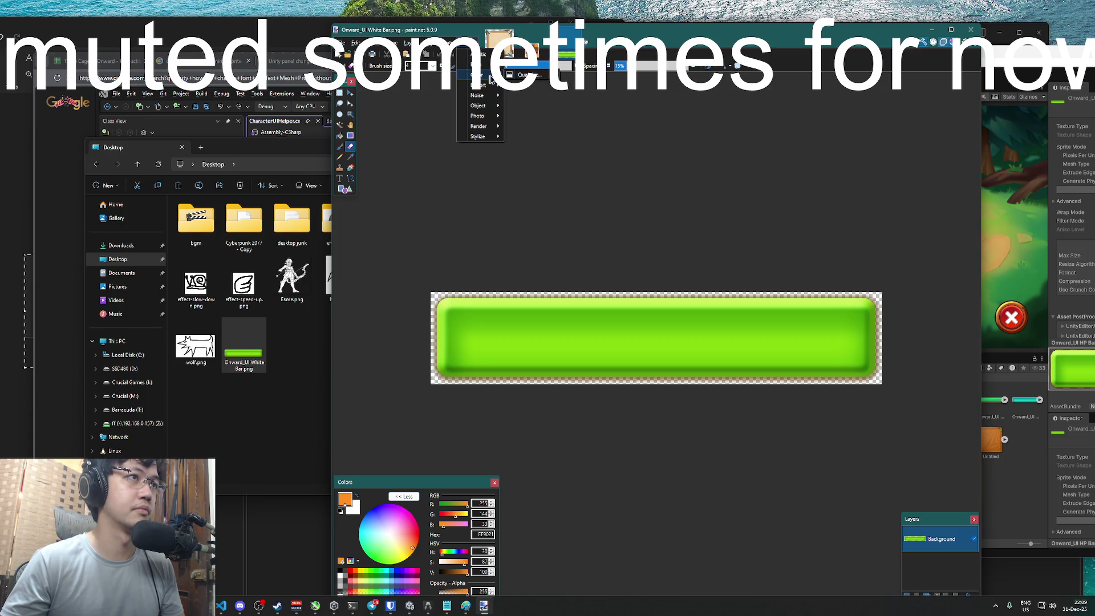
pyautogui.moveTo(485, 90)
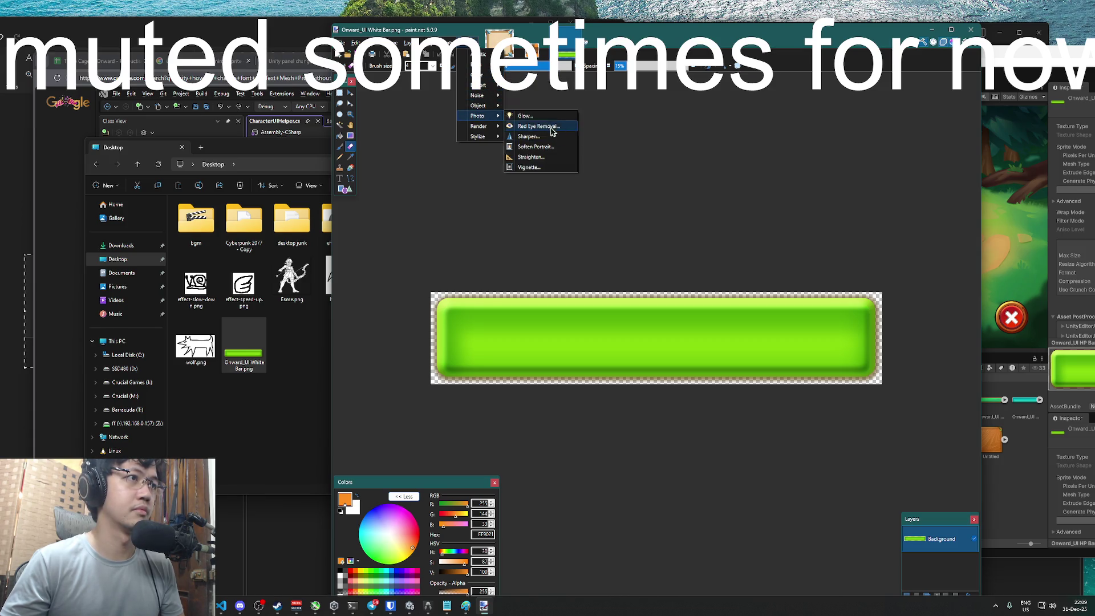
pyautogui.moveTo(488, 137)
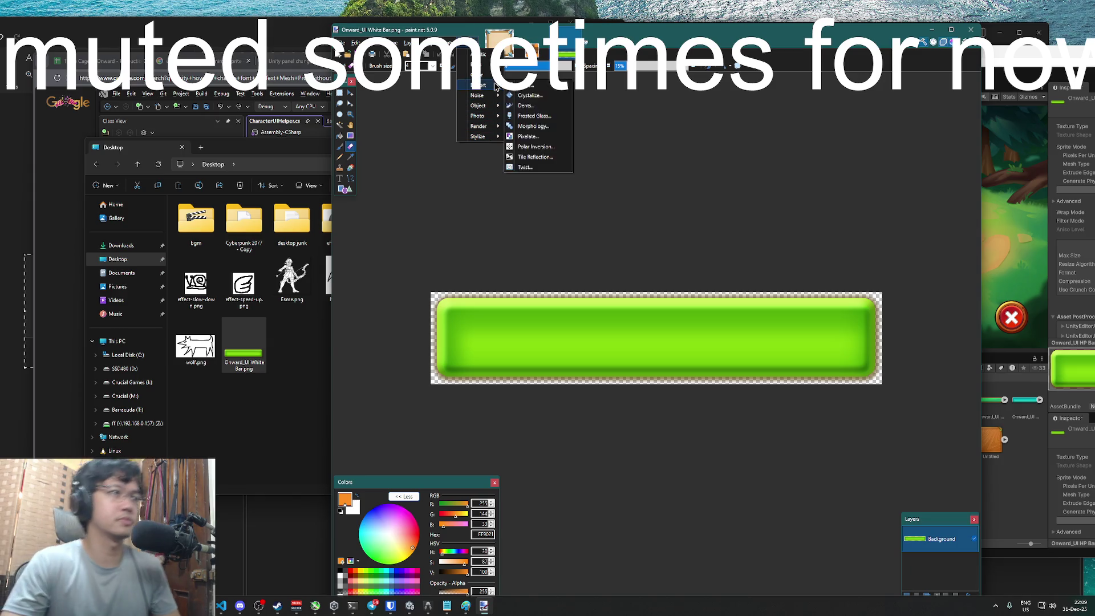
pyautogui.click(522, 75)
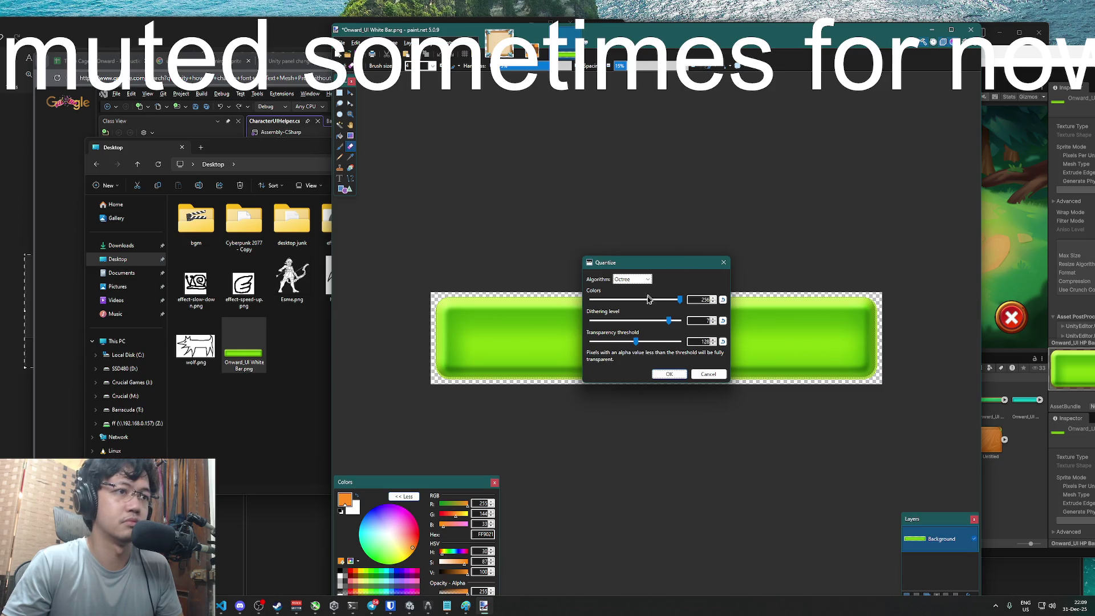
pyautogui.scroll(-10, 679, 305)
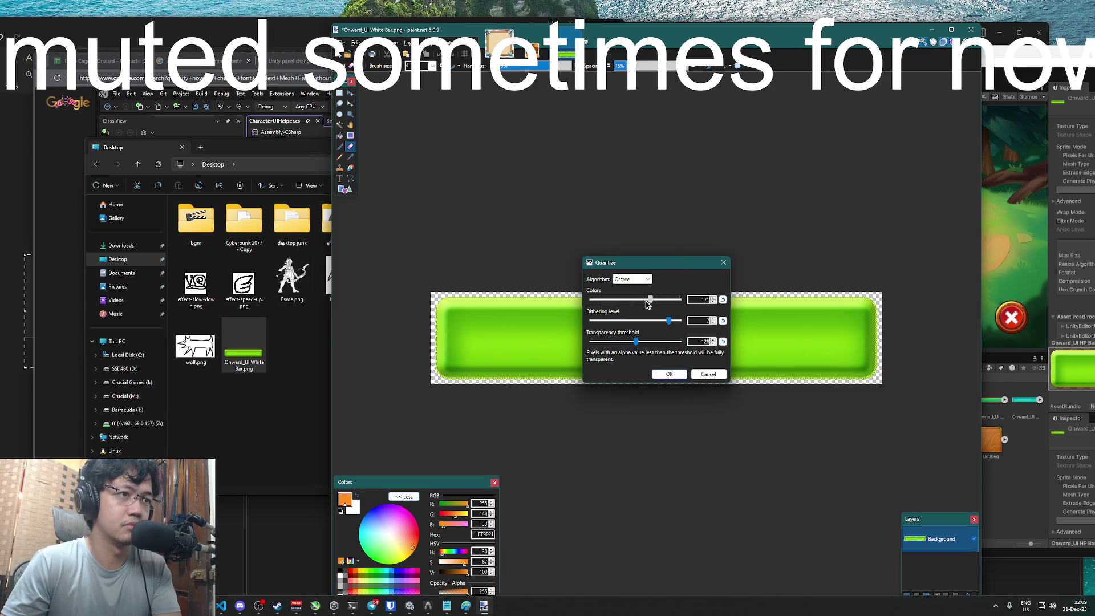
pyautogui.moveTo(672, 263); pyautogui.dragTo(876, 194)
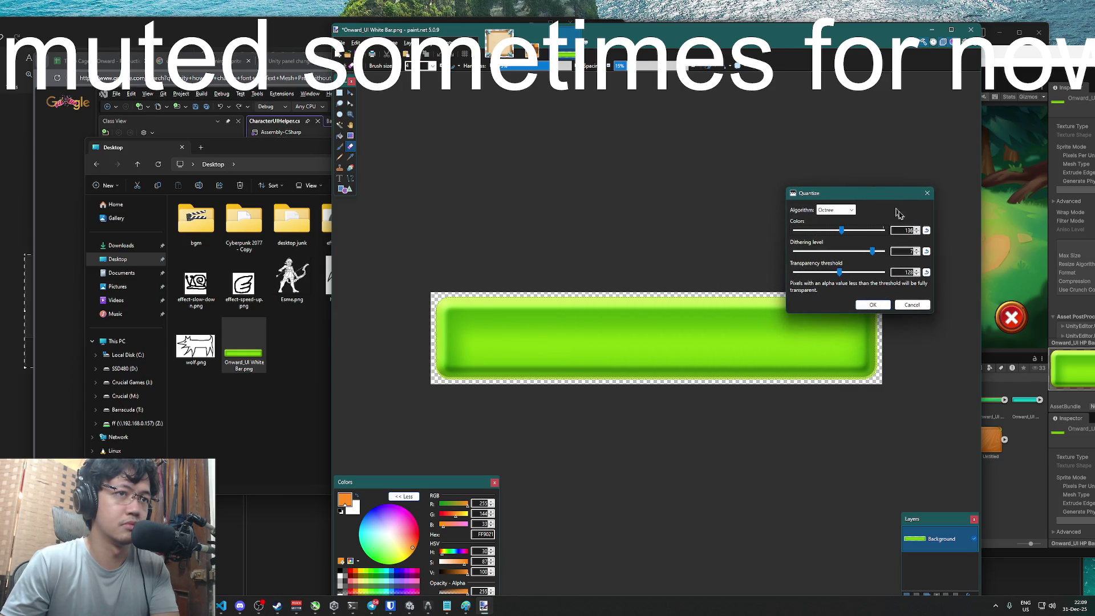
pyautogui.click(927, 230)
pyautogui.moveTo(884, 231); pyautogui.dragTo(839, 231)
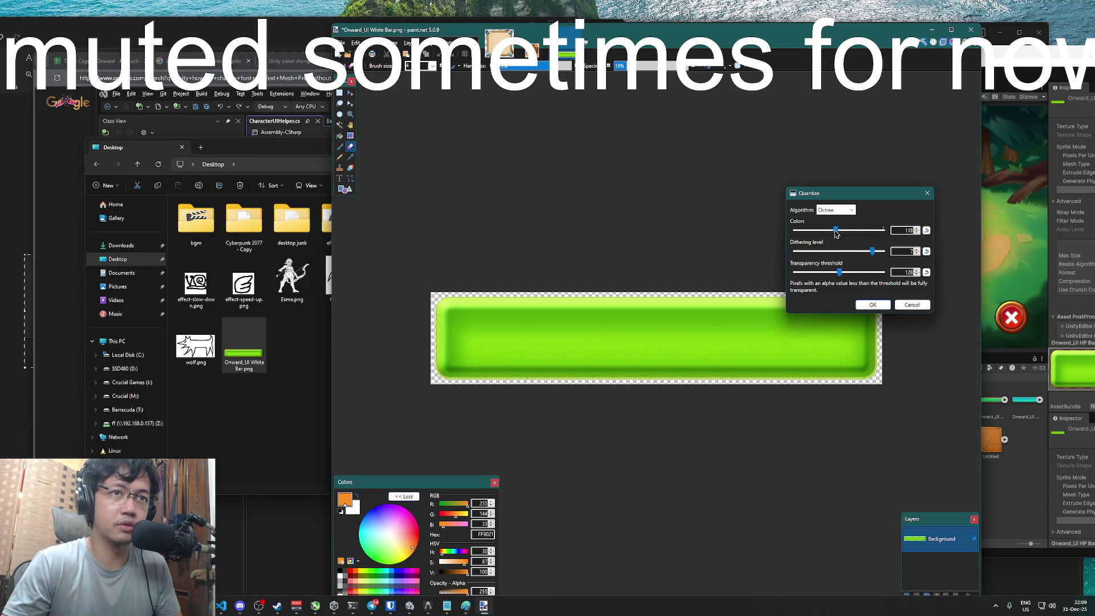
pyautogui.click(873, 305)
pyautogui.hotkey('ctrl', 'z')
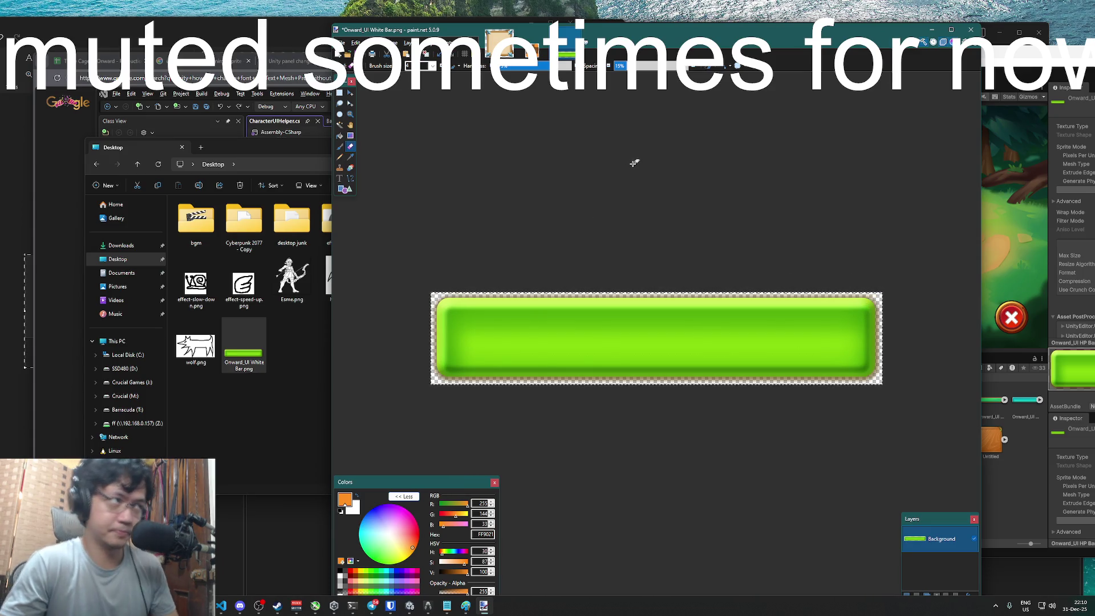
pyautogui.press('super')
pyautogui.write('clip')
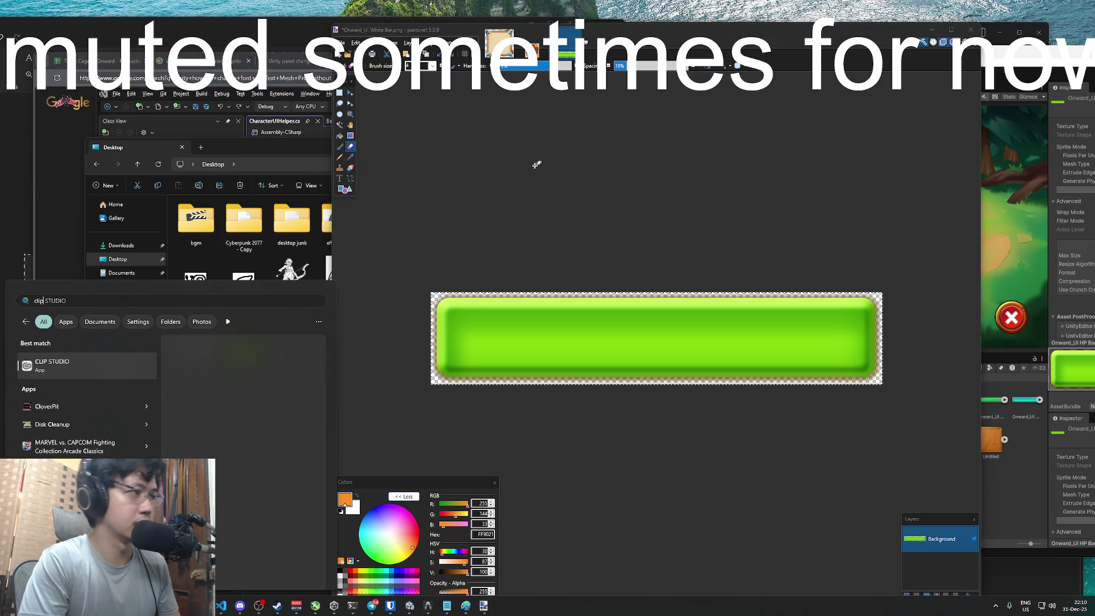
# Clear the app search text and close the Start search panel
pyautogui.press('BackSpace')
pyautogui.press('BackSpace')
pyautogui.press('BackSpace')
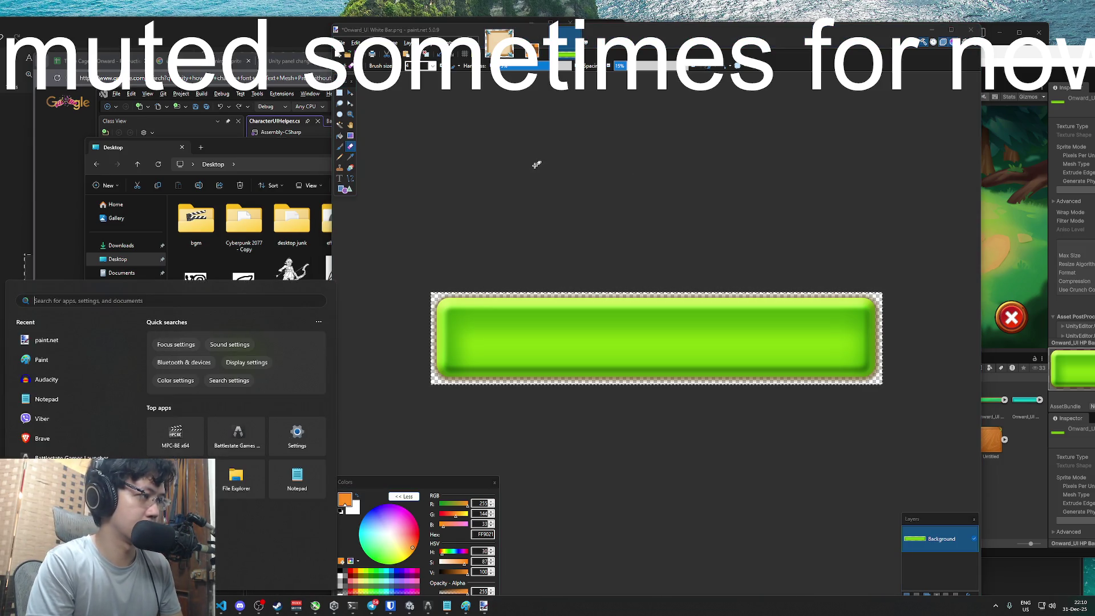
pyautogui.press('Escape')
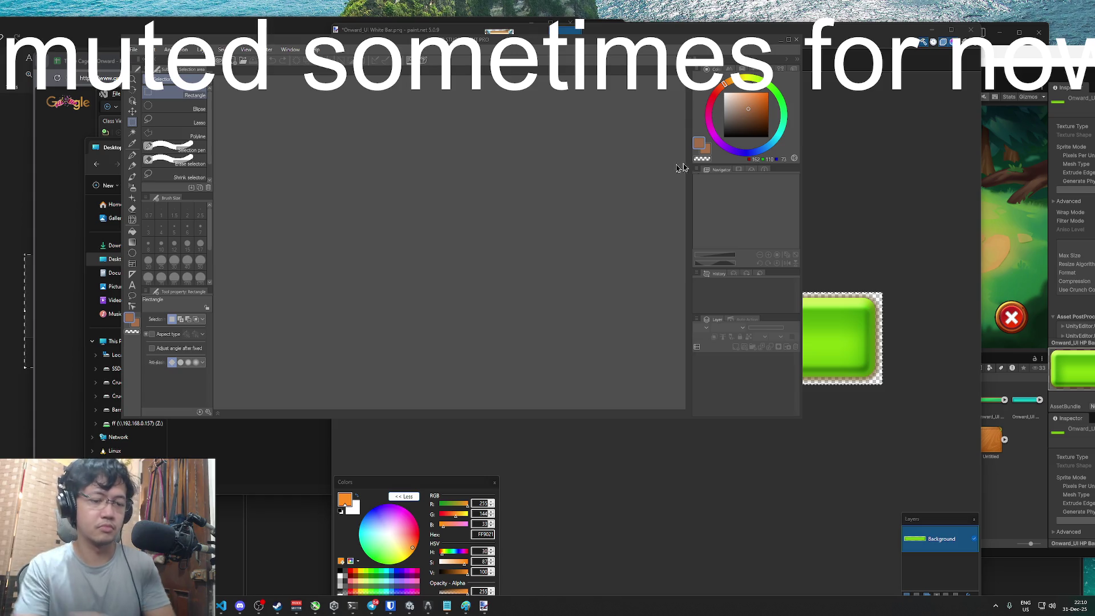
# Drag Onward_UI White Bar.png from the Desktop folder into CLIP STUDIO PAINT to open it
pyautogui.click(810, 114)
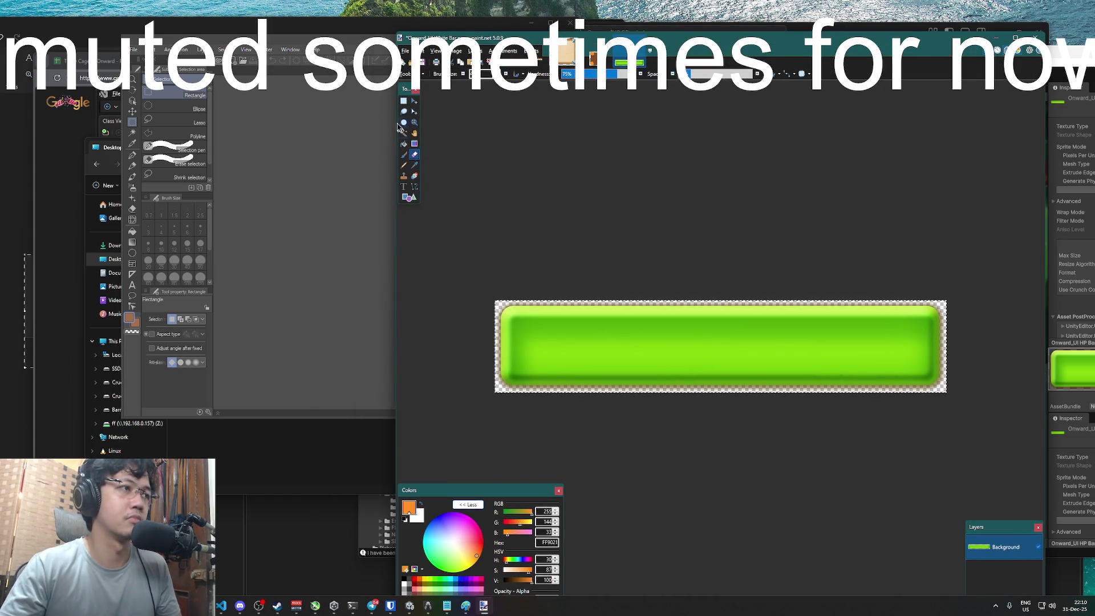
pyautogui.click(246, 131)
pyautogui.click(244, 148)
pyautogui.moveTo(246, 358); pyautogui.dragTo(587, 106)
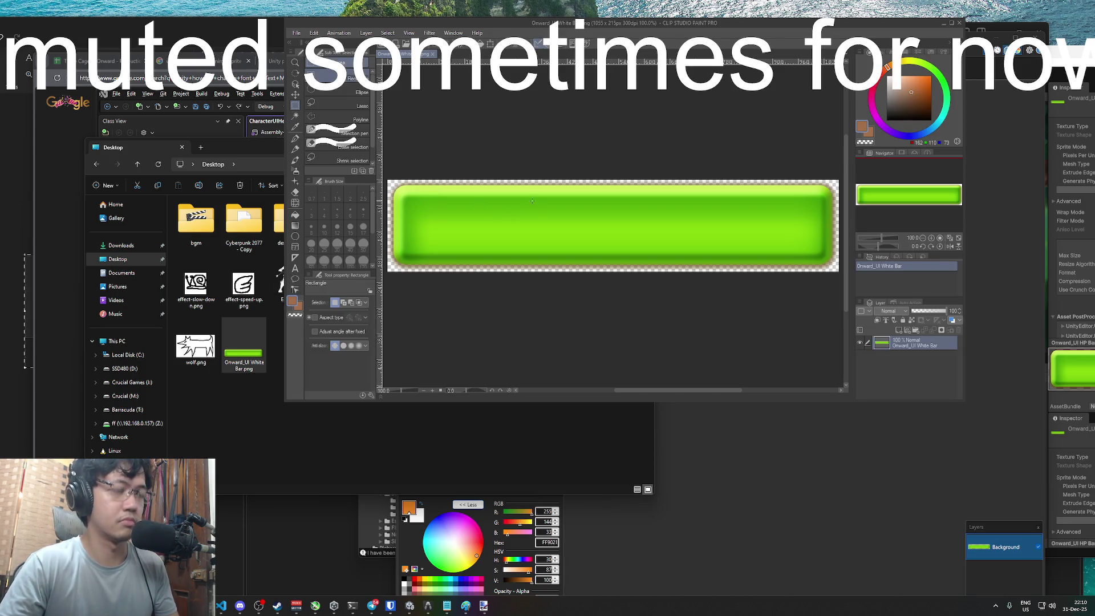
pyautogui.rightClick(896, 344)
pyautogui.click(880, 345)
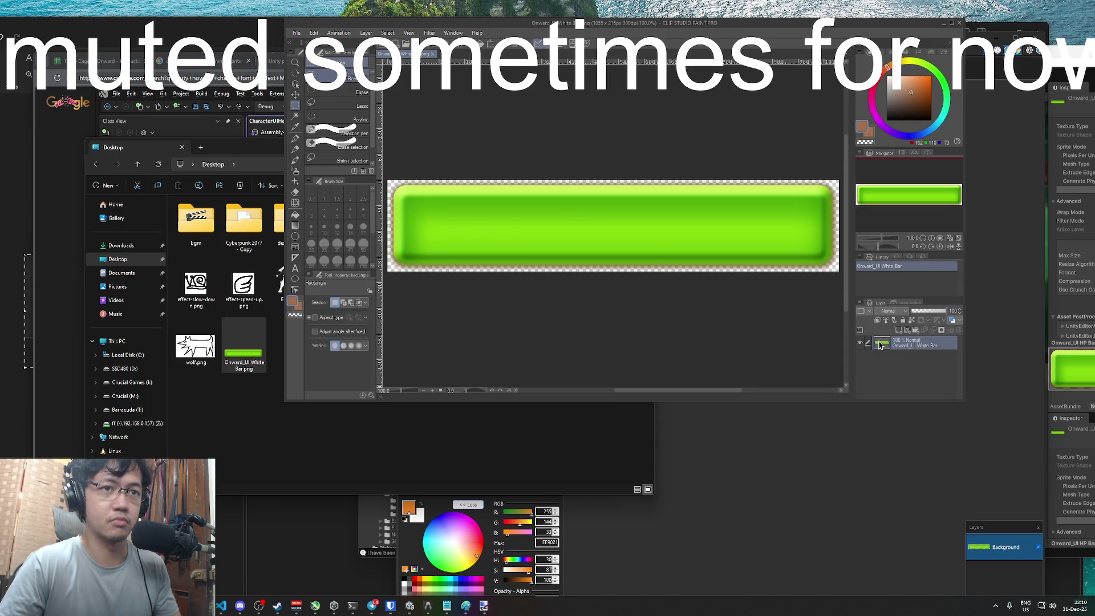
pyautogui.rightClick(881, 344)
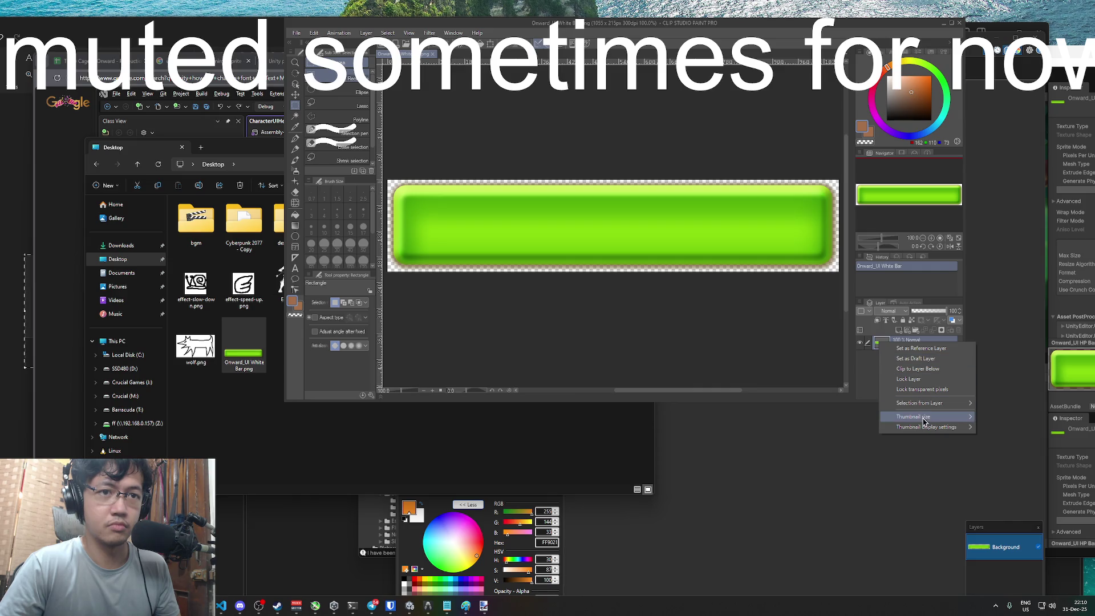
pyautogui.moveTo(925, 423)
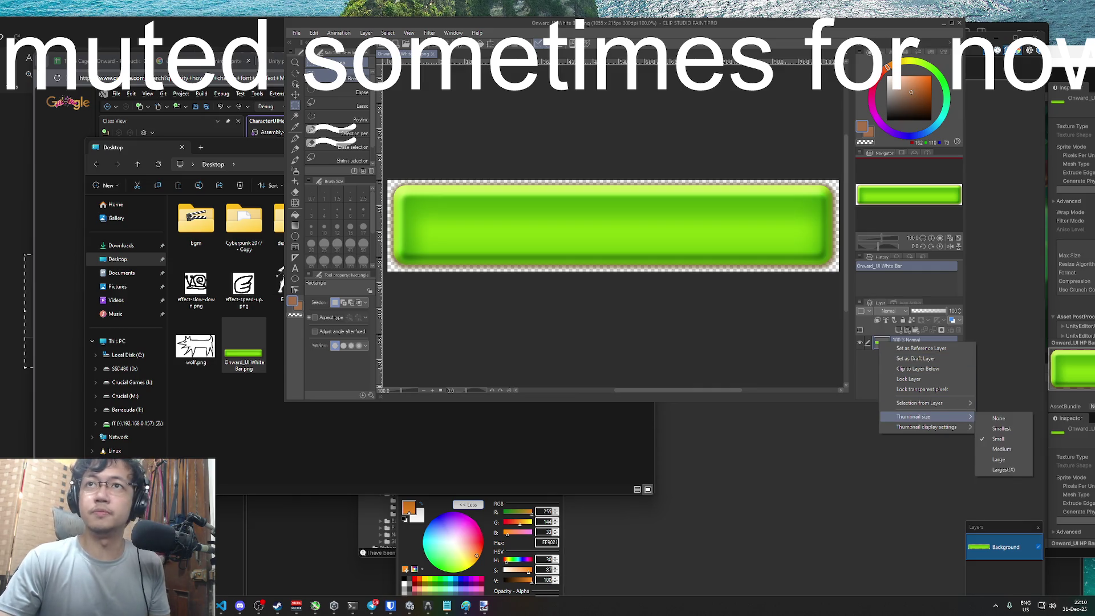
pyautogui.press('Escape')
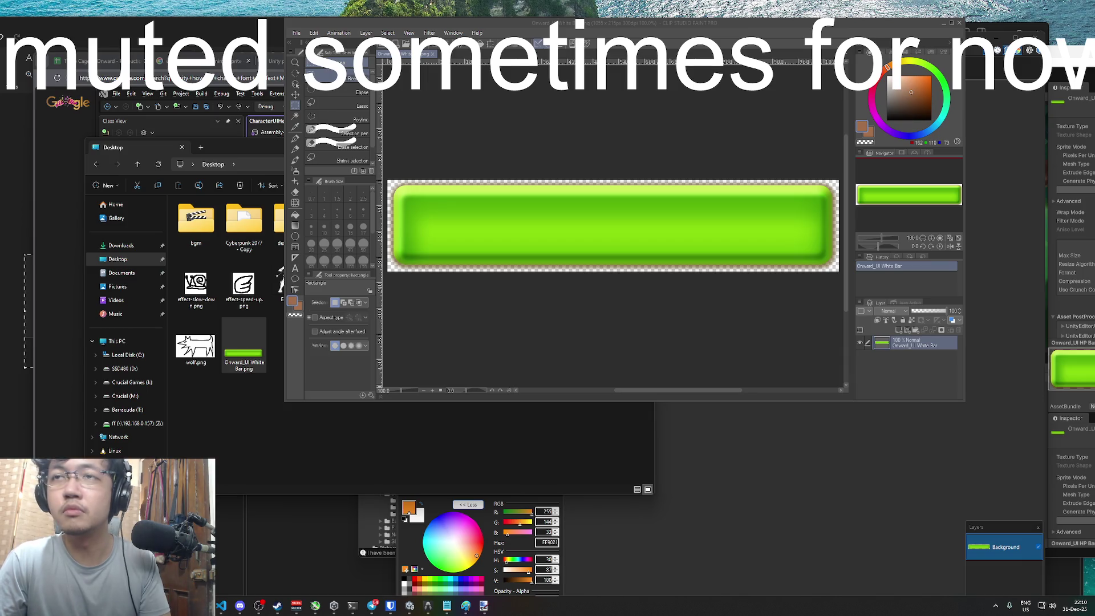
pyautogui.press('b')
pyautogui.click(832, 283)
pyautogui.hotkey('ctrl', 'z')
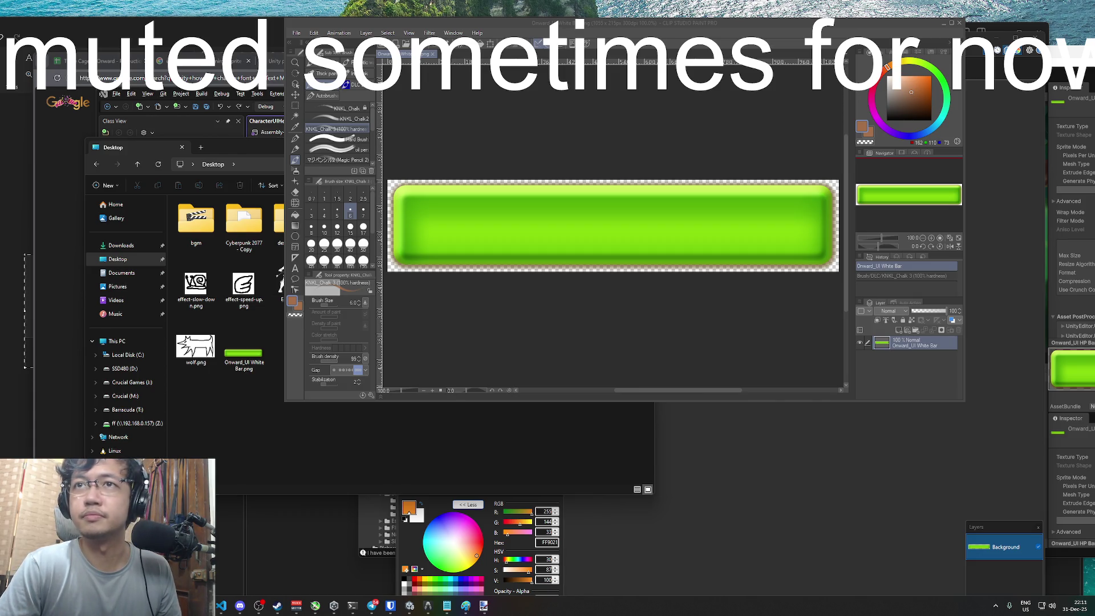
pyautogui.click(770, 31)
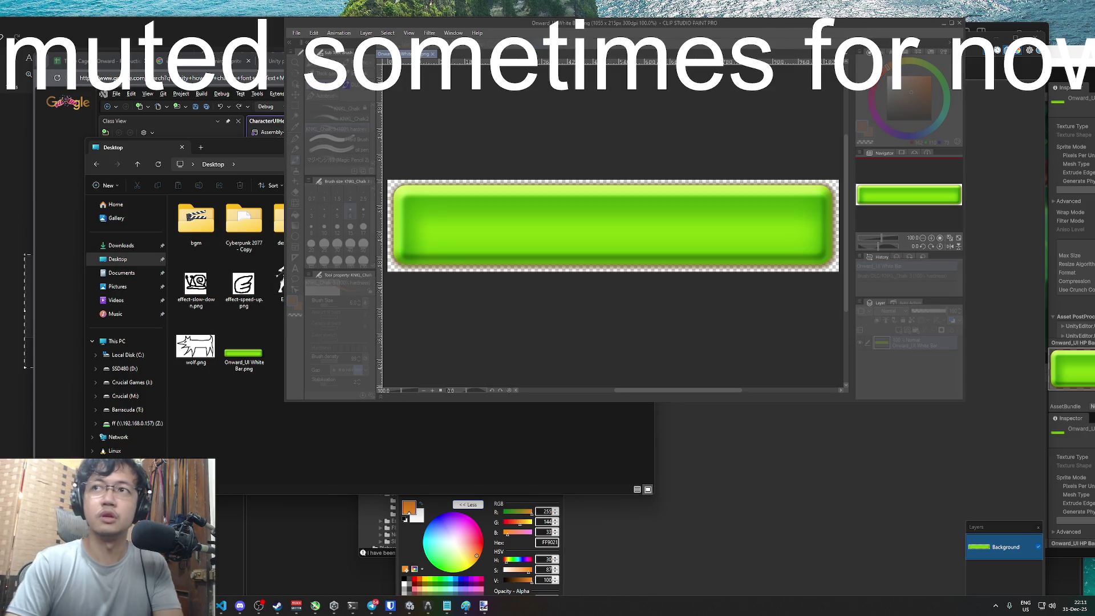
# Recolour the bar with Hue -81 and Luminosity 90, then close CLIP STUDIO PAINT saving the PNG
pyautogui.hotkey('ctrl', 'u')
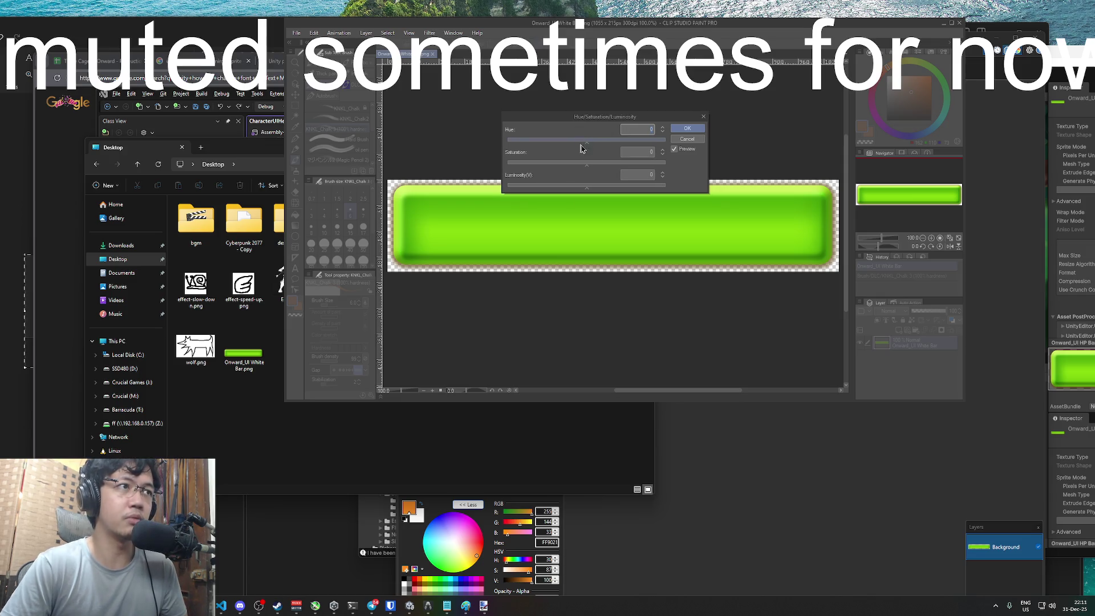
pyautogui.moveTo(588, 146)
pyautogui.mouseDown()
pyautogui.moveTo(534, 147)
pyautogui.moveTo(655, 170)
pyautogui.mouseUp()
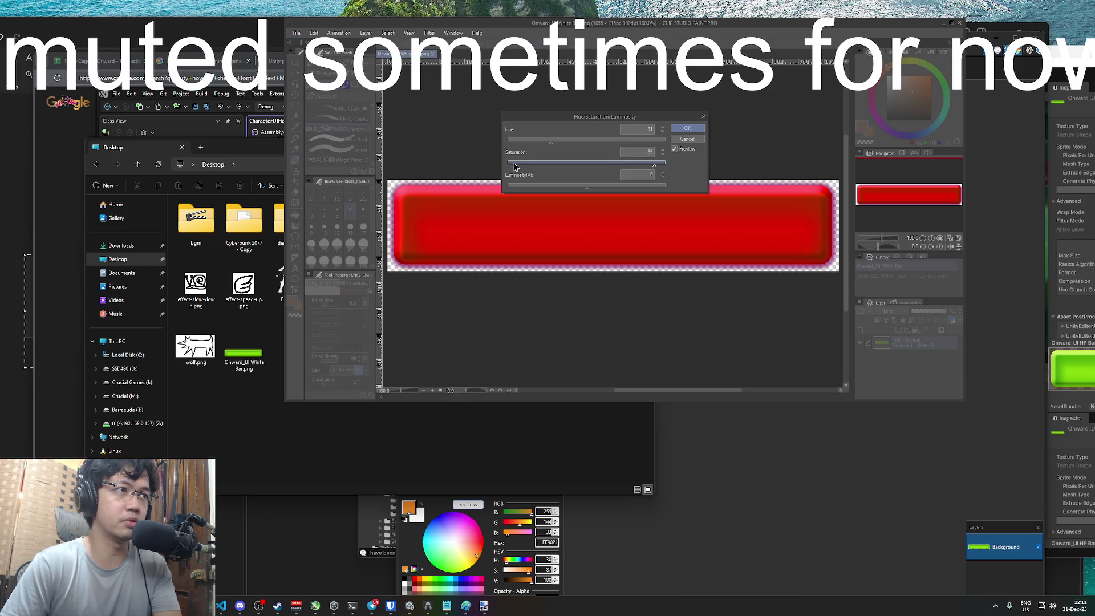
pyautogui.moveTo(590, 187)
pyautogui.mouseDown()
pyautogui.moveTo(659, 193)
pyautogui.moveTo(623, 191)
pyautogui.moveTo(647, 186)
pyautogui.mouseUp()
pyautogui.click(691, 129)
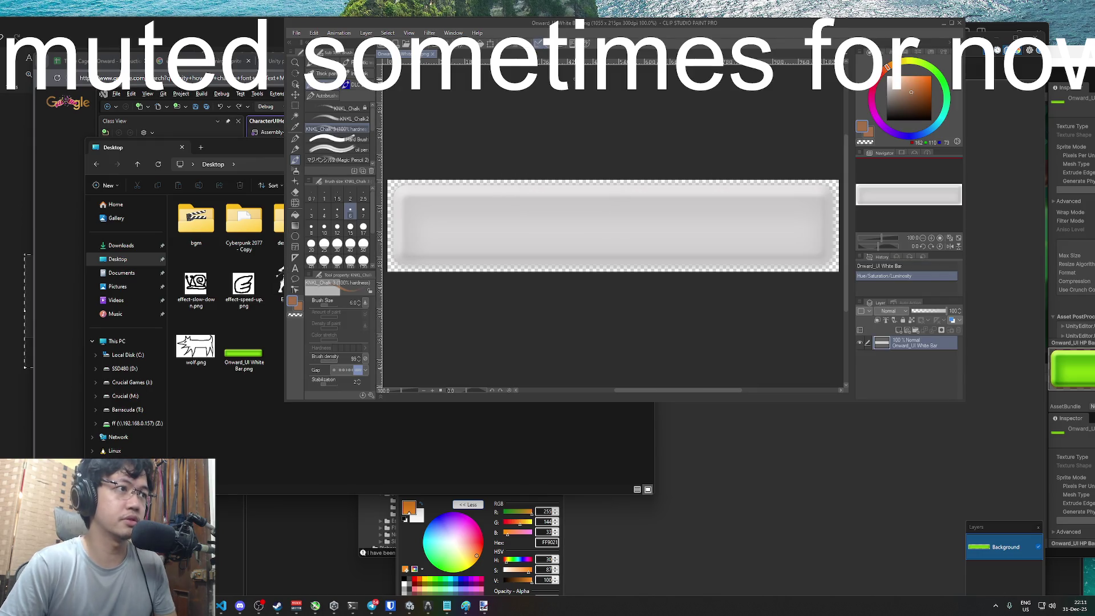
pyautogui.click(960, 23)
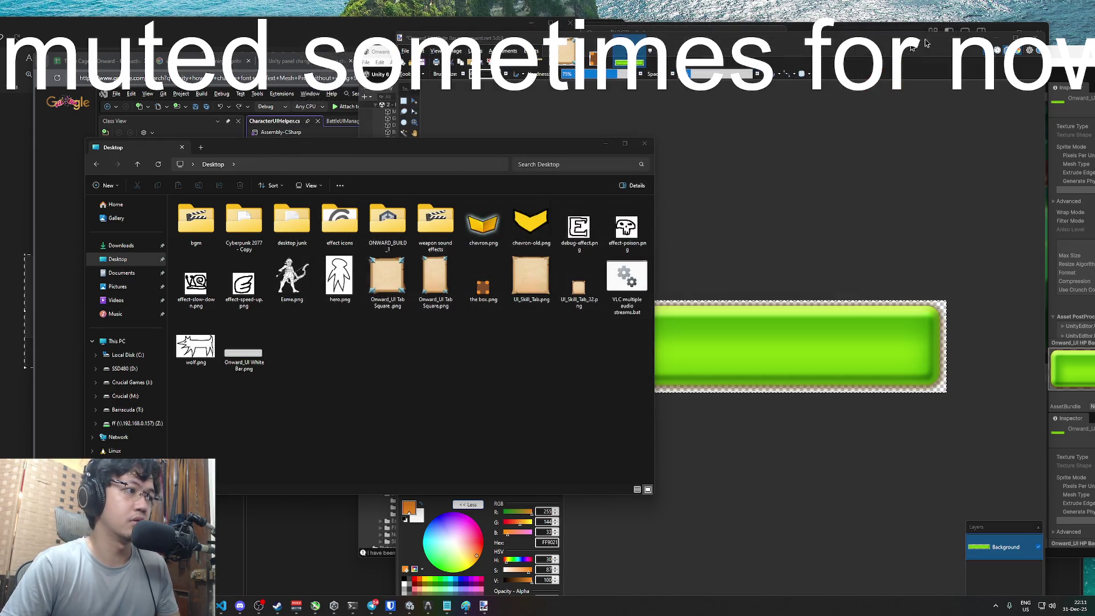
# Close paint.net without saving its changes
pyautogui.click(793, 46)
pyautogui.hotkey('alt', 'F4')
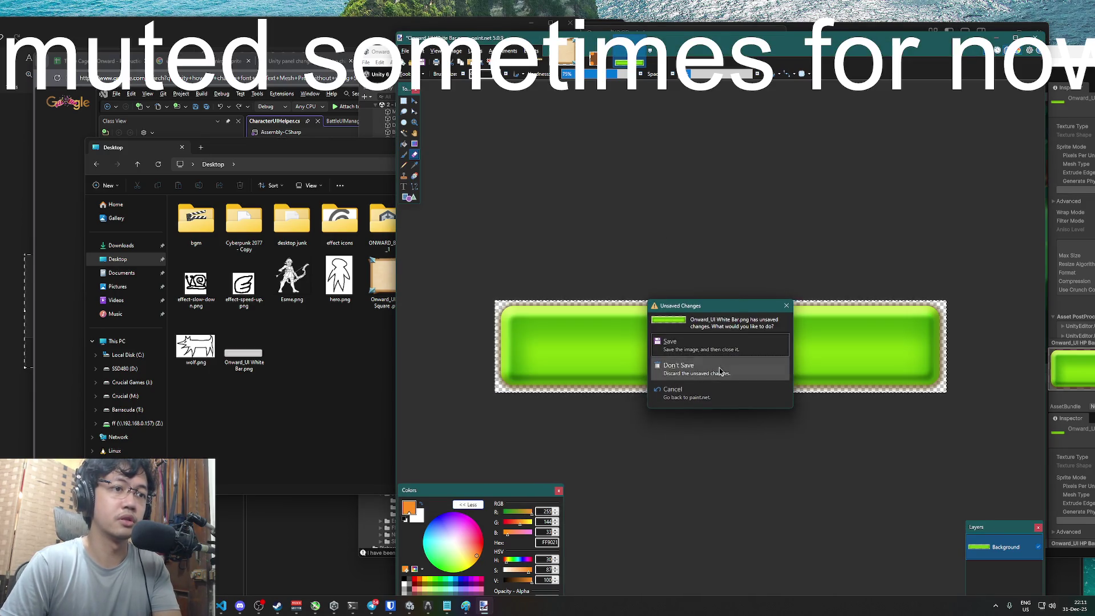
pyautogui.click(713, 362)
# Check the grey-white Onward_UI White Bar sprite in Unity, then return to the Visual Studio code
pyautogui.click(244, 348)
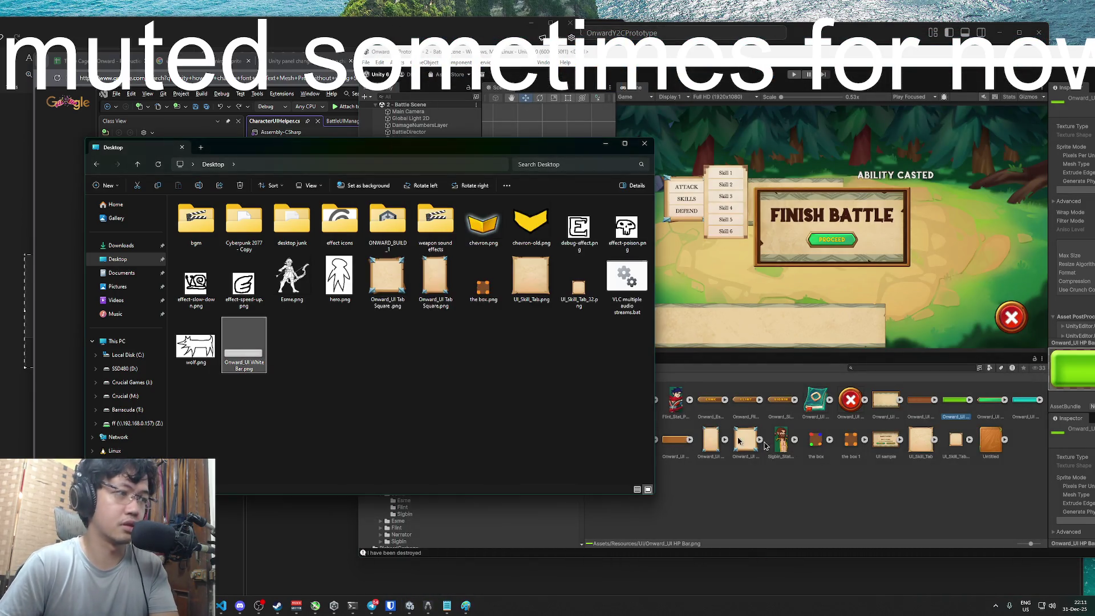
pyautogui.click(782, 440)
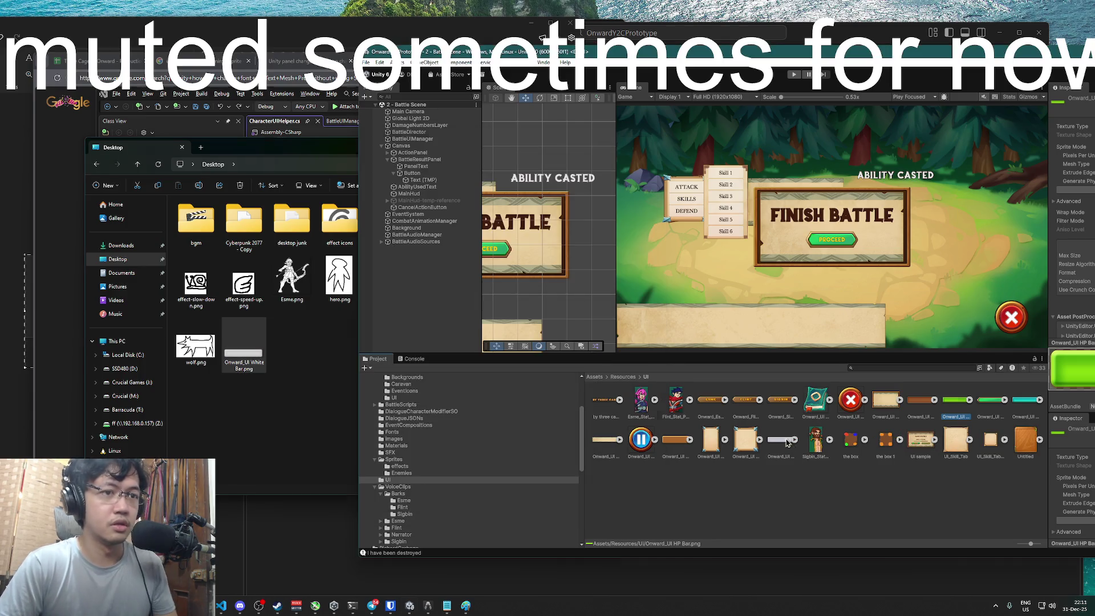
pyautogui.moveTo(741, 52); pyautogui.dragTo(571, 35)
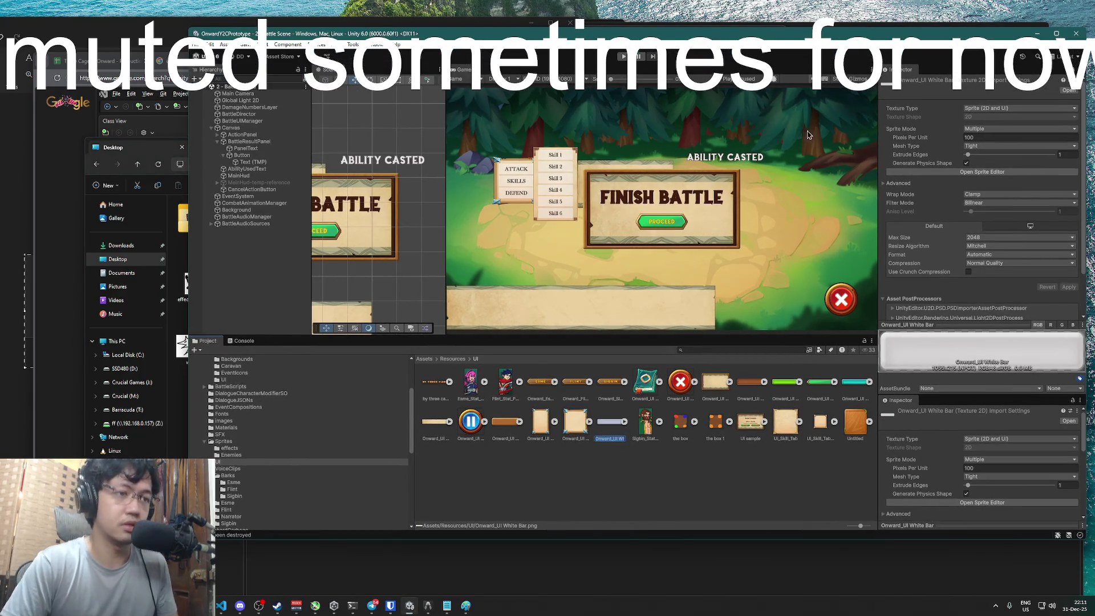
pyautogui.press('super+Tab')
pyautogui.click(423, 152)
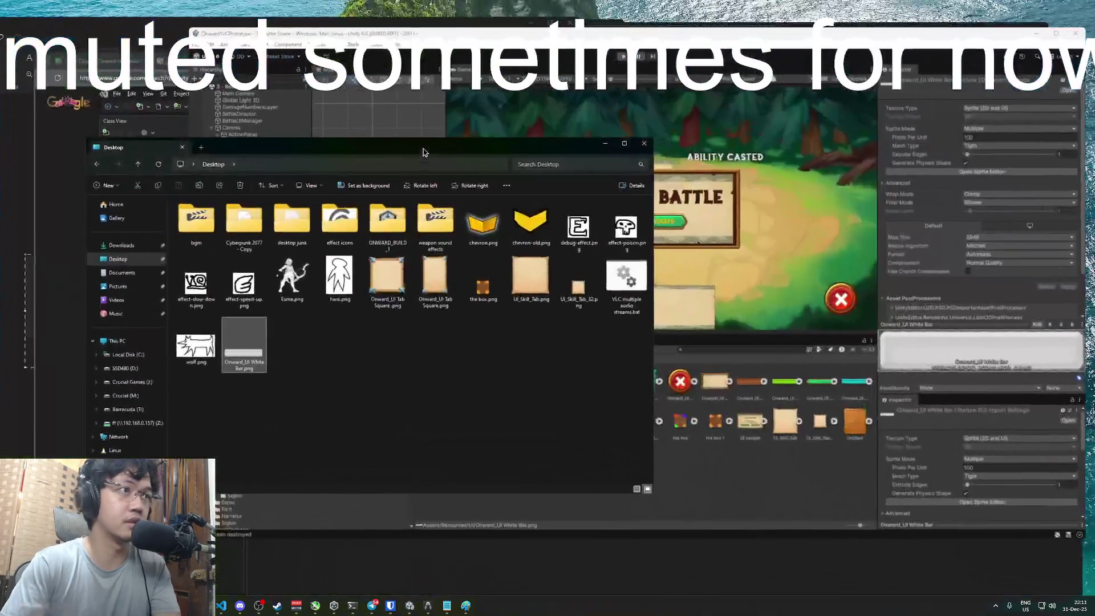
pyautogui.press('super+Tab')
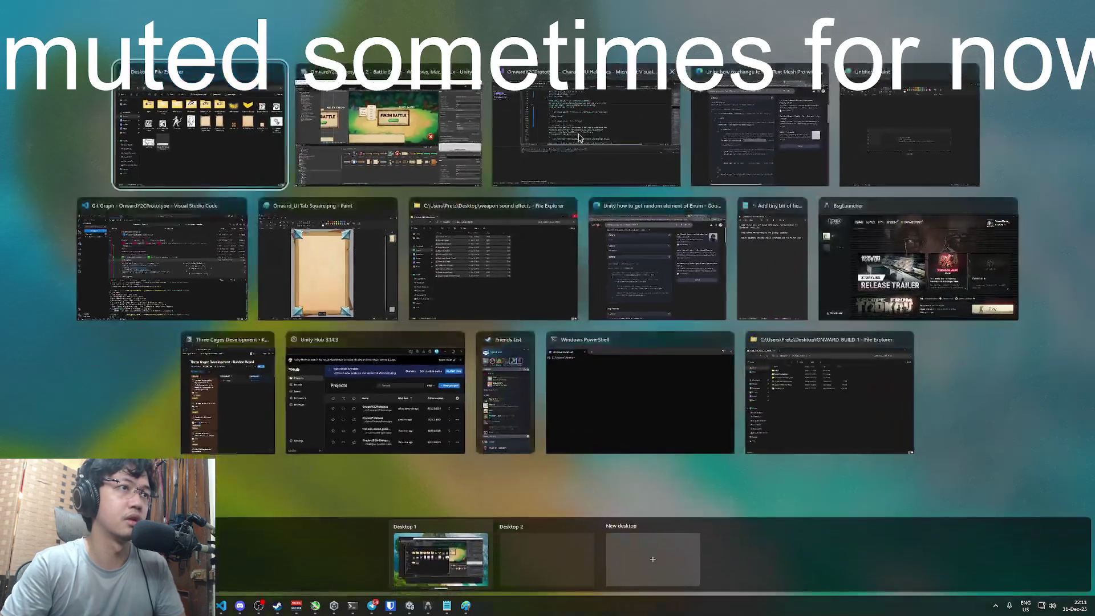
pyautogui.click(530, 288)
pyautogui.click(519, 265)
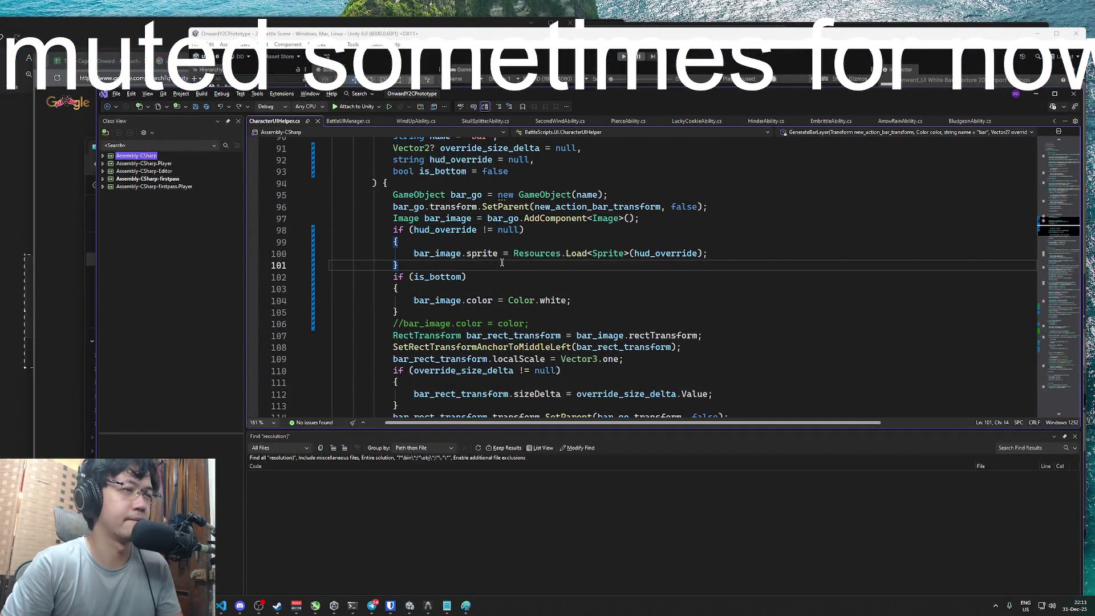
pyautogui.scroll(-1, 518, 264)
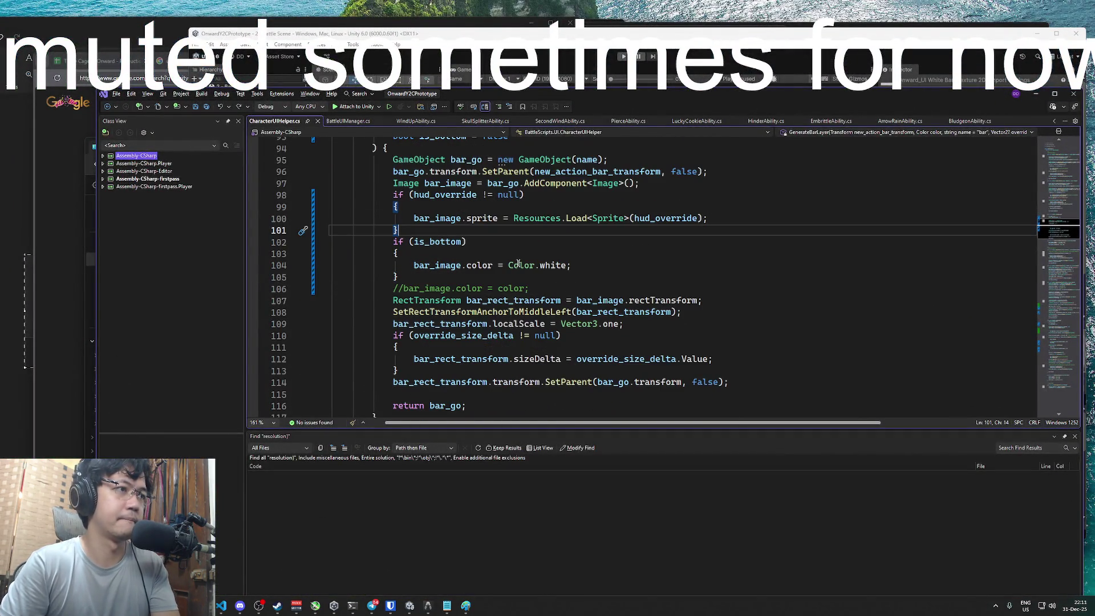
pyautogui.click(613, 261)
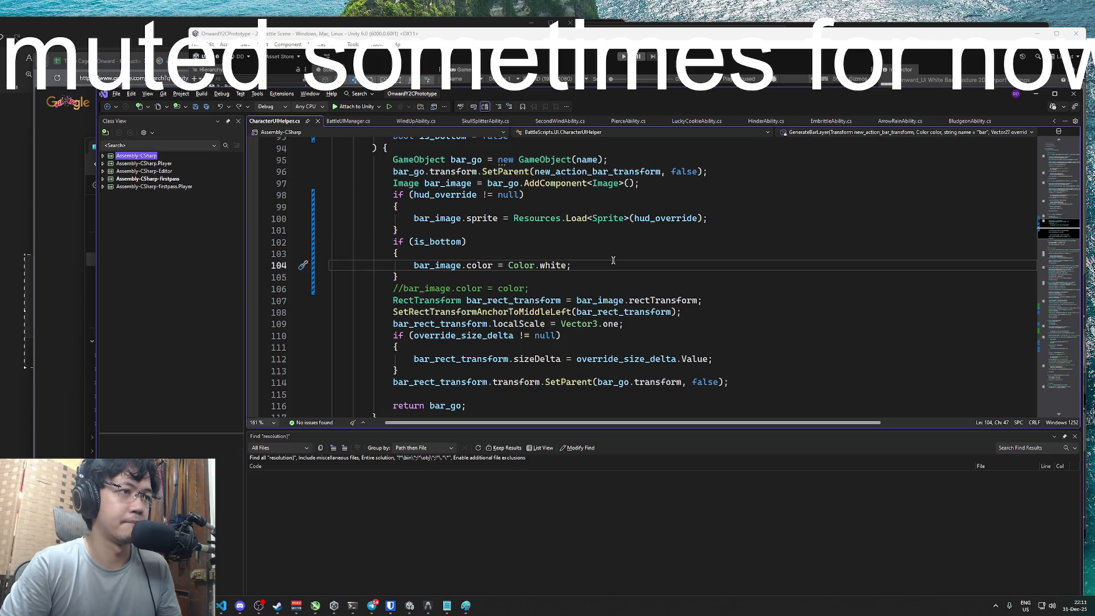
pyautogui.click(436, 197)
pyautogui.click(694, 217)
pyautogui.scroll(4, 687, 250)
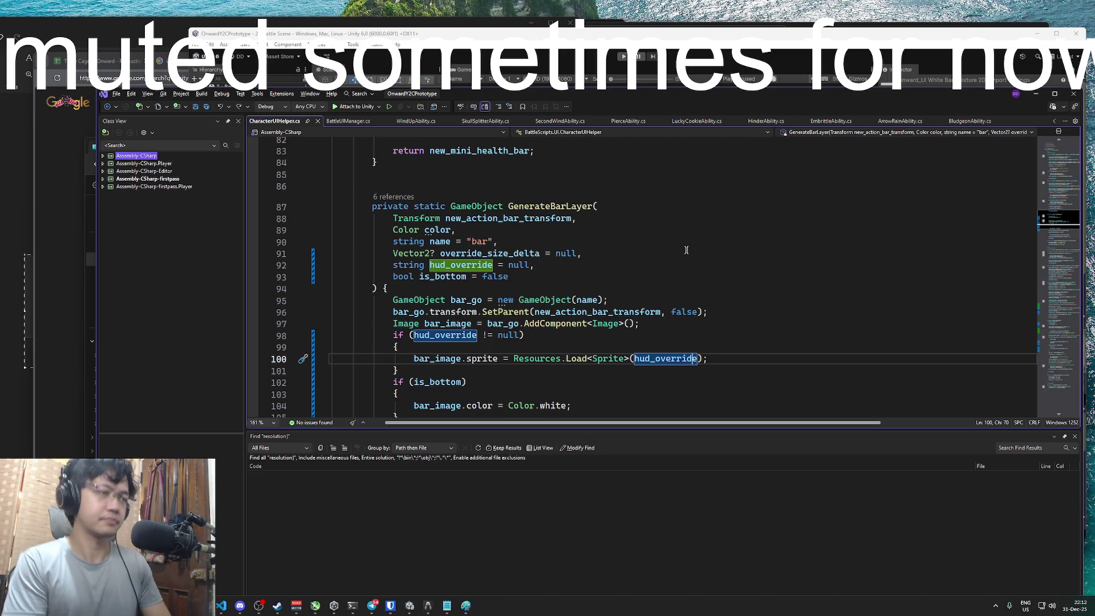
pyautogui.click(563, 266)
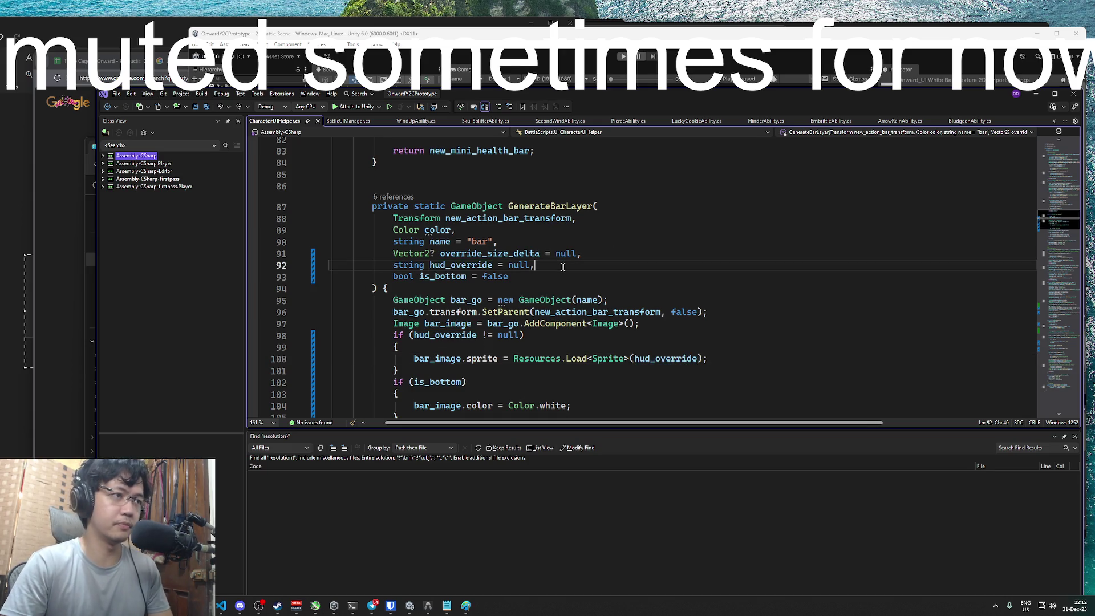
pyautogui.press('Return')
pyautogui.press('BackSpace')
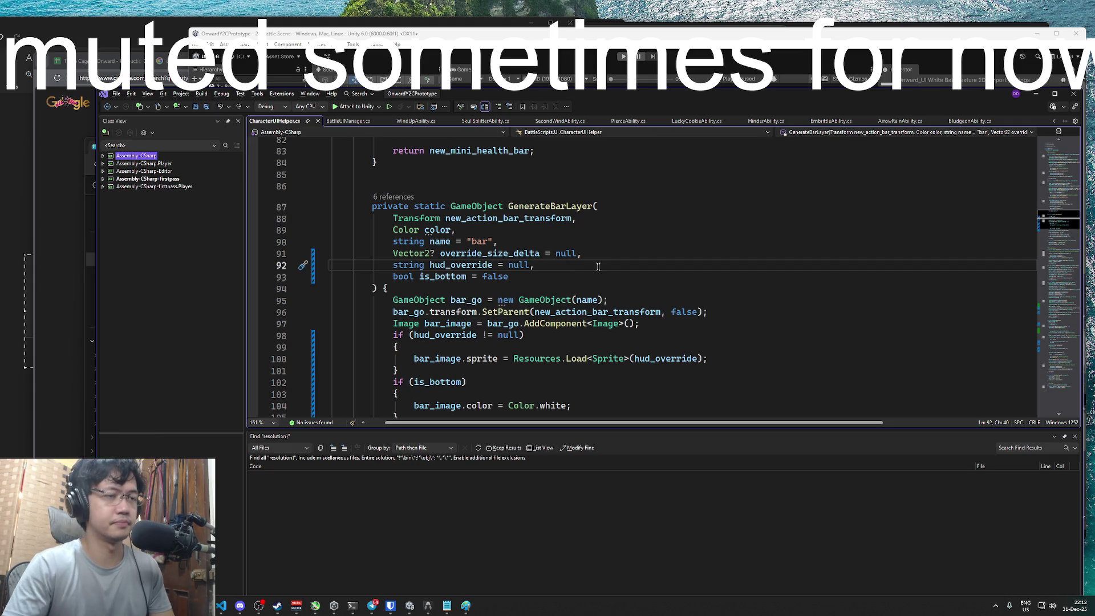
pyautogui.scroll(-1, 598, 267)
pyautogui.scroll(-1, 650, 272)
pyautogui.scroll(1, 666, 275)
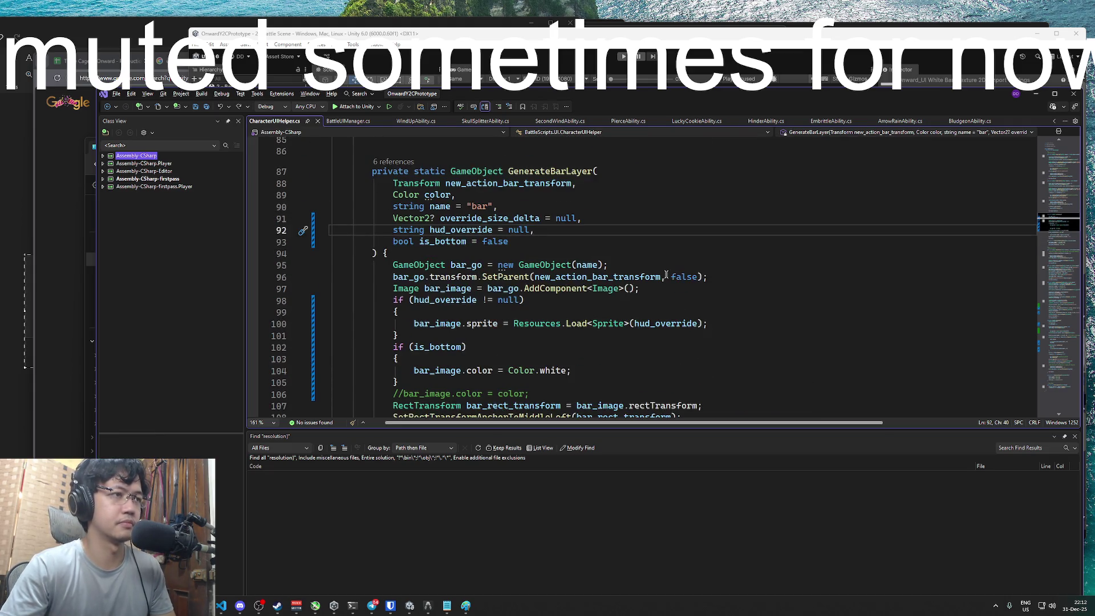
# Add a 'string hud_base_bar_override = null' parameter to GenerateBarLayer and review where hud_override is used
pyautogui.press('Return')
pyautogui.write('string hud')
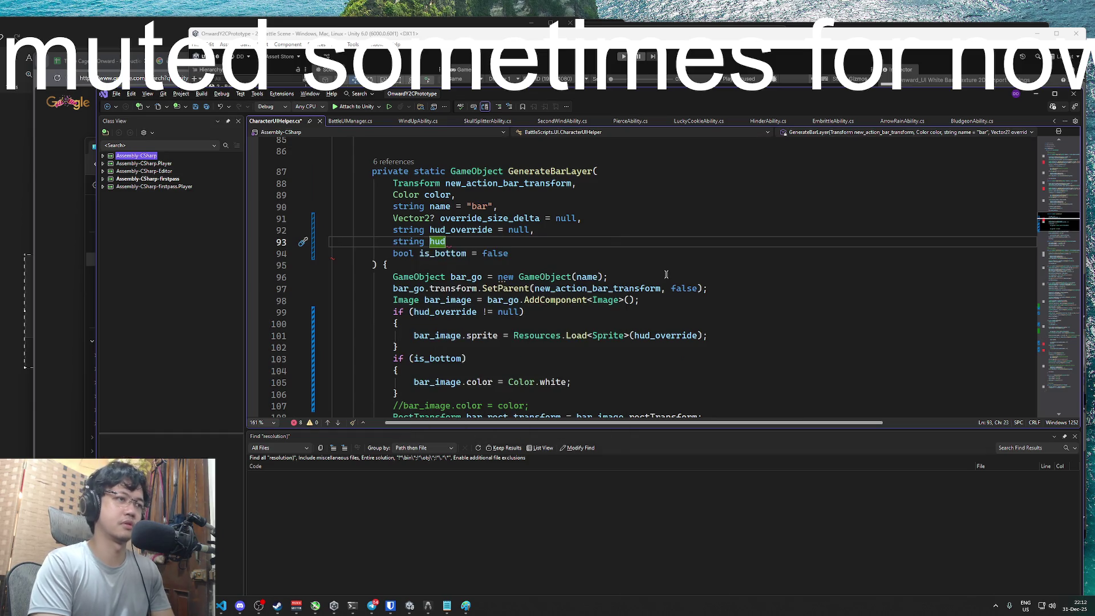
pyautogui.write('_base_bar_')
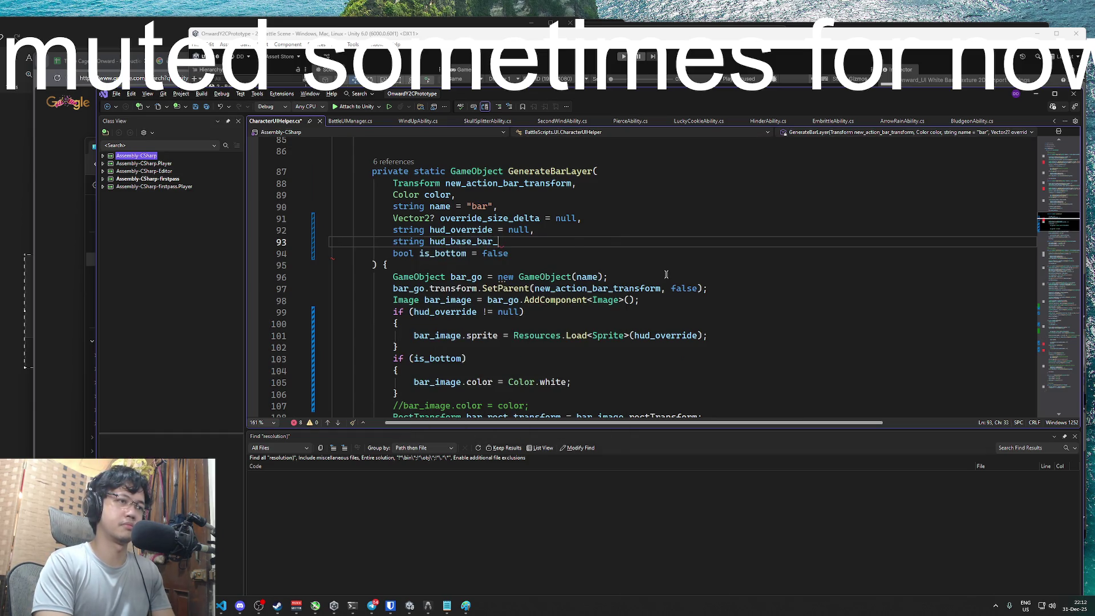
pyautogui.write('override = ')
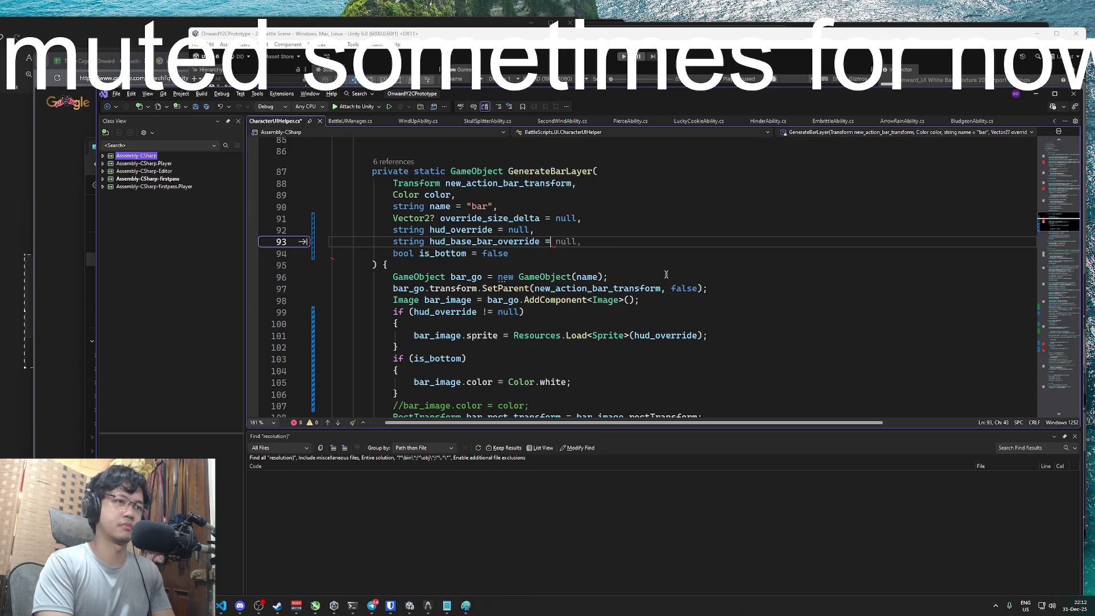
pyautogui.write('null.')
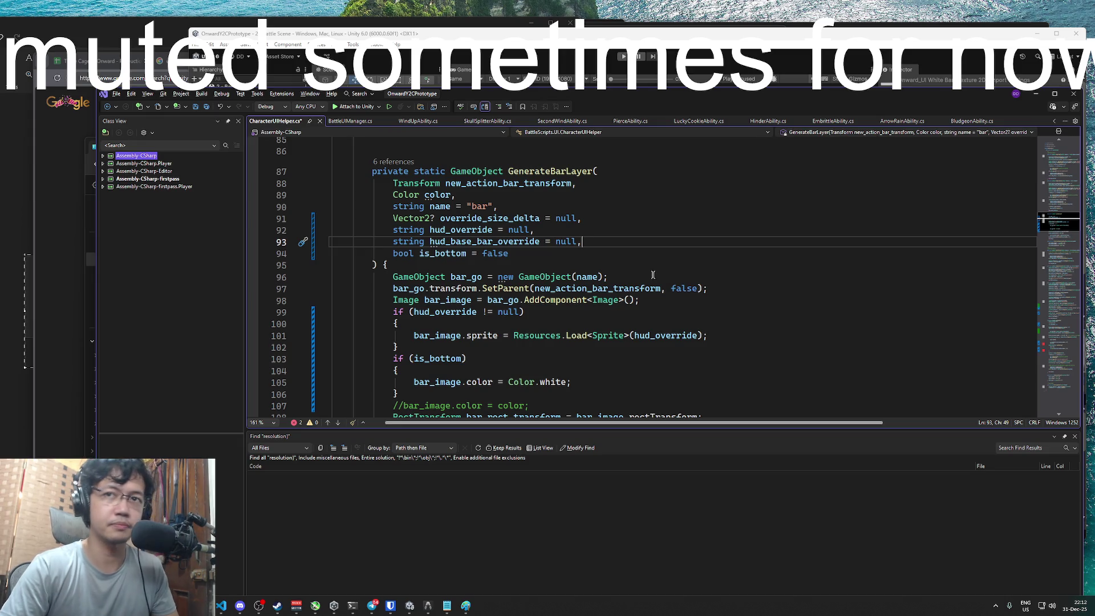
pyautogui.click(512, 242)
pyautogui.click(584, 253)
pyautogui.doubleClick(485, 241)
pyautogui.scroll(5, 625, 308)
pyautogui.scroll(-4, 625, 308)
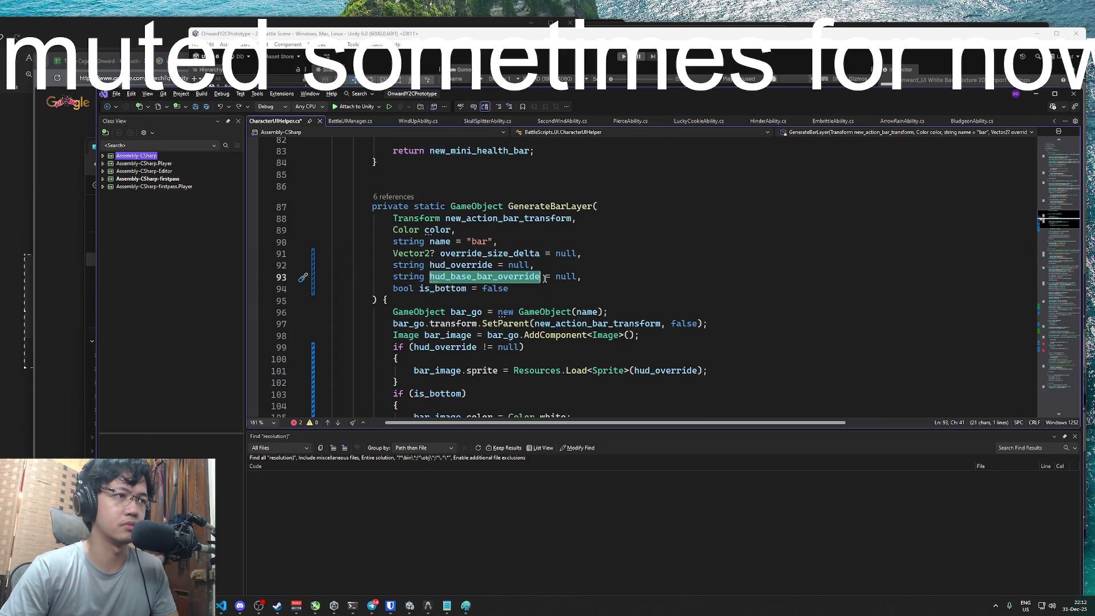
pyautogui.click(582, 277)
pyautogui.scroll(-2, 607, 285)
pyautogui.doubleClick(449, 277)
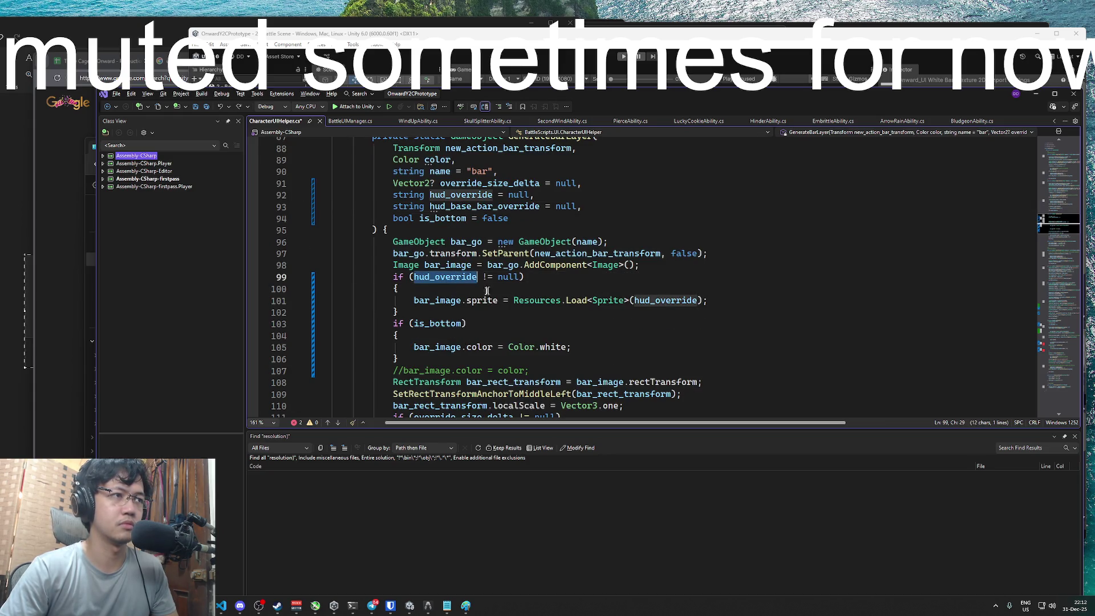
# Load the "UI/Onward_UI White Bar" sprite instead of hud_override, drop the unused parameter, and save
pyautogui.doubleClick(482, 300)
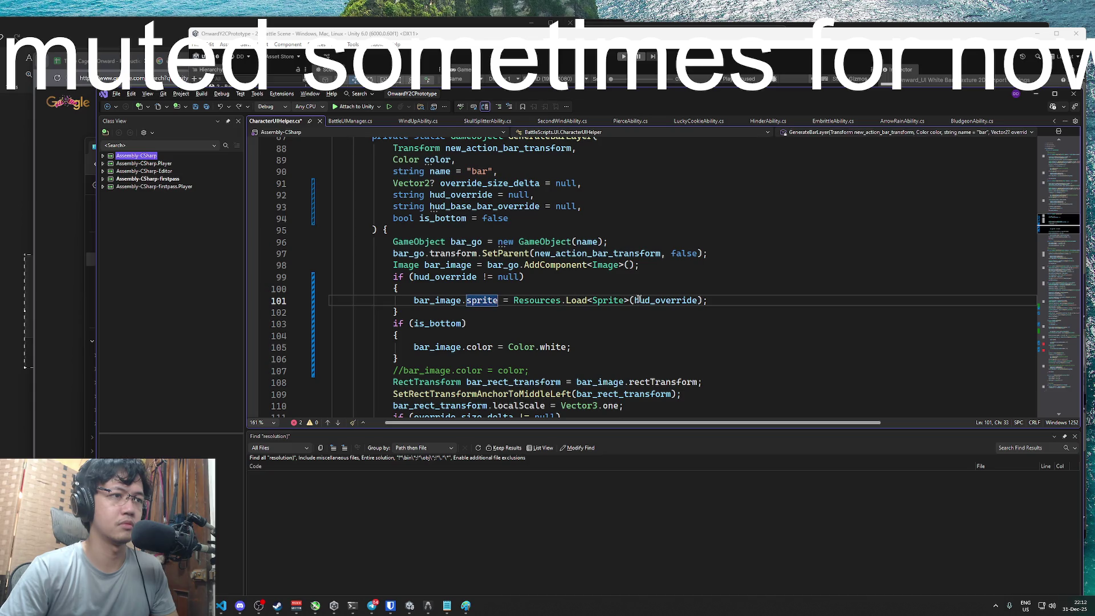
pyautogui.doubleClick(685, 301)
pyautogui.press('BackSpace')
pyautogui.write('"')
pyautogui.write('Onward_UI White Bar')
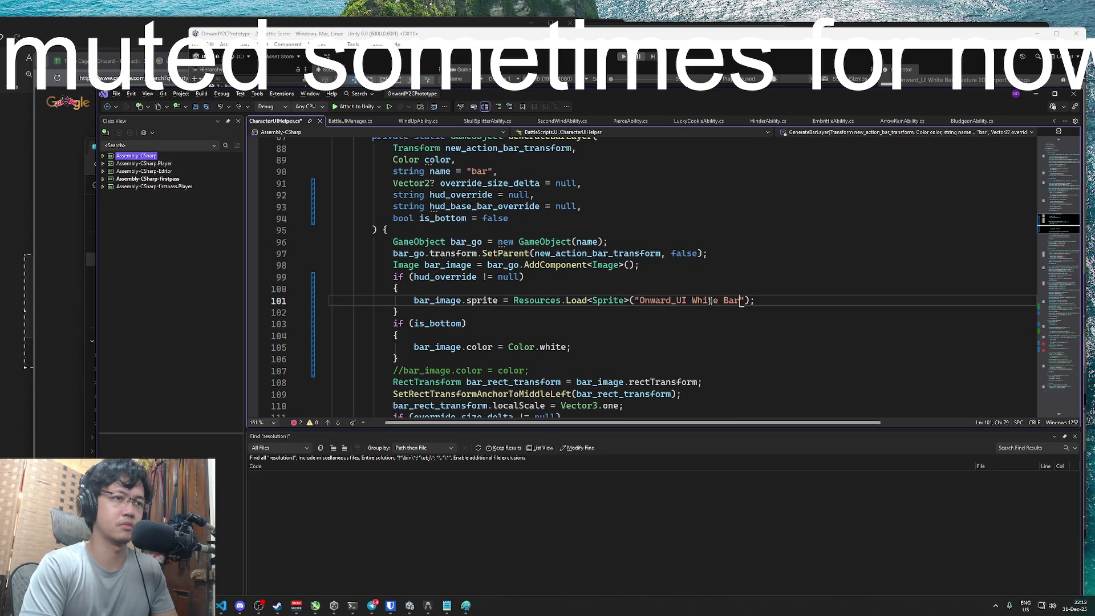
pyautogui.hotkey('ctrl', 'Left')
pyautogui.hotkey('ctrl', 'Left')
pyautogui.hotkey('ctrl', 'Left')
pyautogui.write('UI/')
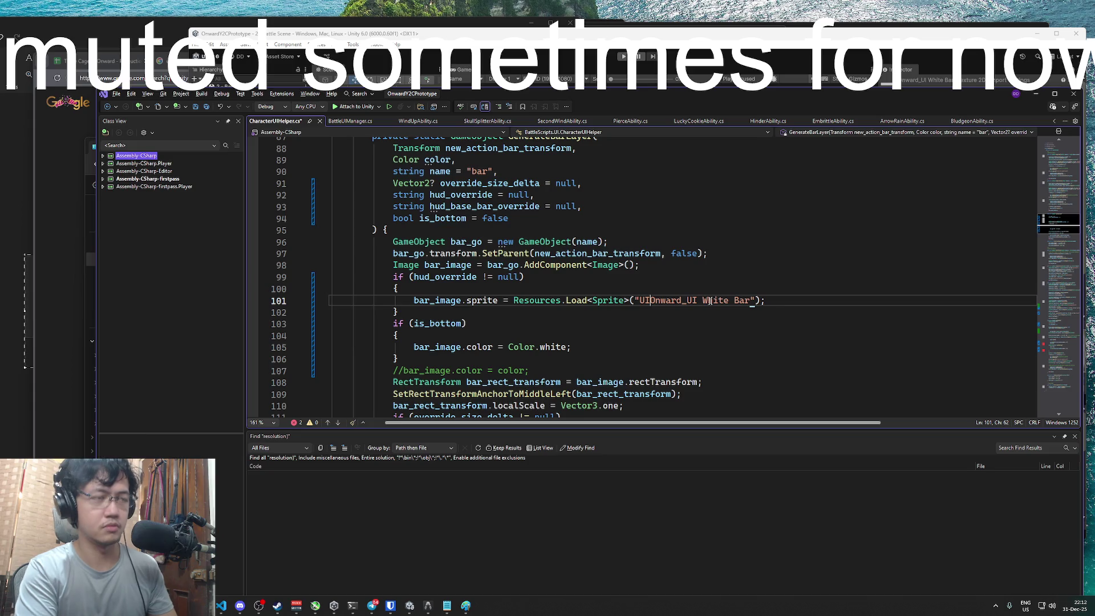
pyautogui.click(600, 206)
pyautogui.hotkey('ctrl', 'x')
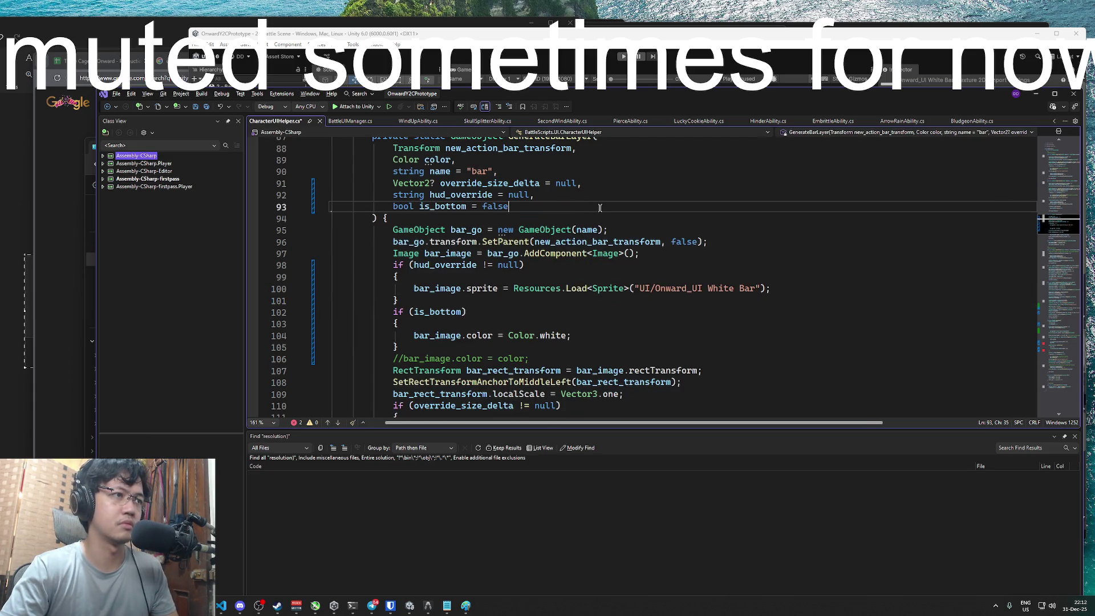
pyautogui.hotkey('ctrl', 's')
# Delete the is_bottom white-colour block, save CharacterUIHelper.cs, and go back to Unity
pyautogui.click(474, 265)
pyautogui.click(523, 347)
pyautogui.press('Up')
pyautogui.moveTo(491, 348); pyautogui.dragTo(531, 298)
pyautogui.press('BackSpace')
pyautogui.press('Return')
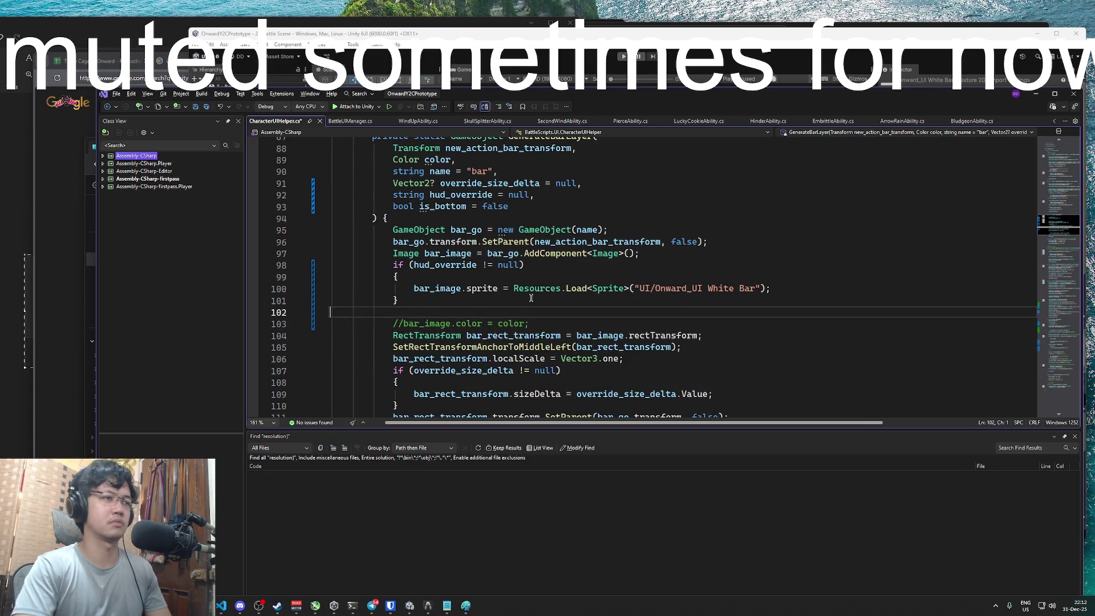
pyautogui.hotkey('ctrl', 'z')
pyautogui.hotkey('ctrl', 'z')
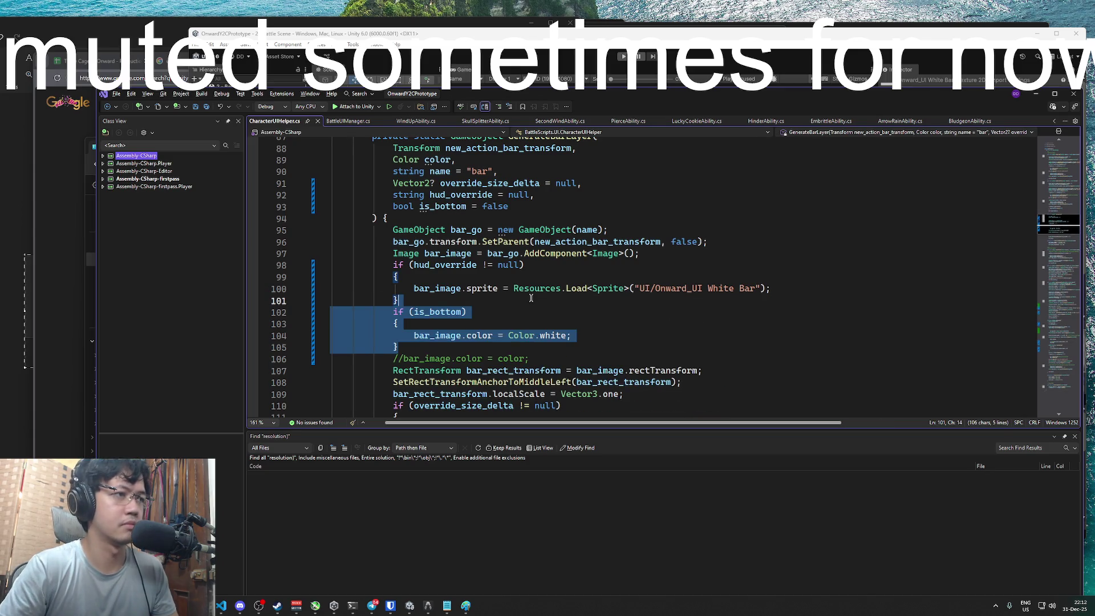
pyautogui.hotkey('ctrl', 'y')
pyautogui.hotkey('ctrl', 'y')
pyautogui.hotkey('ctrl', 's')
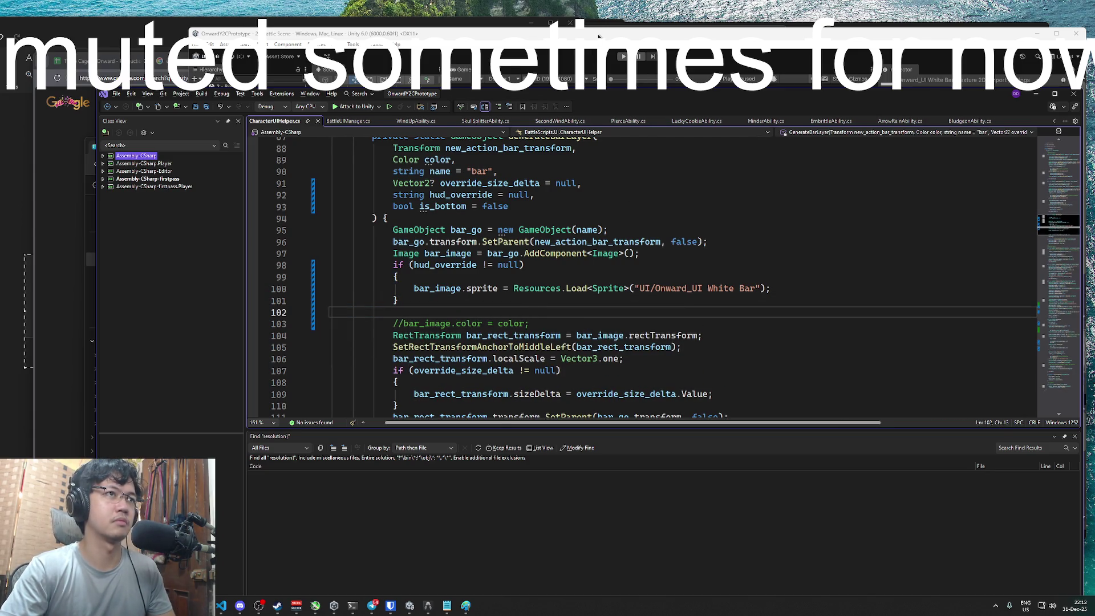
pyautogui.click(599, 36)
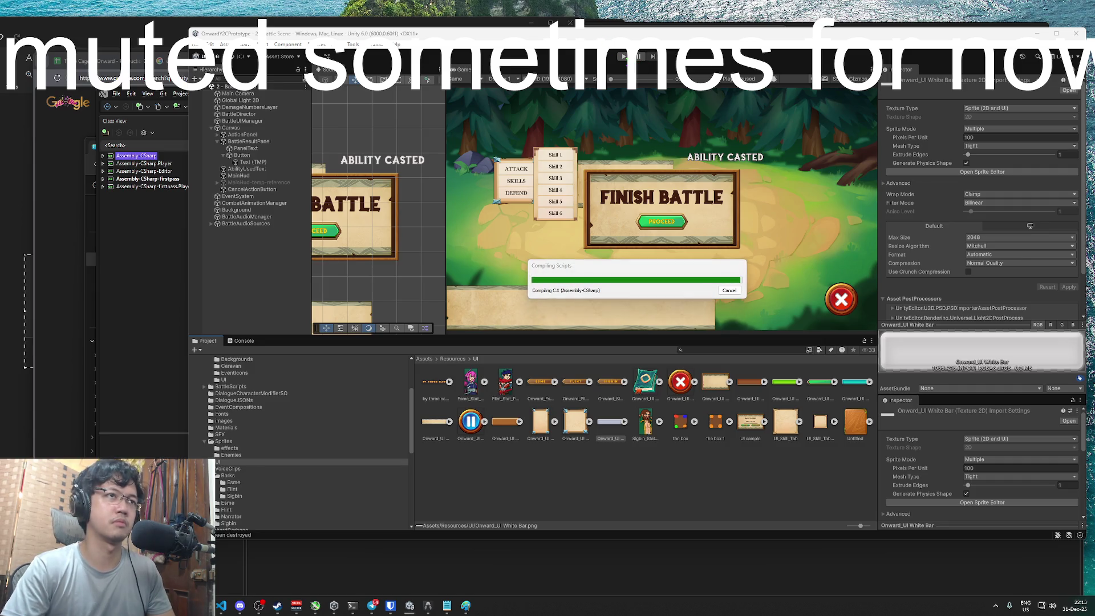
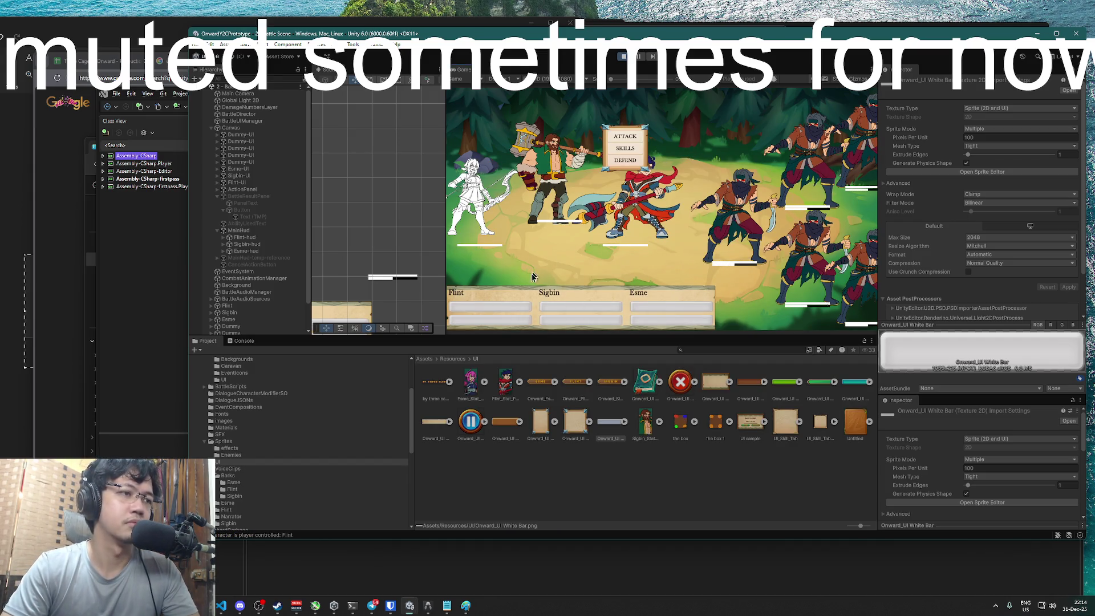
# Finish Flint's attack on an enemy, stop the playtest, and bring Visual Studio forward
pyautogui.click(633, 140)
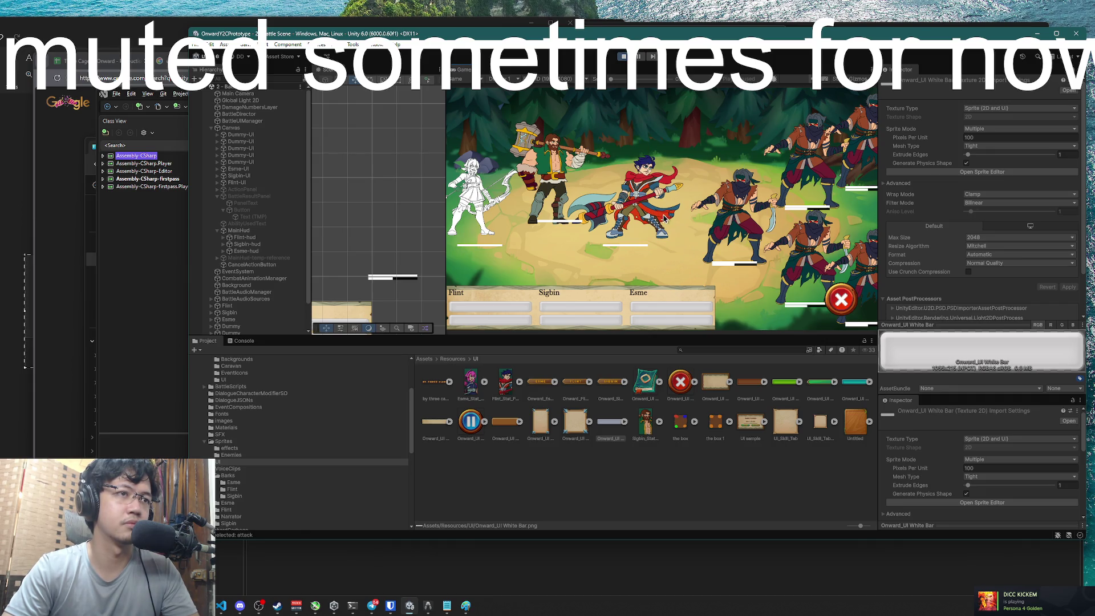
pyautogui.click(565, 193)
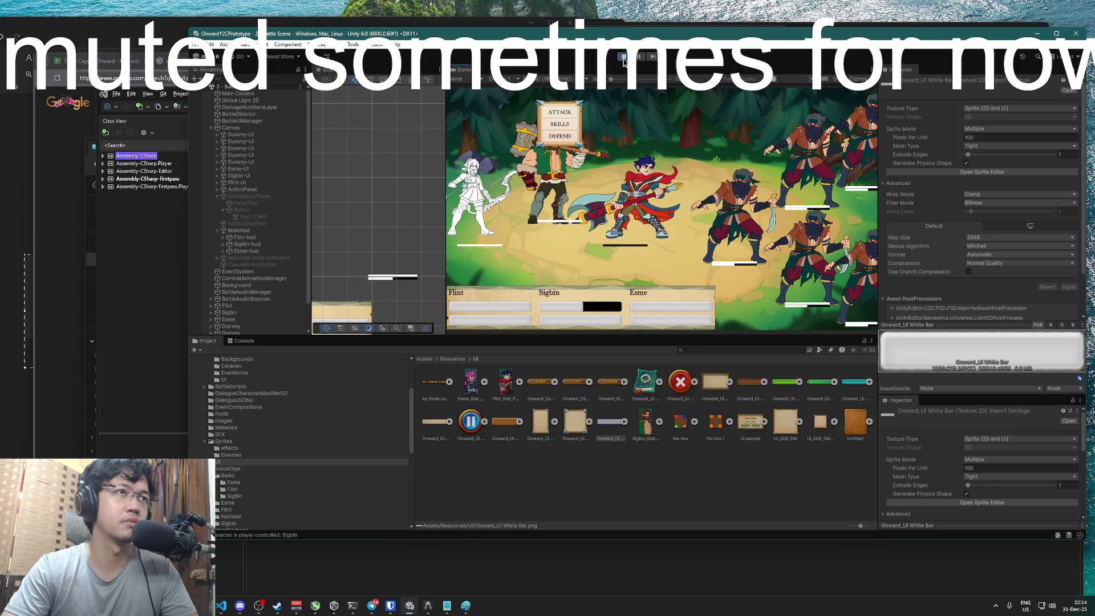
pyautogui.click(624, 59)
pyautogui.press('super+Tab')
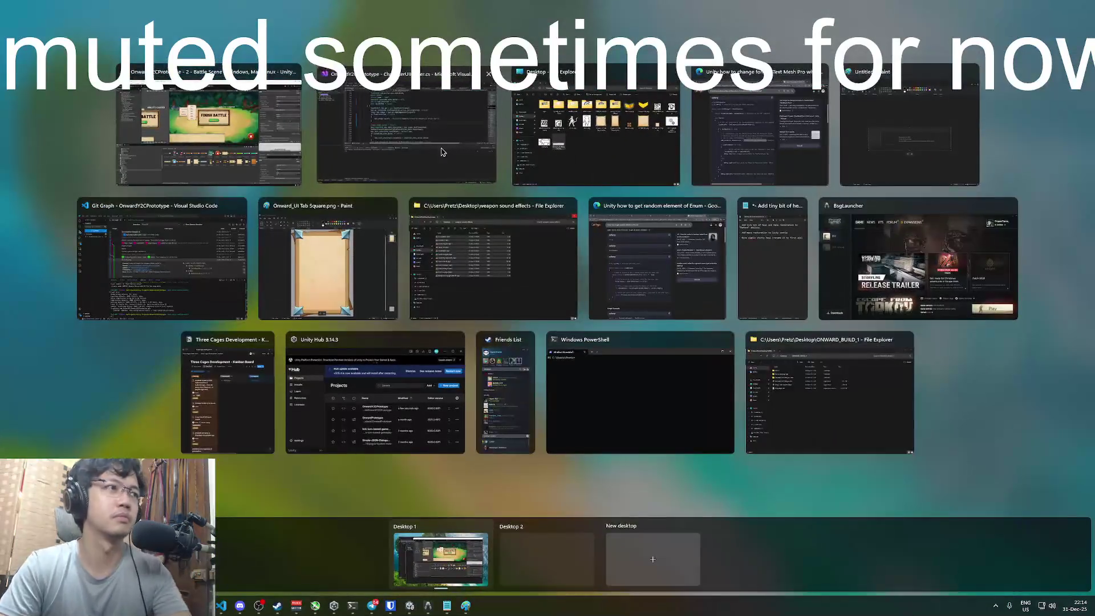
pyautogui.click(442, 152)
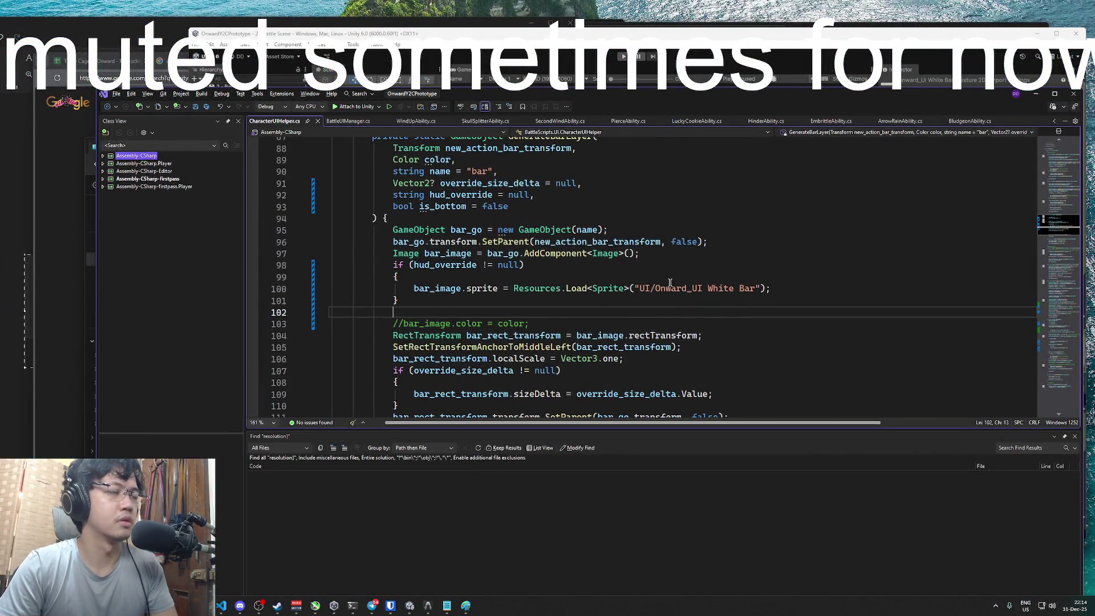
# Comment out the hud_override sprite-loading block (lines 98–101) in GenerateBarLayer
pyautogui.click(459, 229)
pyautogui.doubleClick(447, 253)
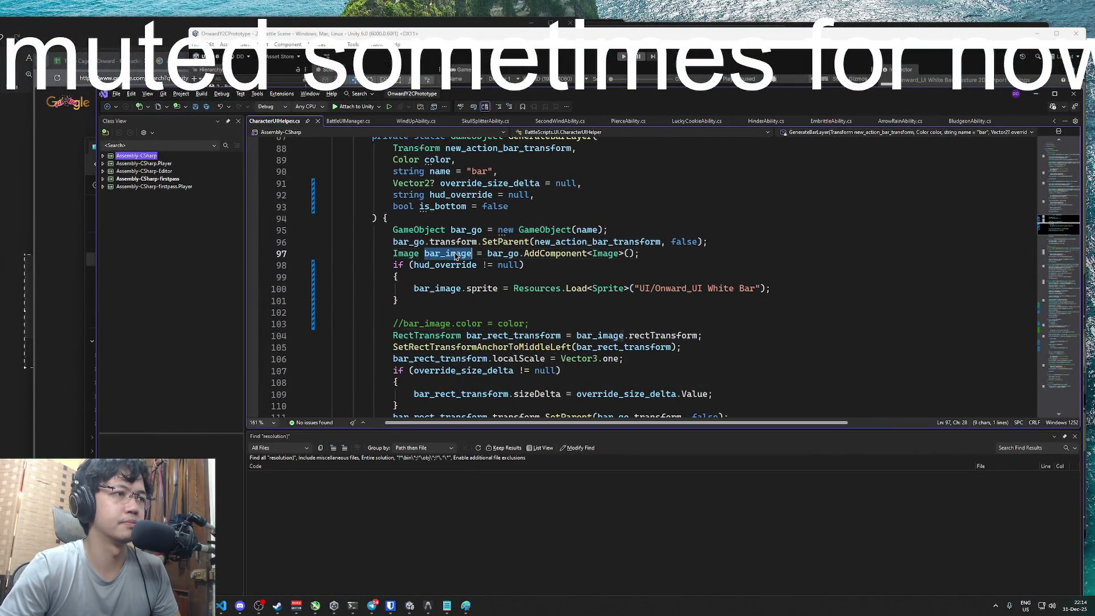
pyautogui.moveTo(451, 302)
pyautogui.mouseDown()
pyautogui.moveTo(371, 279)
pyautogui.moveTo(370, 268)
pyautogui.mouseUp()
pyautogui.hotkey('ctrl', 'k')
pyautogui.hotkey('ctrl', 'c')
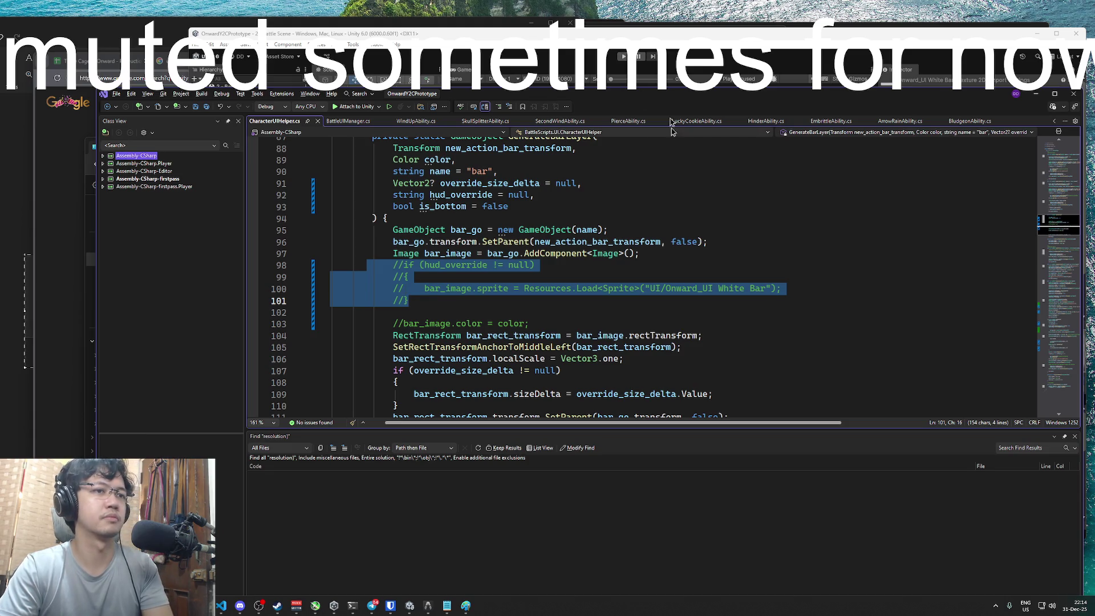
# Return to the Unity Editor so the scripts recompile
pyautogui.click(644, 43)
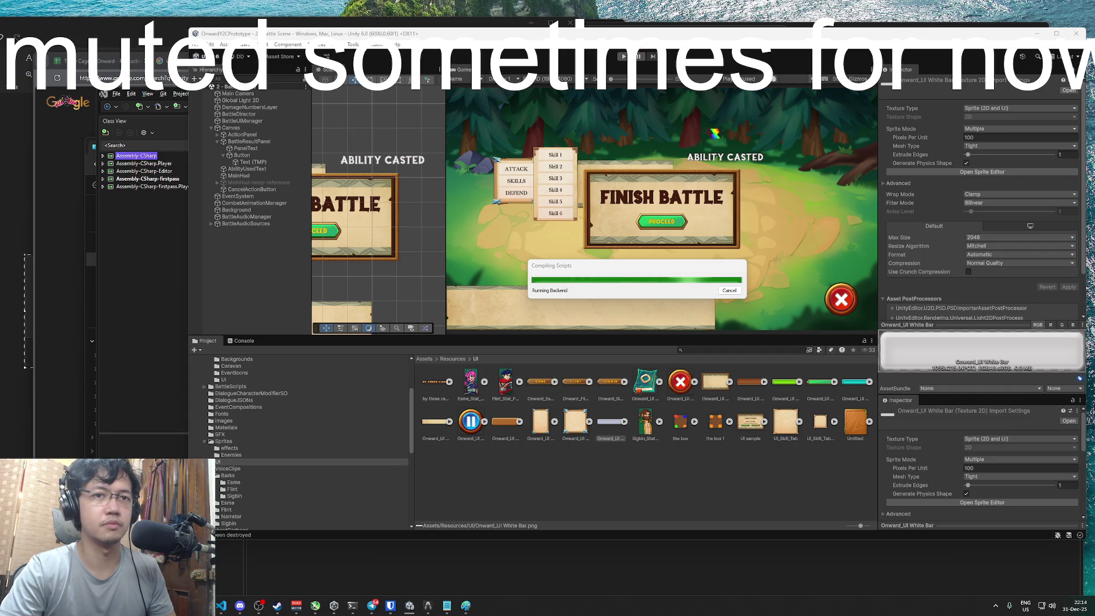
pyautogui.press('super+Tab')
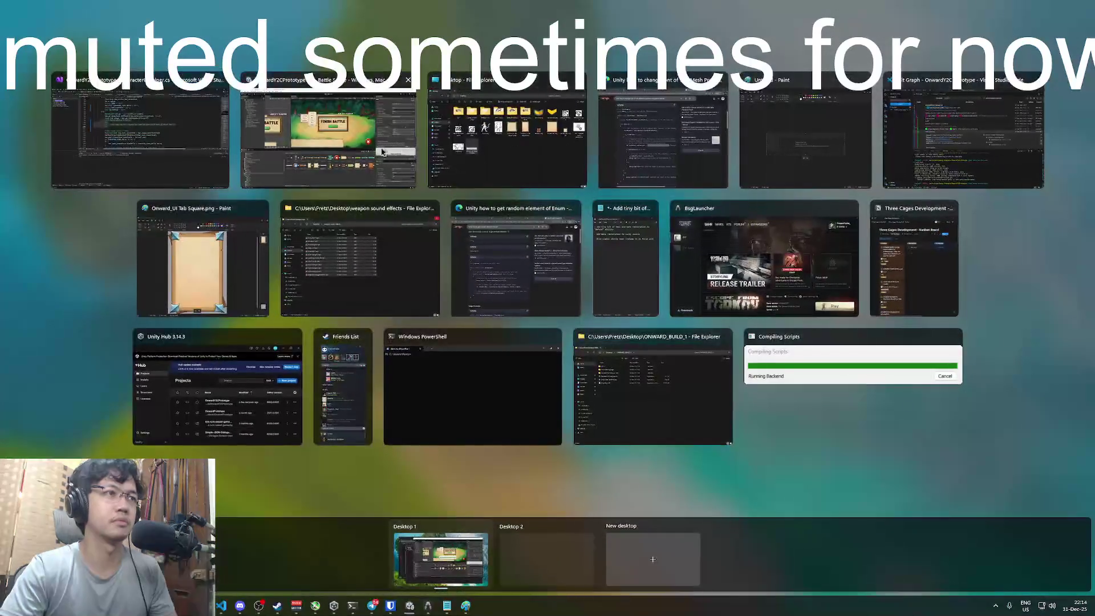
pyautogui.click(374, 153)
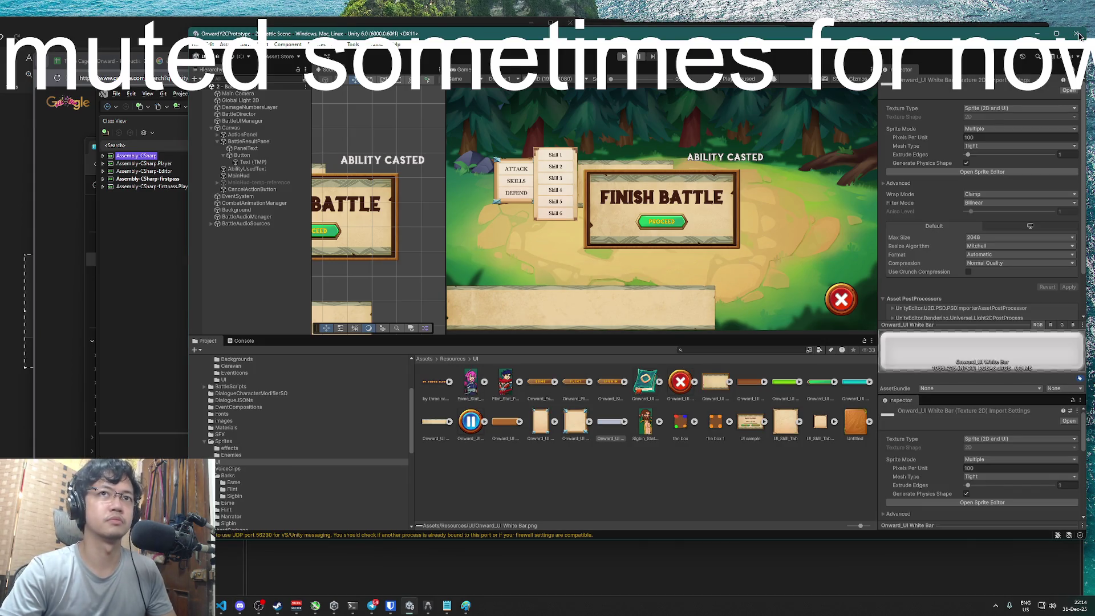
# Close the Unity Editor and reopen OnwardY2CPrototype from Unity Hub
pyautogui.click(1079, 36)
pyautogui.press('super')
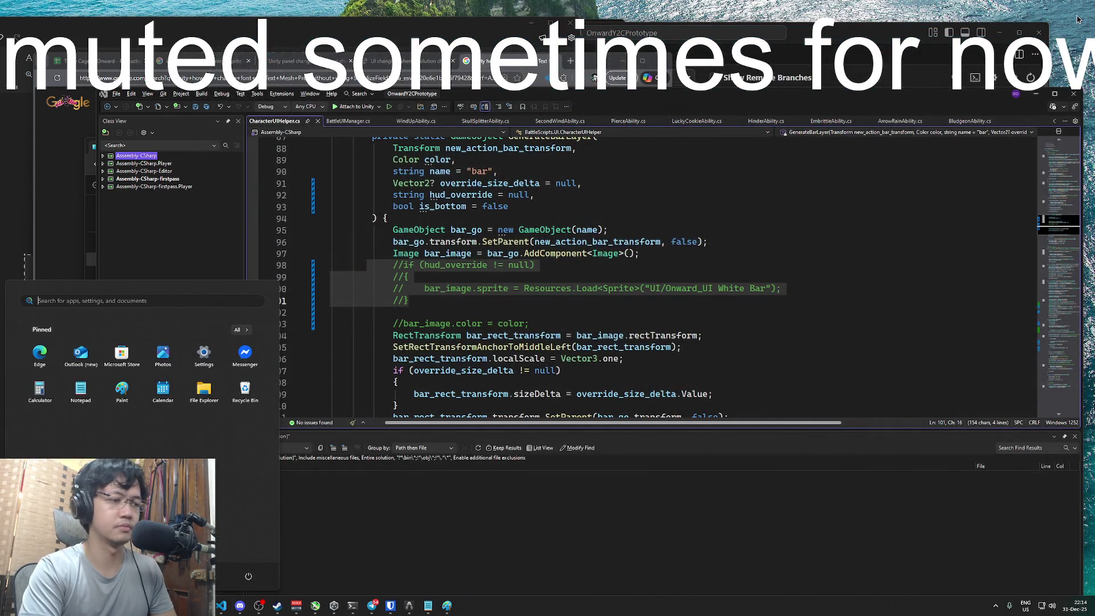
pyautogui.press('super')
pyautogui.press('super')
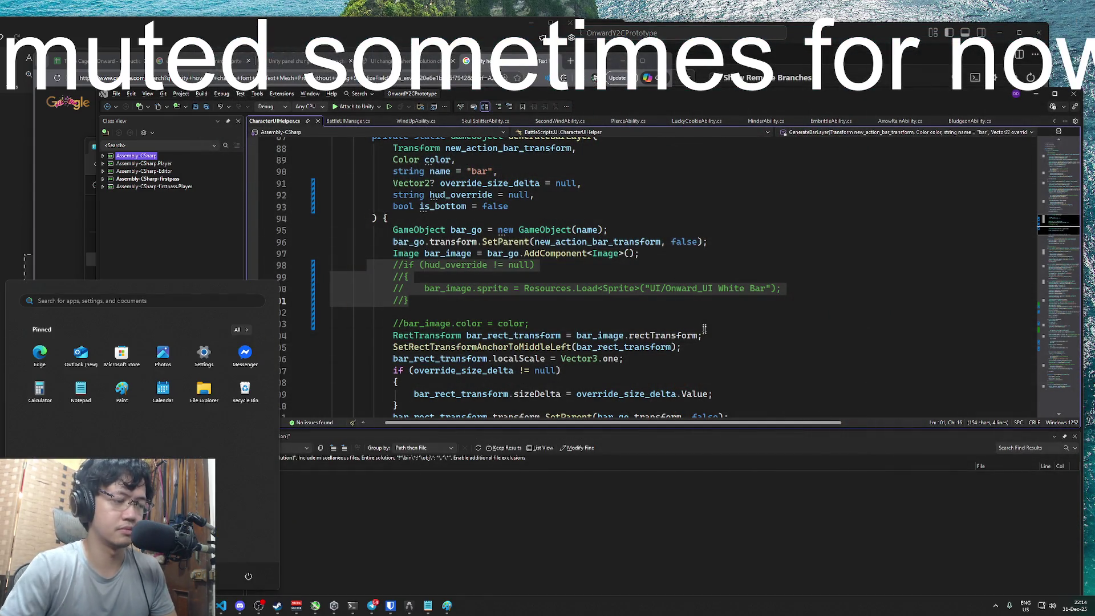
pyautogui.click(334, 606)
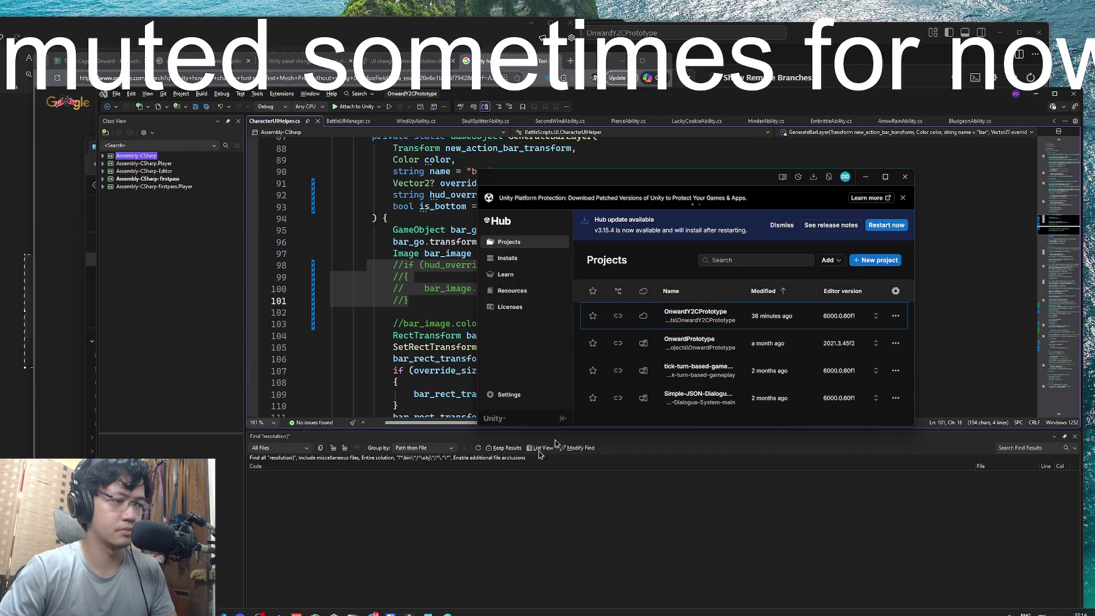
pyautogui.click(706, 317)
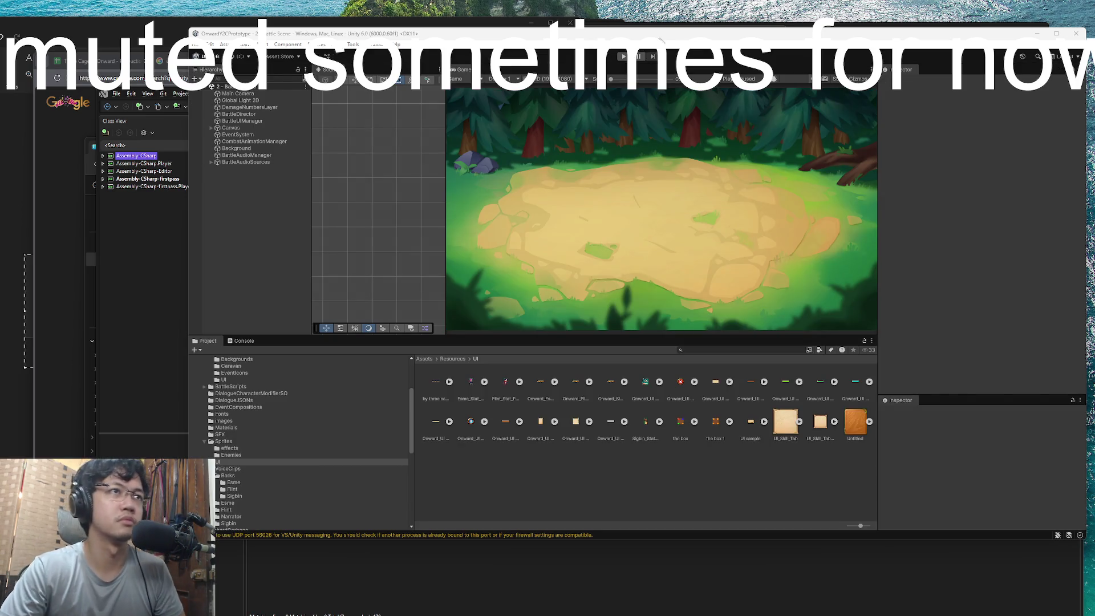
# Run a quick battle playtest, stop it, and bring up the open-windows overview
pyautogui.click(611, 51)
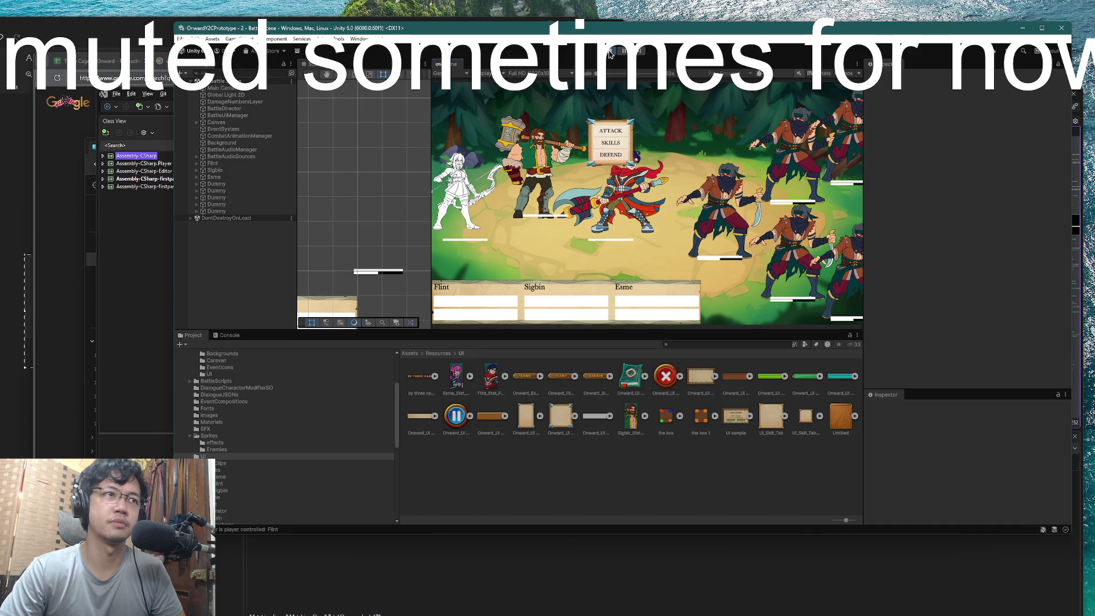
pyautogui.click(610, 53)
pyautogui.press('super+Tab')
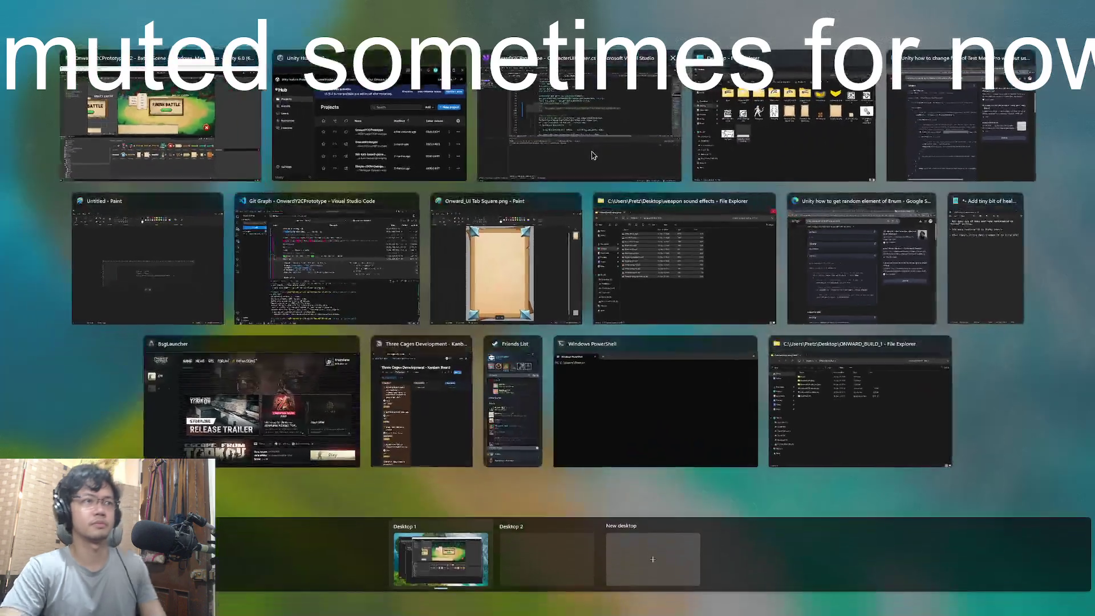
# Search for hud_override in CharacterUIHelper.cs to reach its check on line 98
pyautogui.click(570, 177)
pyautogui.doubleClick(460, 264)
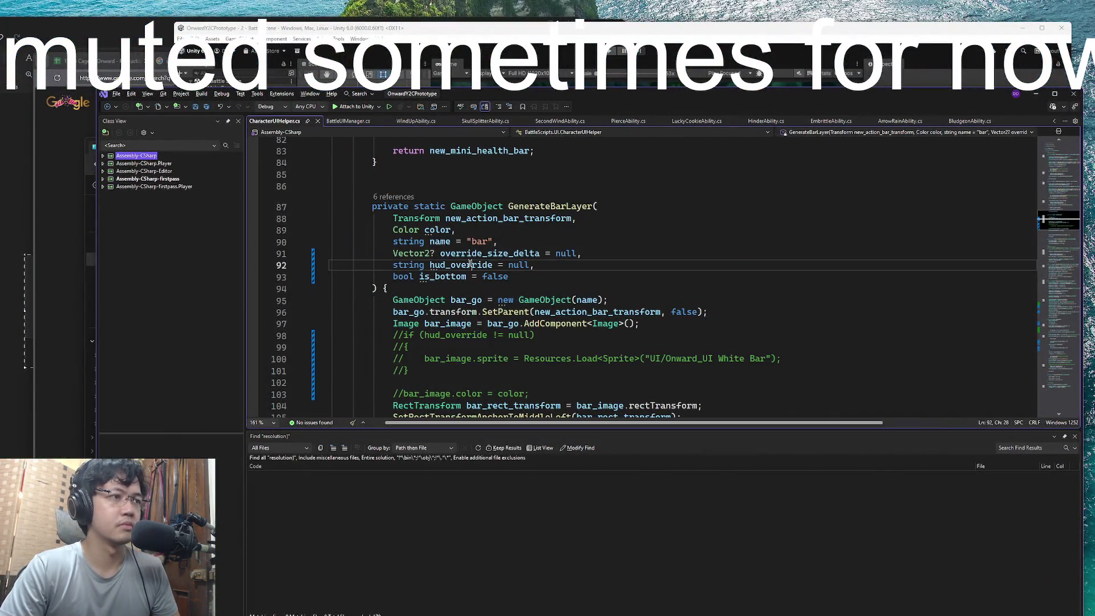
pyautogui.click(551, 269)
pyautogui.scroll(-6, 551, 271)
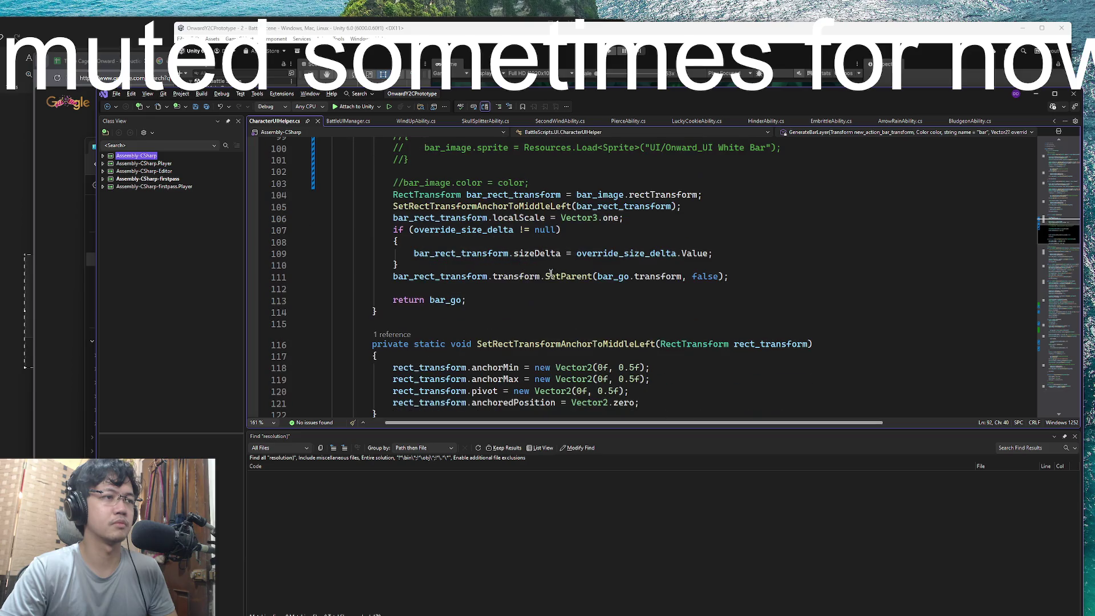
pyautogui.scroll(4, 673, 268)
pyautogui.click(677, 266)
pyautogui.scroll(1, 483, 179)
pyautogui.doubleClick(461, 230)
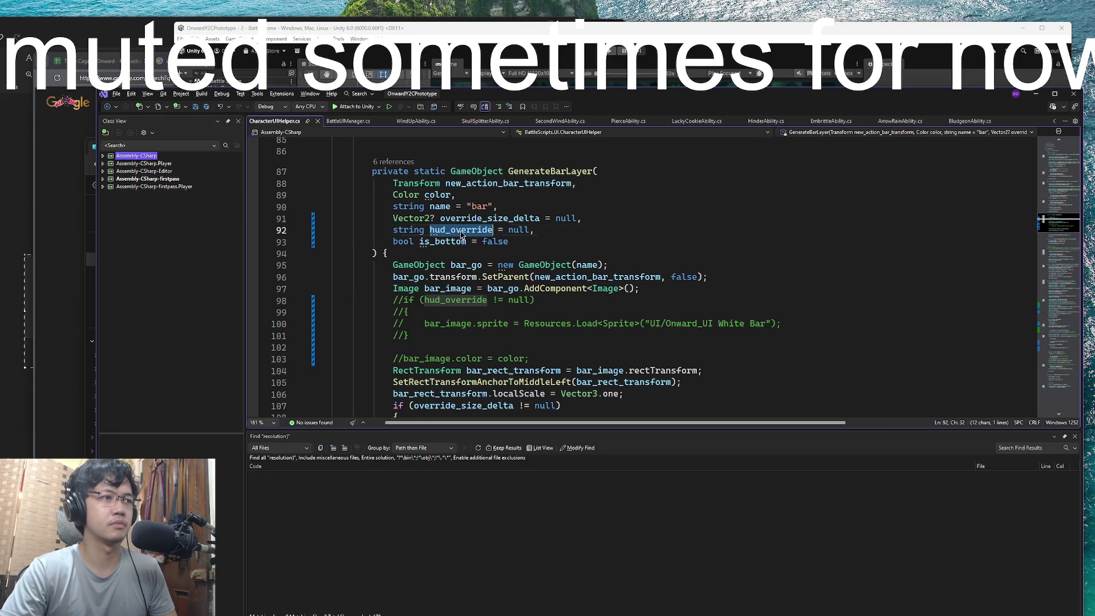
pyautogui.hotkey('ctrl', 'f')
pyautogui.press('Return')
pyautogui.press('Return')
pyautogui.press('Return')
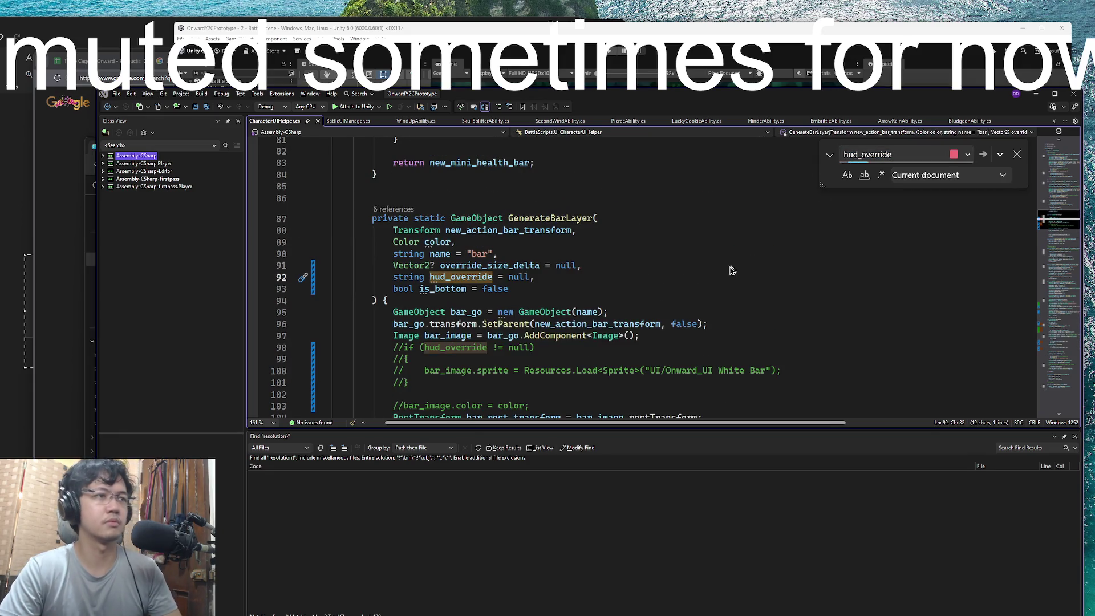
pyautogui.press('Return')
# Review the commented sprite block and compare line 103 with its committed version
pyautogui.moveTo(461, 319); pyautogui.dragTo(367, 277)
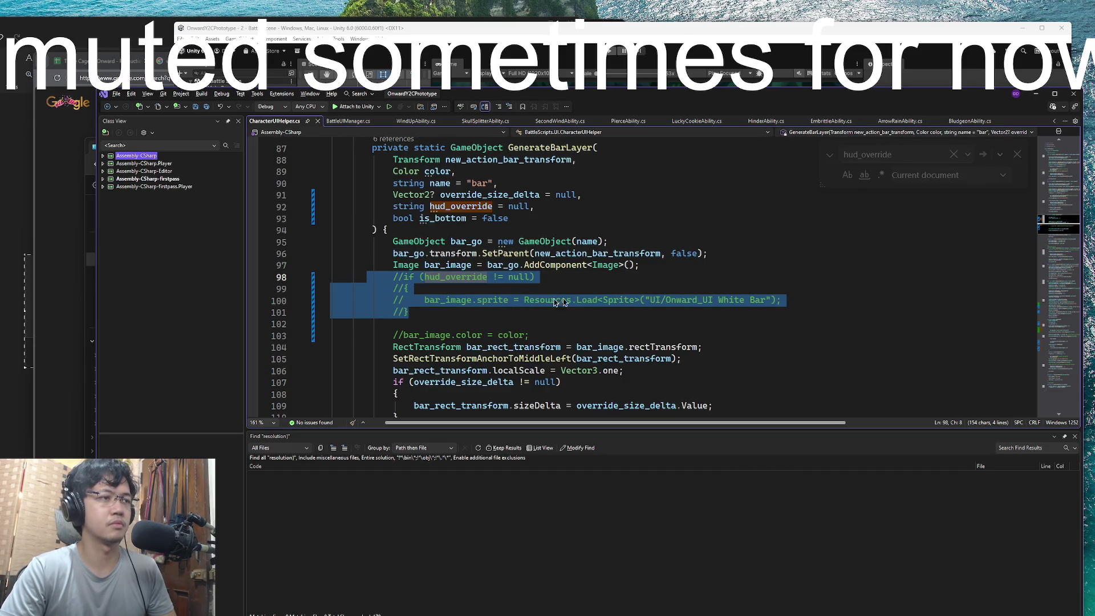
pyautogui.scroll(-4, 626, 292)
pyautogui.scroll(3, 626, 291)
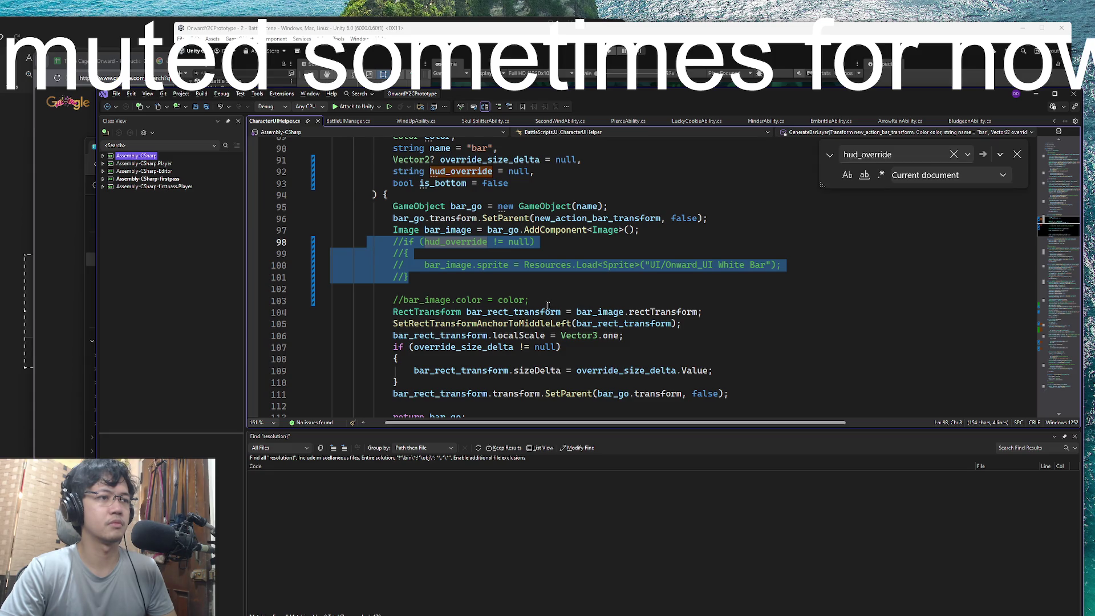
pyautogui.click(604, 300)
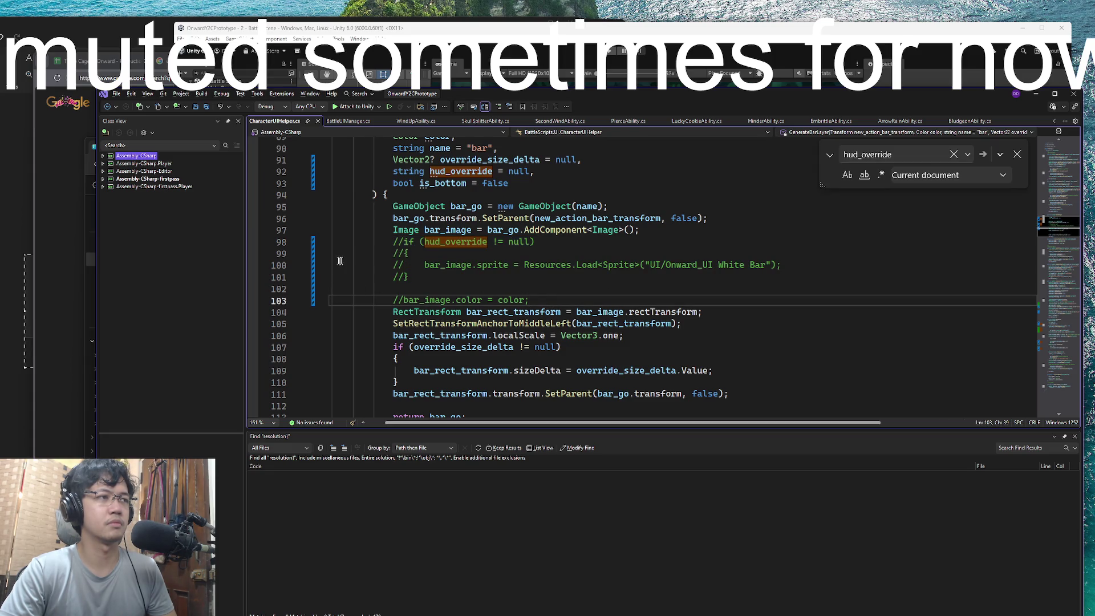
pyautogui.click(311, 281)
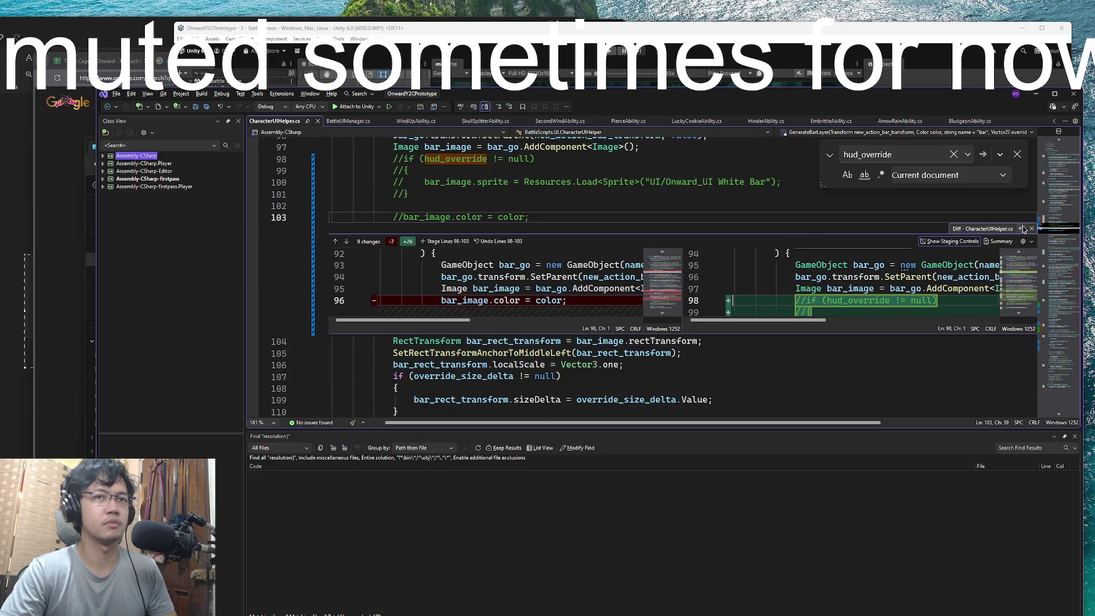
pyautogui.click(1032, 228)
# Uncomment the bar_image.color = color line and the hud_override sprite-loading block
pyautogui.hotkey('ctrl', 'k')
pyautogui.hotkey('ctrl', 'u')
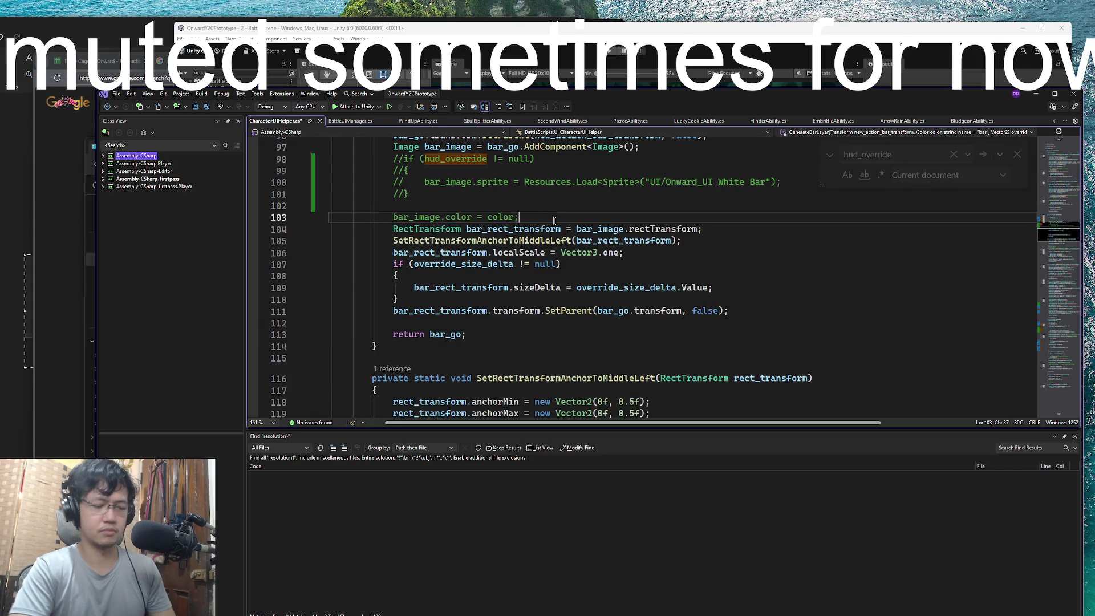
pyautogui.moveTo(466, 190); pyautogui.dragTo(420, 159)
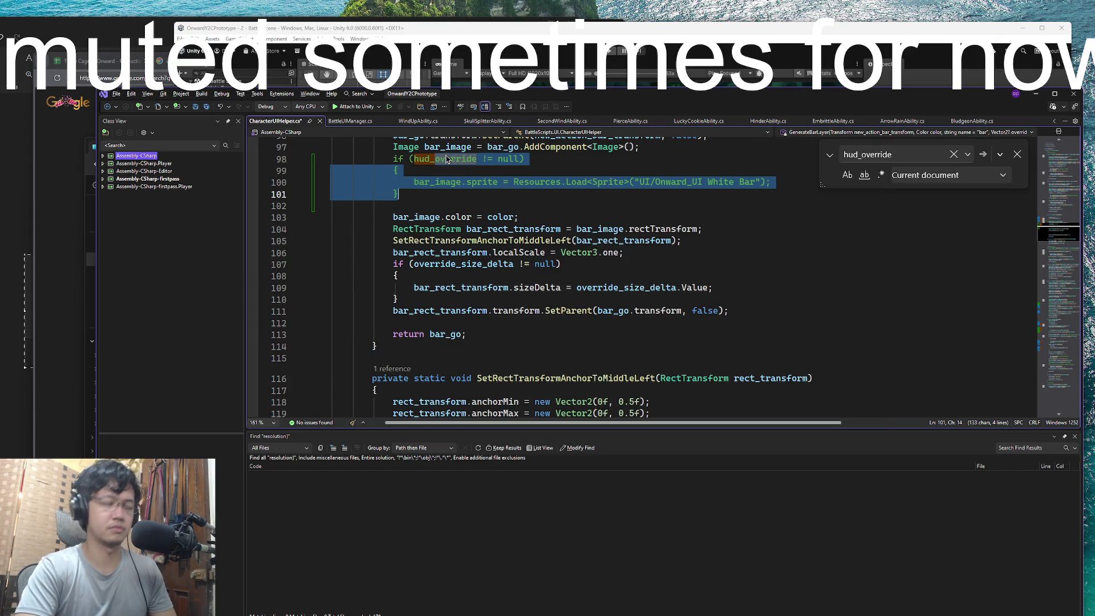
pyautogui.hotkey('ctrl', 'k')
pyautogui.hotkey('ctrl', 'u')
pyautogui.scroll(4, 478, 229)
# Clear the hud_override argument from the sprite load call in GenerateHudBar, leaving it empty
pyautogui.doubleClick(549, 171)
pyautogui.hotkey('ctrl', 'f')
pyautogui.press('Return')
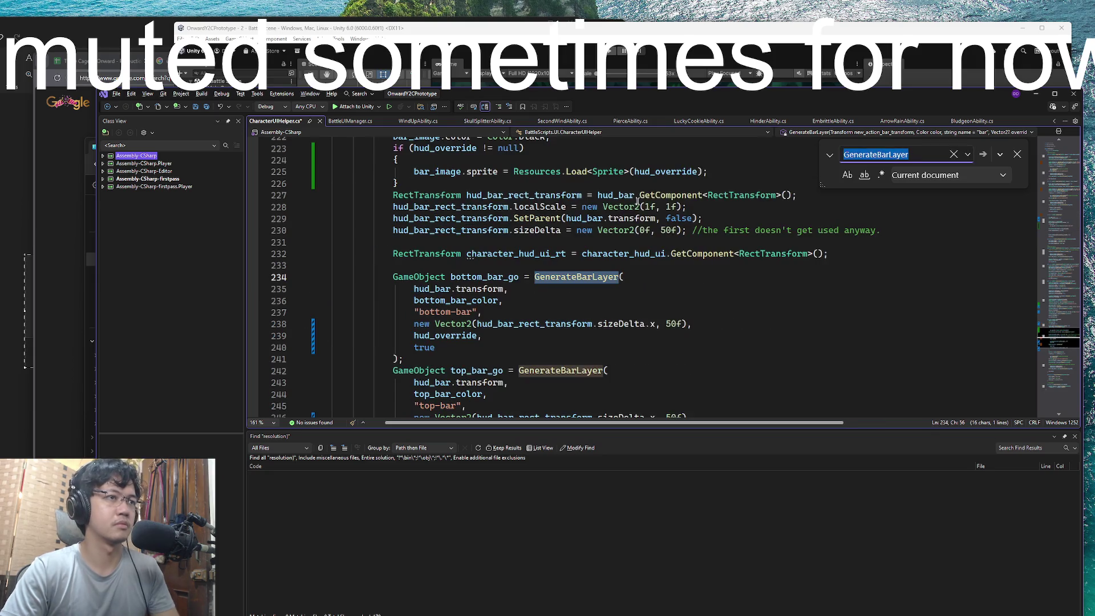
pyautogui.scroll(-5, 597, 297)
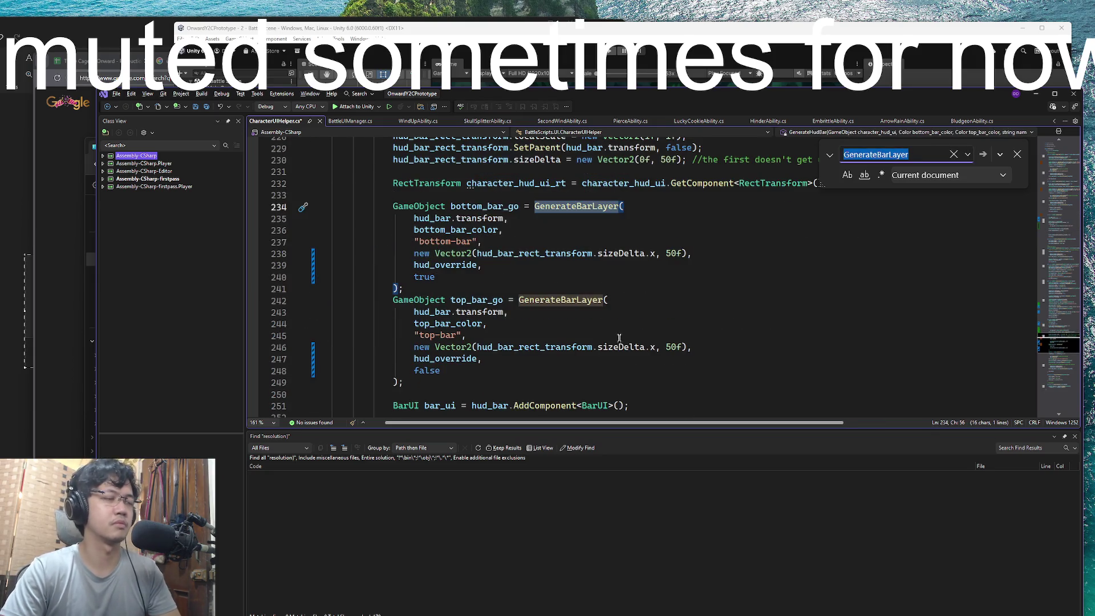
pyautogui.scroll(8, 596, 297)
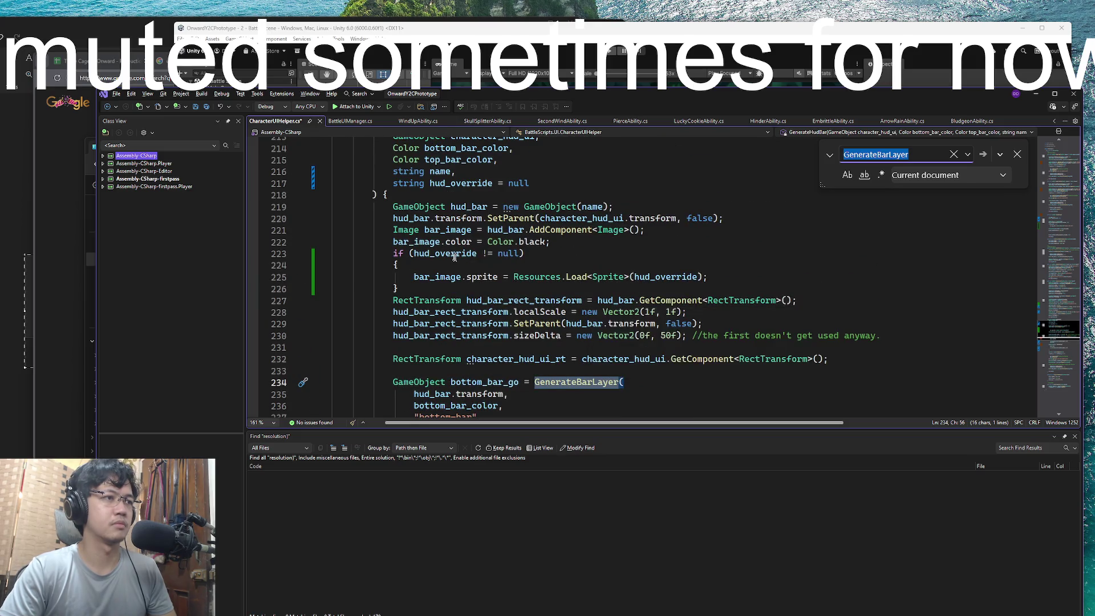
pyautogui.click(688, 255)
pyautogui.doubleClick(665, 276)
pyautogui.scroll(2, 728, 272)
pyautogui.press('BackSpace')
pyautogui.write('"')
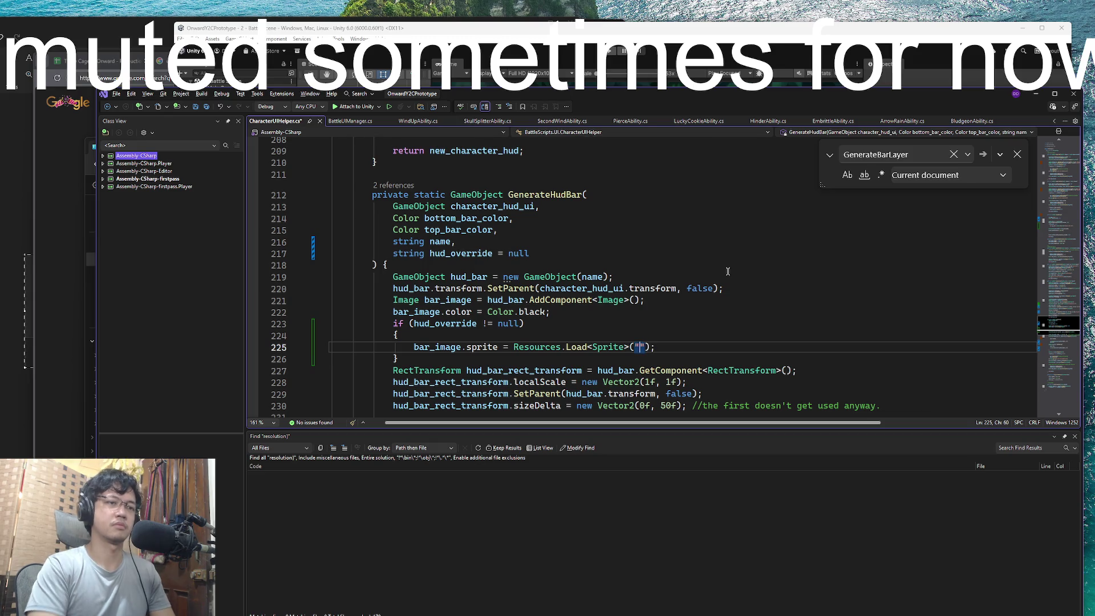
pyautogui.write('UI/')
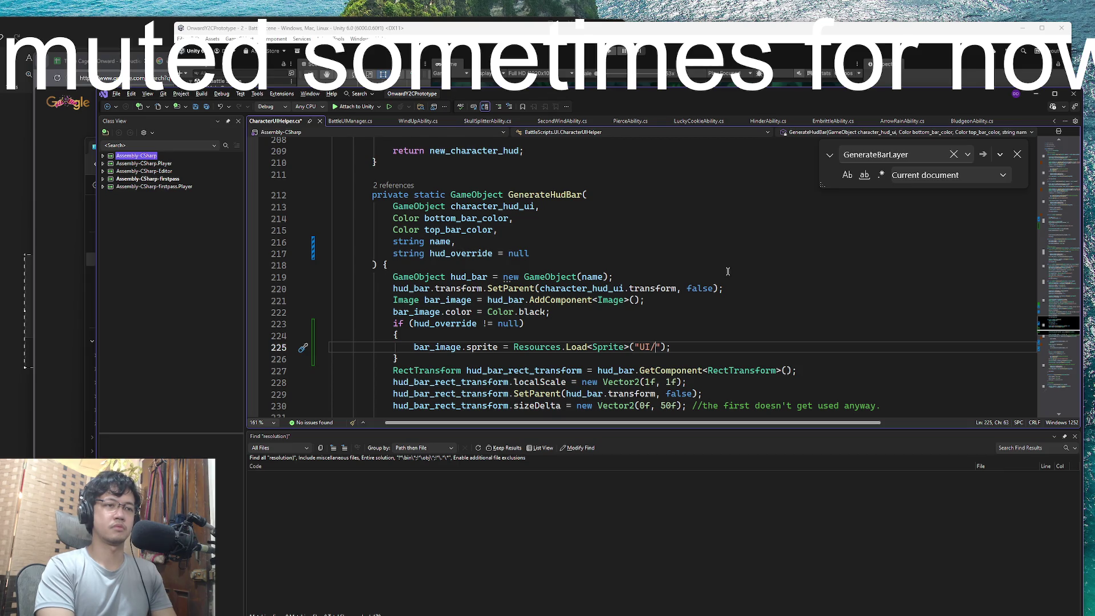
pyautogui.press('BackSpace')
pyautogui.press('BackSpace')
pyautogui.press('BackSpace')
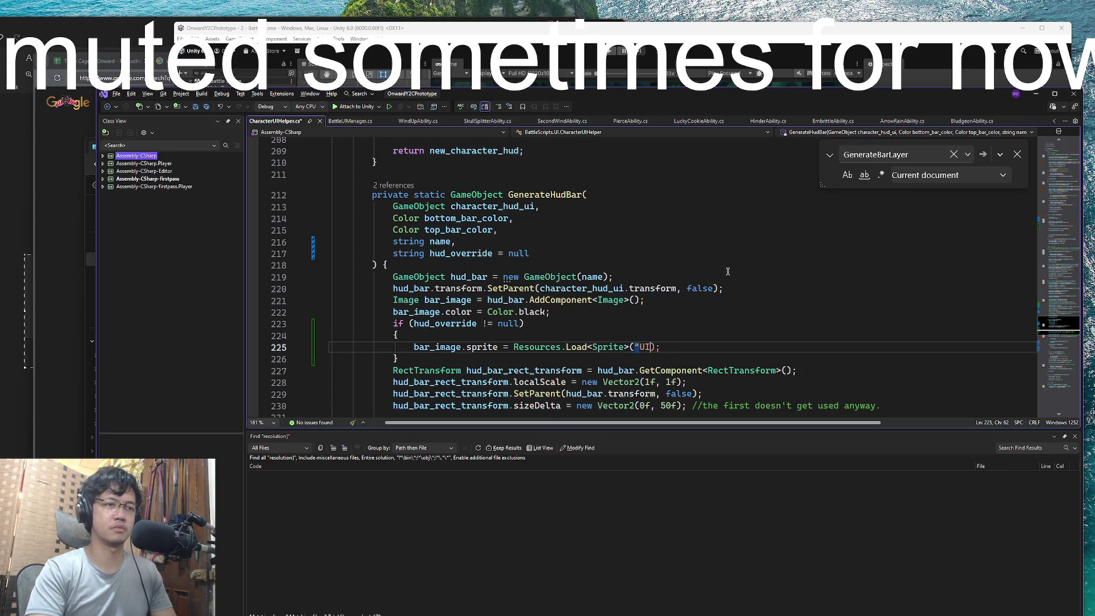
pyautogui.scroll(-7, 728, 271)
pyautogui.scroll(4, 728, 271)
pyautogui.scroll(-3, 728, 271)
# Try replacing the bottom-bar call's hud_override argument with a path, then undo it
pyautogui.doubleClick(455, 301)
pyautogui.write('"UI/",')
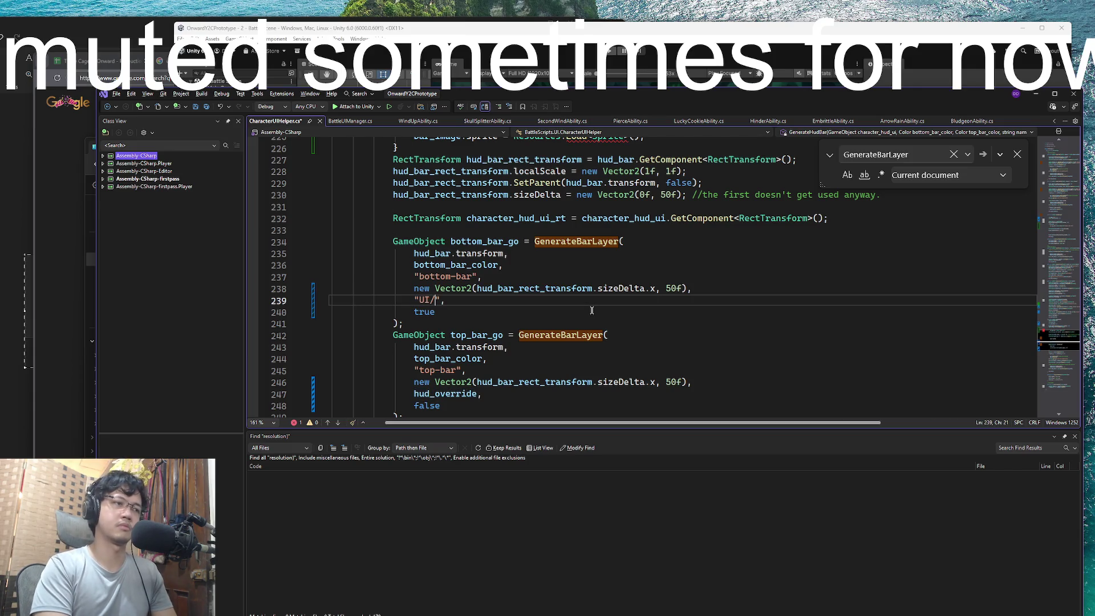
pyautogui.press('BackSpace')
pyautogui.press('BackSpace')
pyautogui.press('BackSpace')
pyautogui.hotkey('ctrl', 'z')
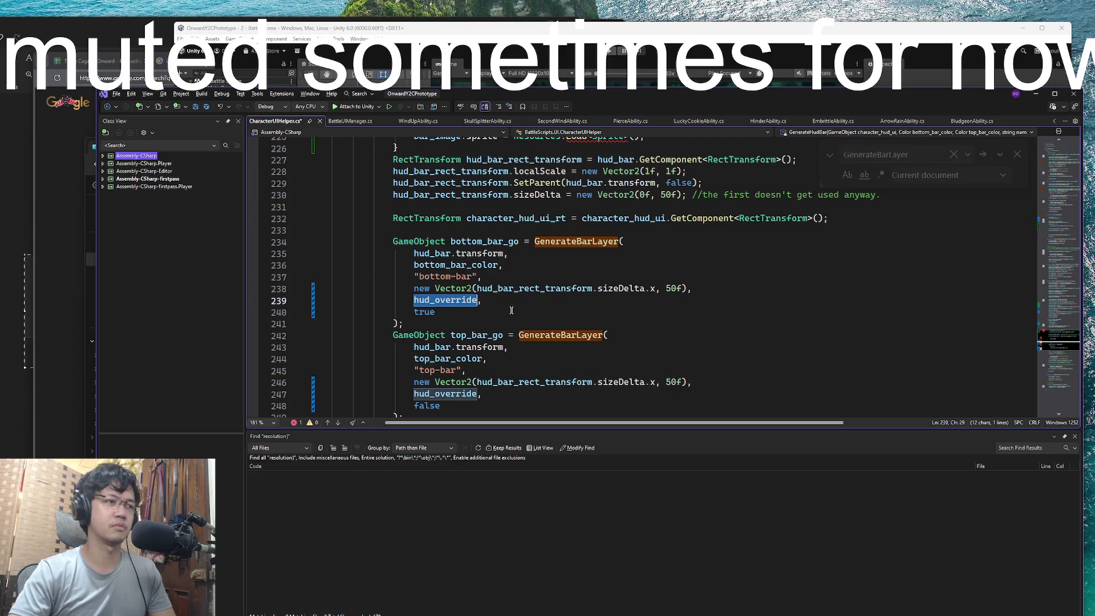
pyautogui.click(534, 300)
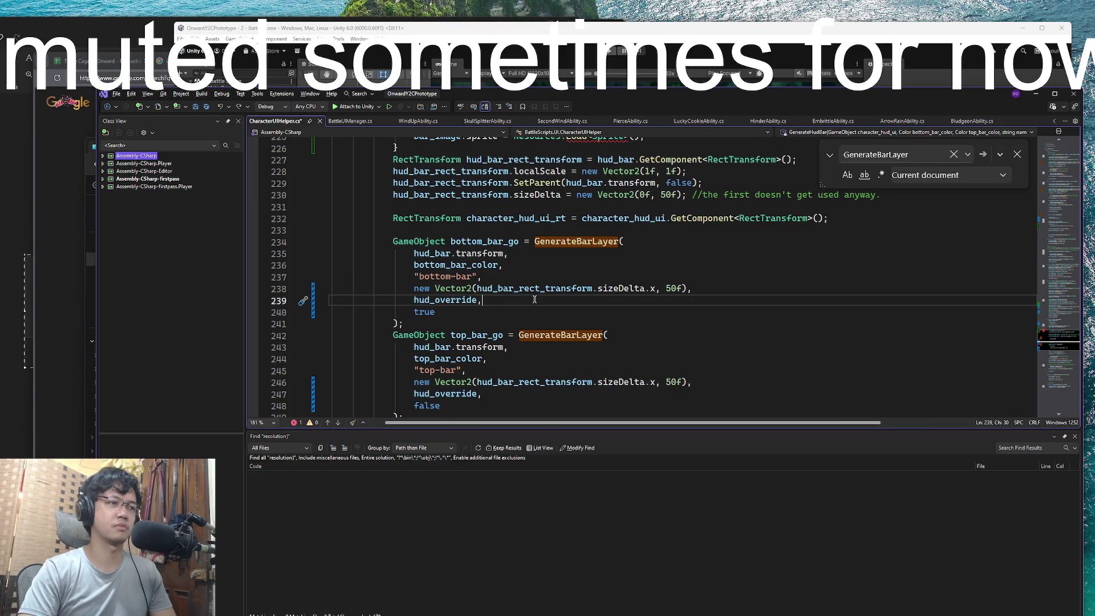
pyautogui.press('Down')
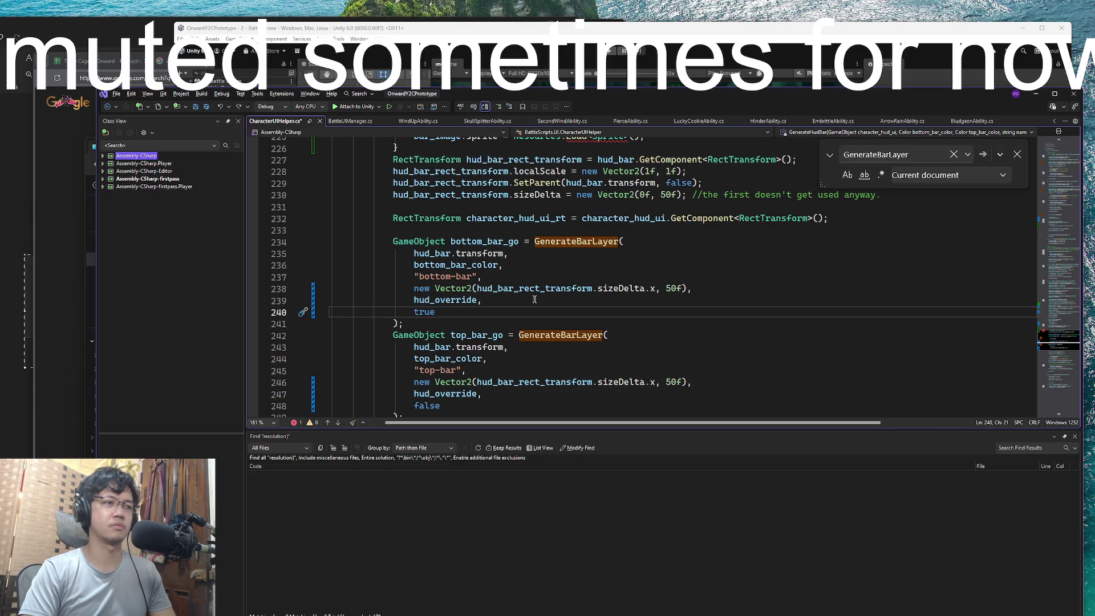
pyautogui.scroll(-1, 531, 303)
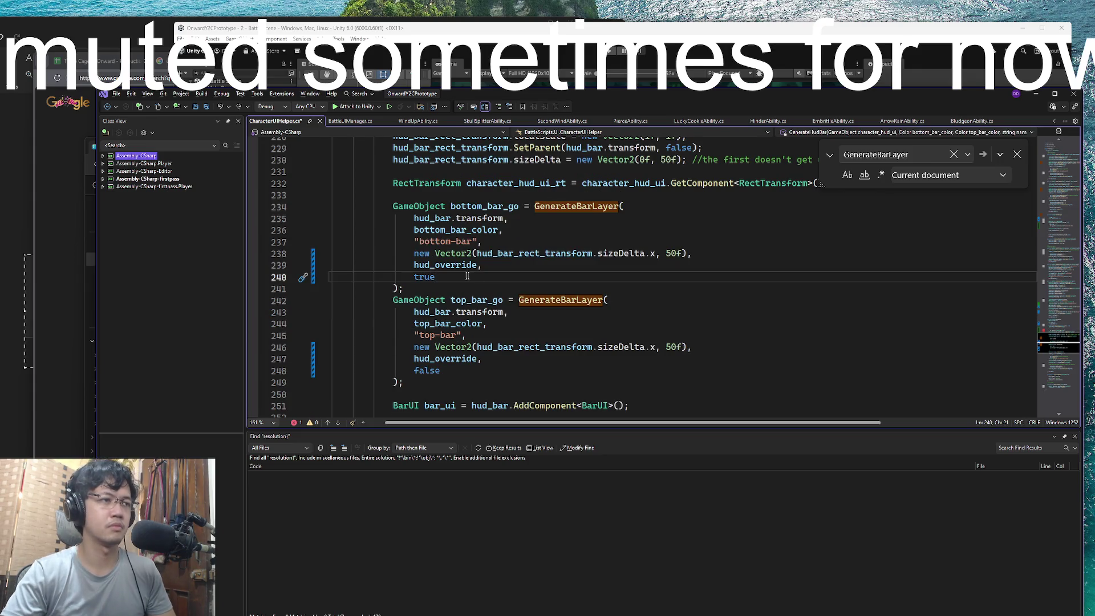
pyautogui.scroll(-1, 508, 301)
# In GenerateBarLayer, load the sprite from hud_override and drop the is_bottom parameter
pyautogui.keyDown('ctrl'); pyautogui.click(551, 177); pyautogui.keyUp('ctrl')
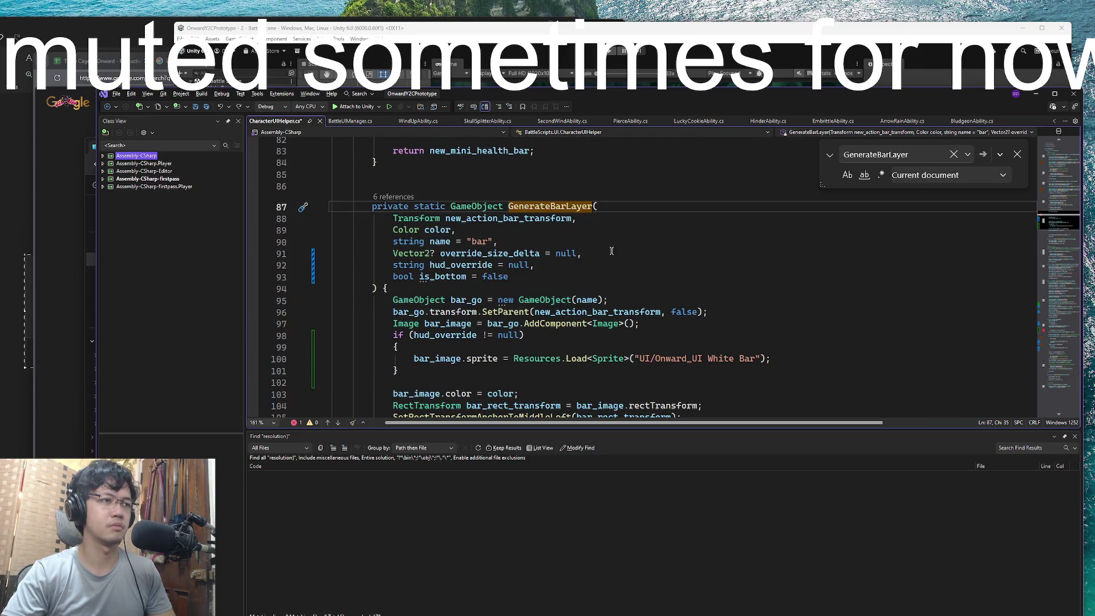
pyautogui.click(510, 278)
pyautogui.scroll(-2, 538, 278)
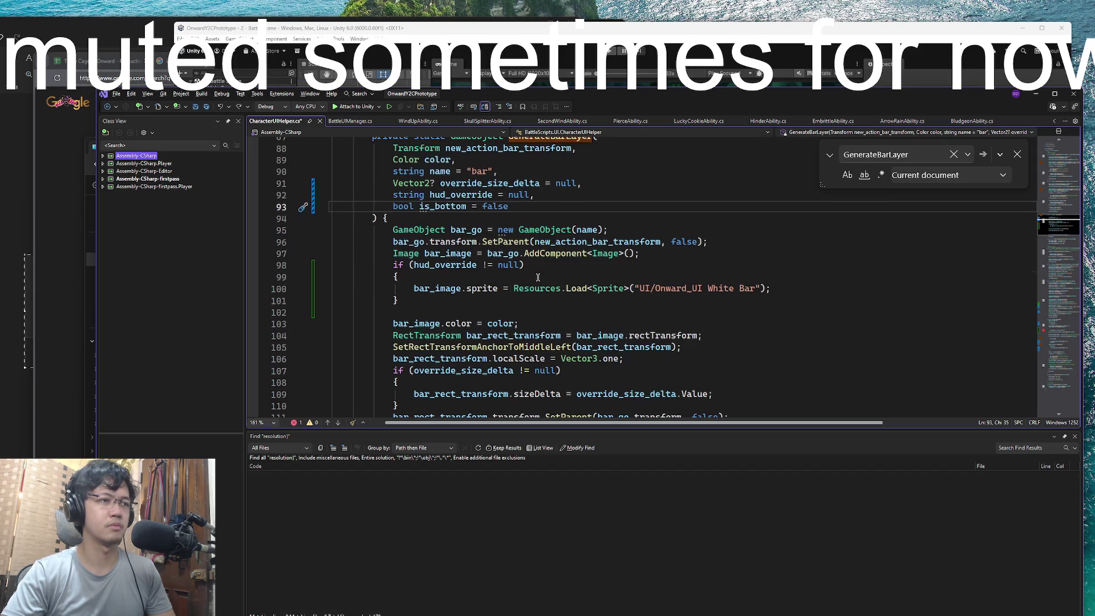
pyautogui.scroll(-1, 538, 278)
pyautogui.scroll(1, 538, 278)
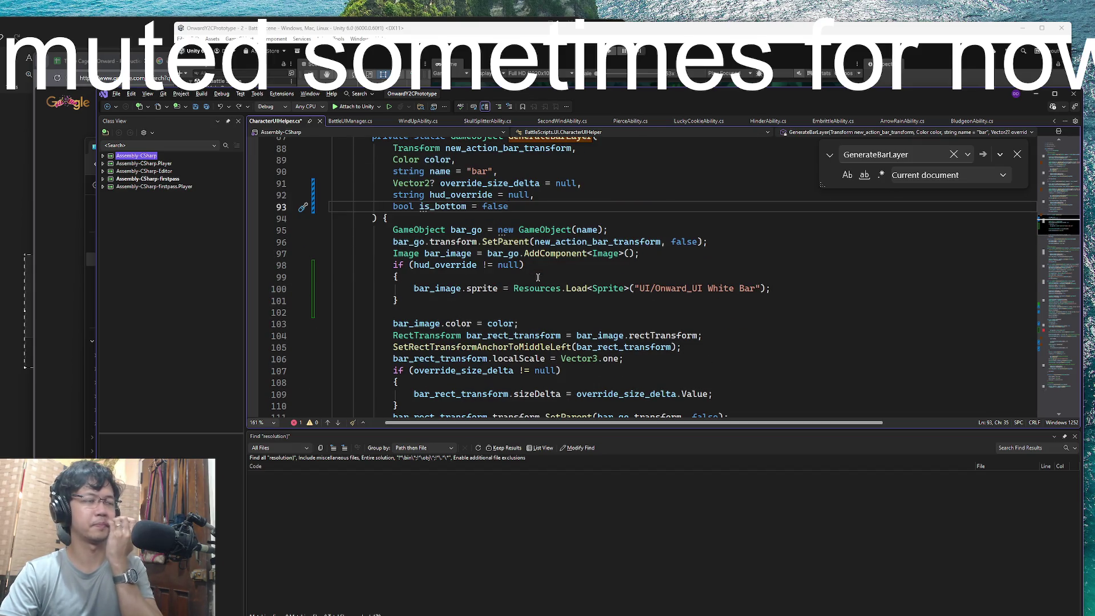
pyautogui.click(465, 195)
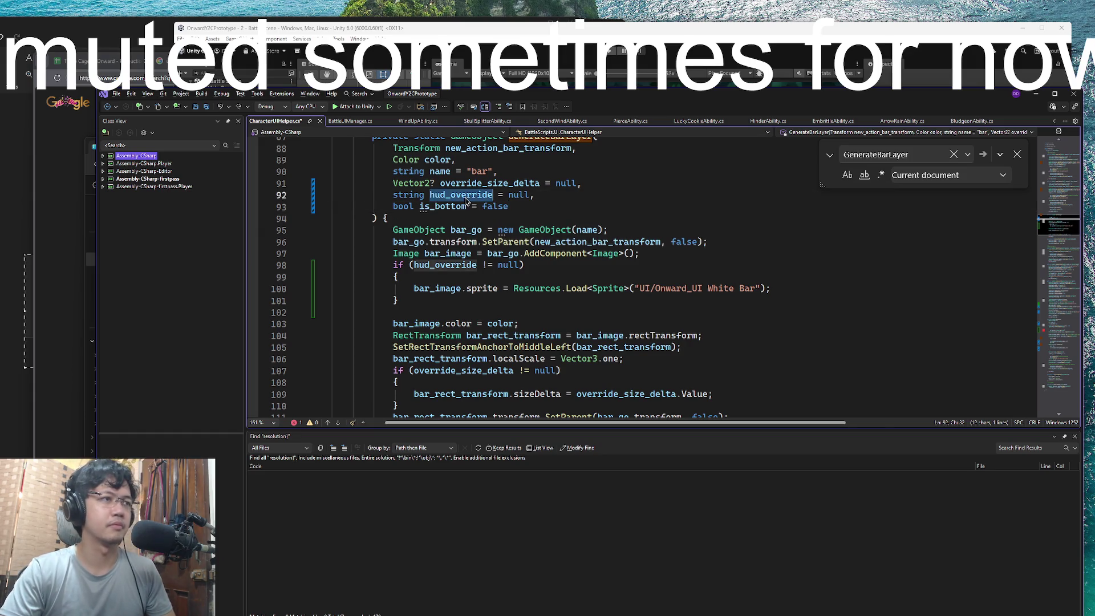
pyautogui.click(512, 196)
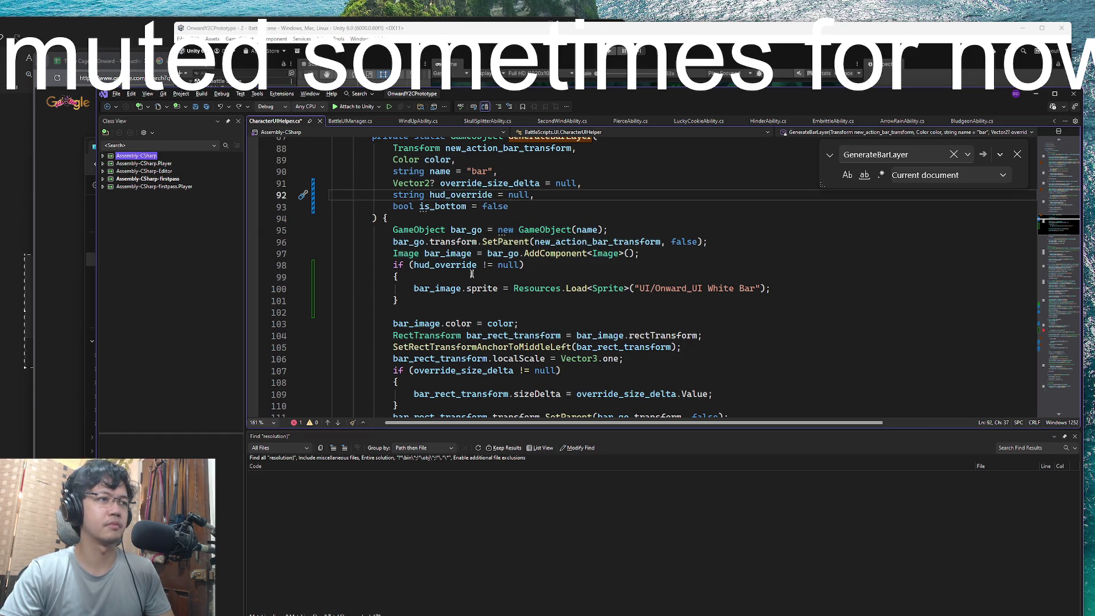
pyautogui.moveTo(399, 301); pyautogui.dragTo(639, 251)
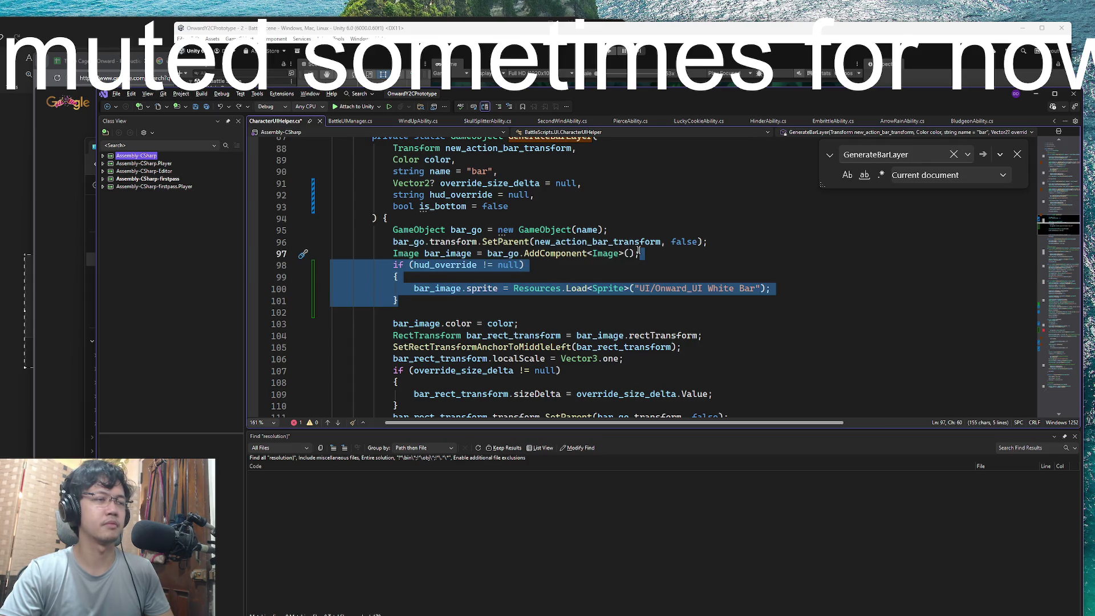
pyautogui.hotkey('ctrl', 'z')
pyautogui.hotkey('ctrl', 'z')
pyautogui.hotkey('ctrl', 'z')
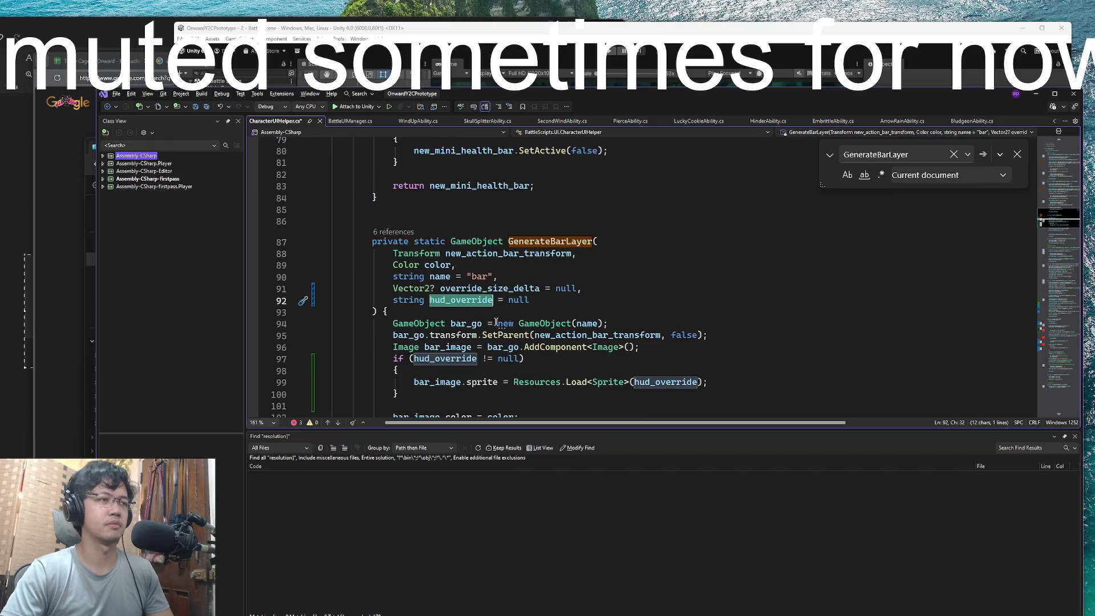
# Review the GenerateBarLayer calls in SetUpMiniHealthBar, SetUpActionBar, SetUpEffectsBar and SetUpCharacterHud
pyautogui.scroll(10, 540, 318)
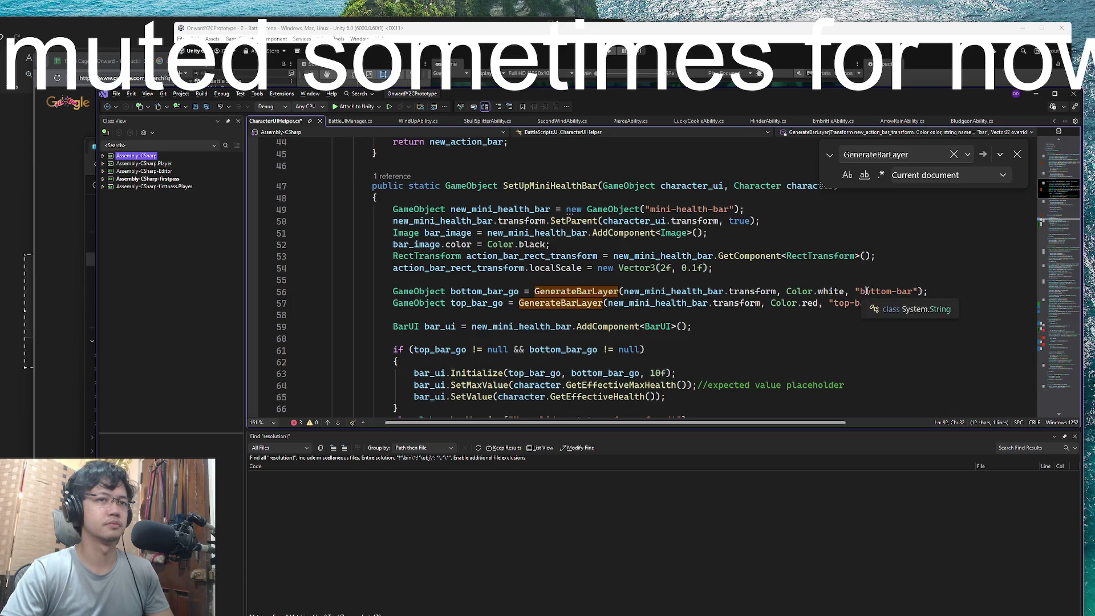
pyautogui.click(561, 291)
pyautogui.scroll(-9, 565, 294)
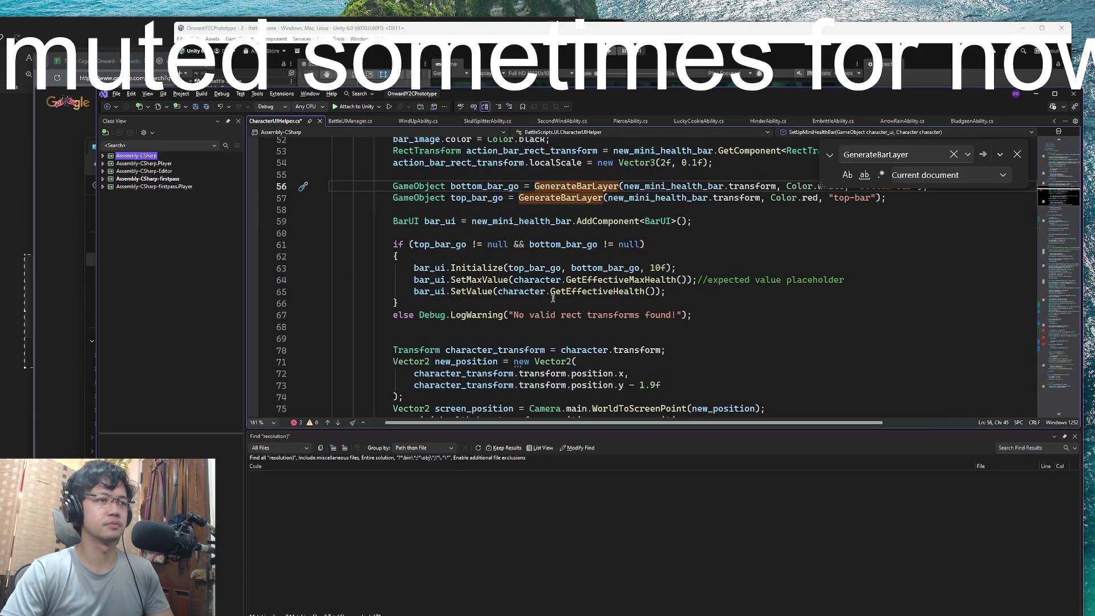
pyautogui.scroll(6, 593, 303)
pyautogui.scroll(2, 594, 304)
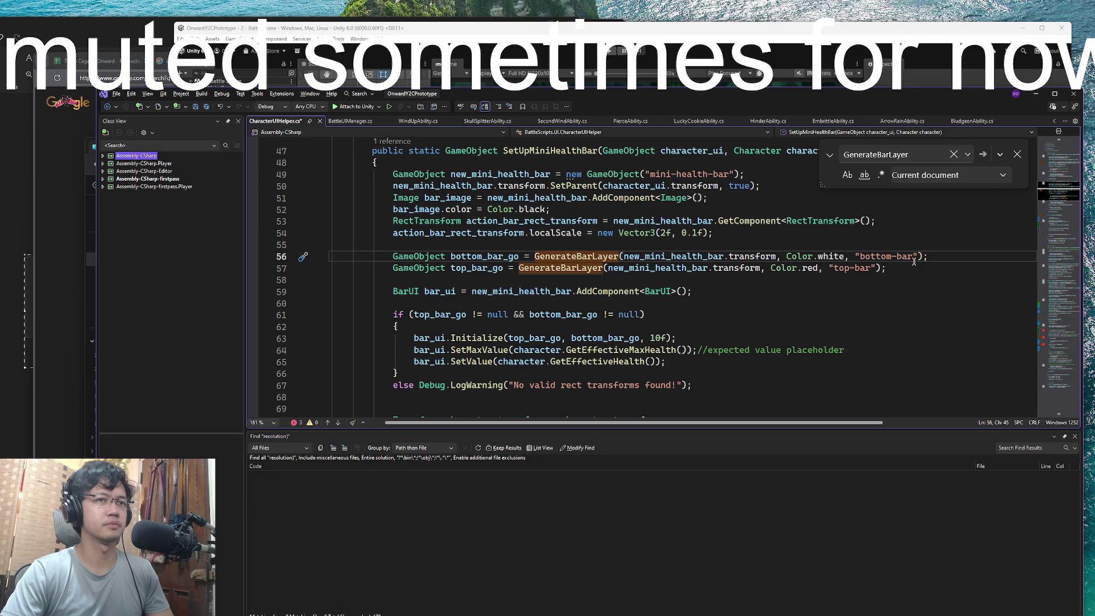
pyautogui.scroll(5, 637, 245)
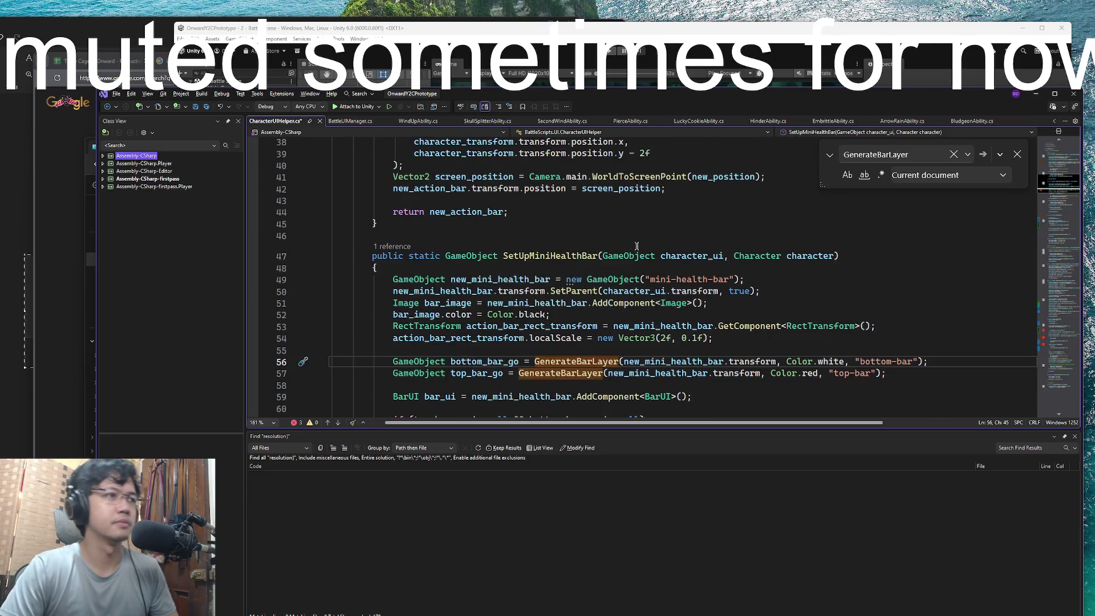
pyautogui.scroll(-5, 637, 245)
pyautogui.scroll(10, 633, 269)
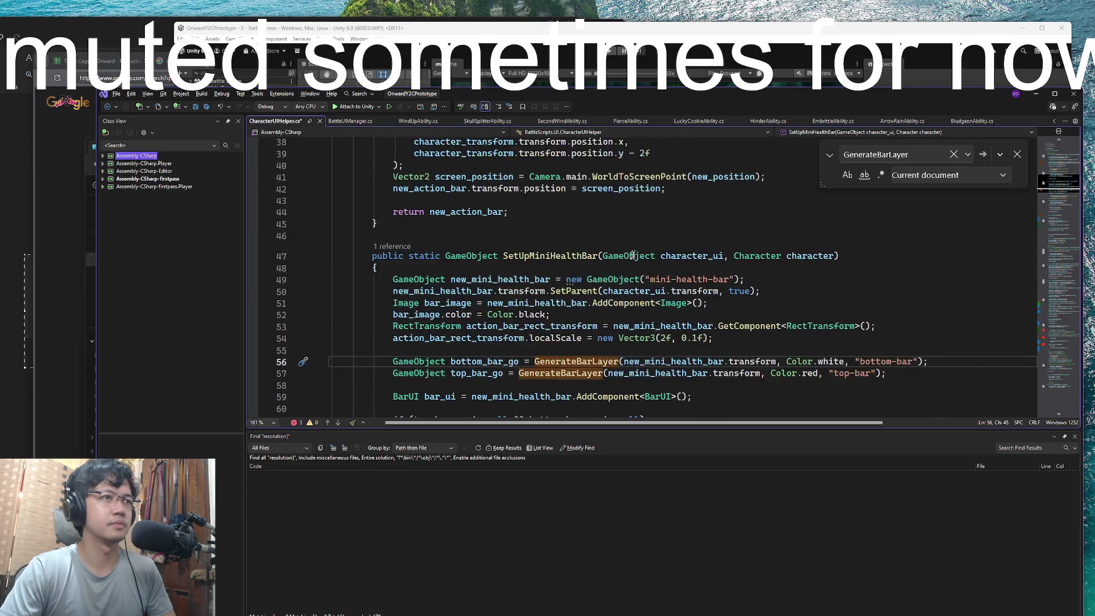
pyautogui.click(626, 306)
pyautogui.scroll(3, 626, 307)
pyautogui.click(578, 283)
pyautogui.scroll(1, 579, 282)
pyautogui.scroll(-20, 569, 290)
pyautogui.scroll(3, 569, 290)
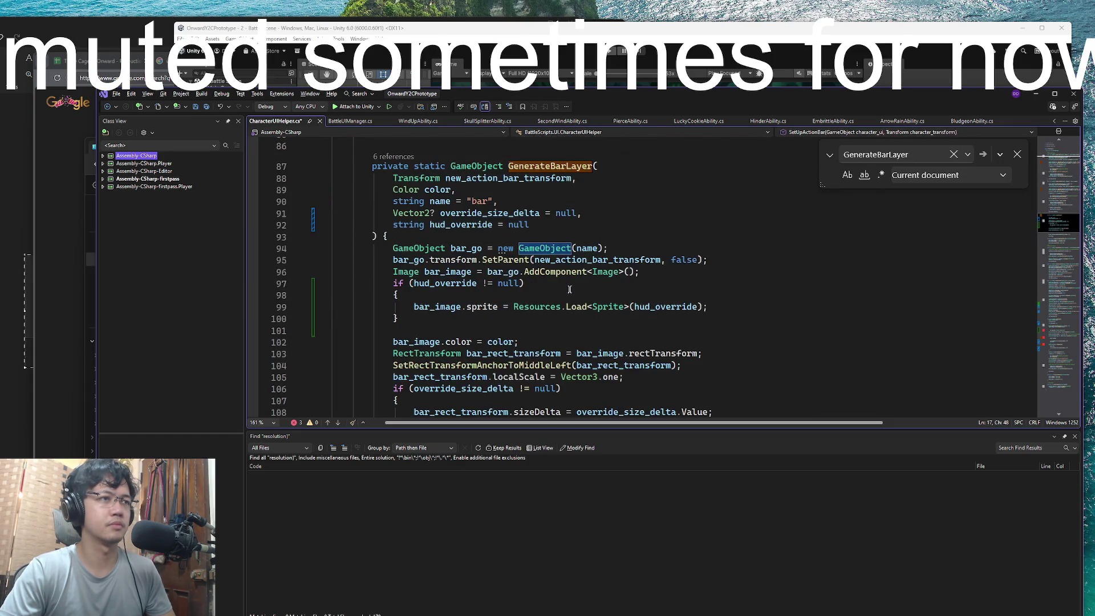
pyautogui.scroll(-12, 568, 292)
pyautogui.click(801, 248)
pyautogui.scroll(-10, 725, 269)
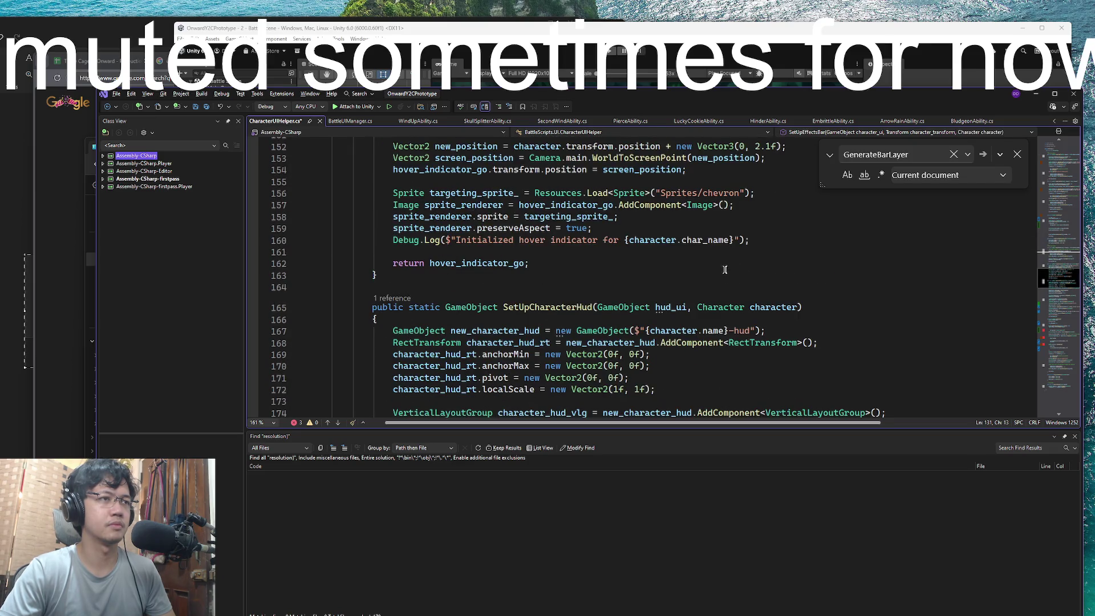
pyautogui.scroll(-3, 683, 278)
pyautogui.click(683, 275)
pyautogui.scroll(-9, 679, 275)
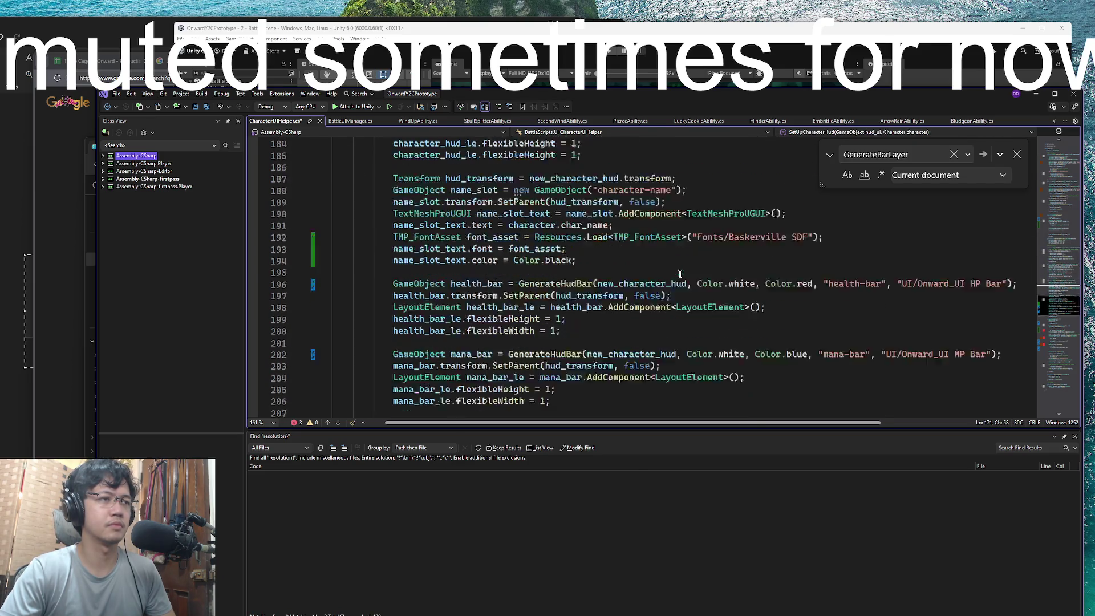
pyautogui.click(1017, 154)
# Check the HP bar sprite path on line 196, then go to the GenerateHudBar definition
pyautogui.click(966, 250)
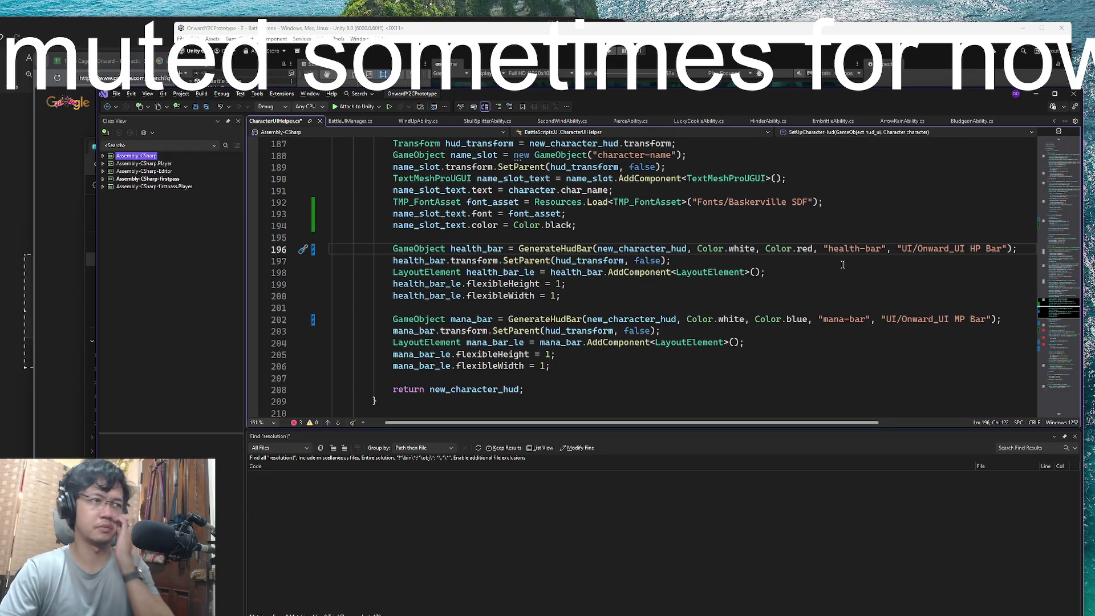
pyautogui.keyDown('ctrl'); pyautogui.click(568, 252); pyautogui.keyUp('ctrl')
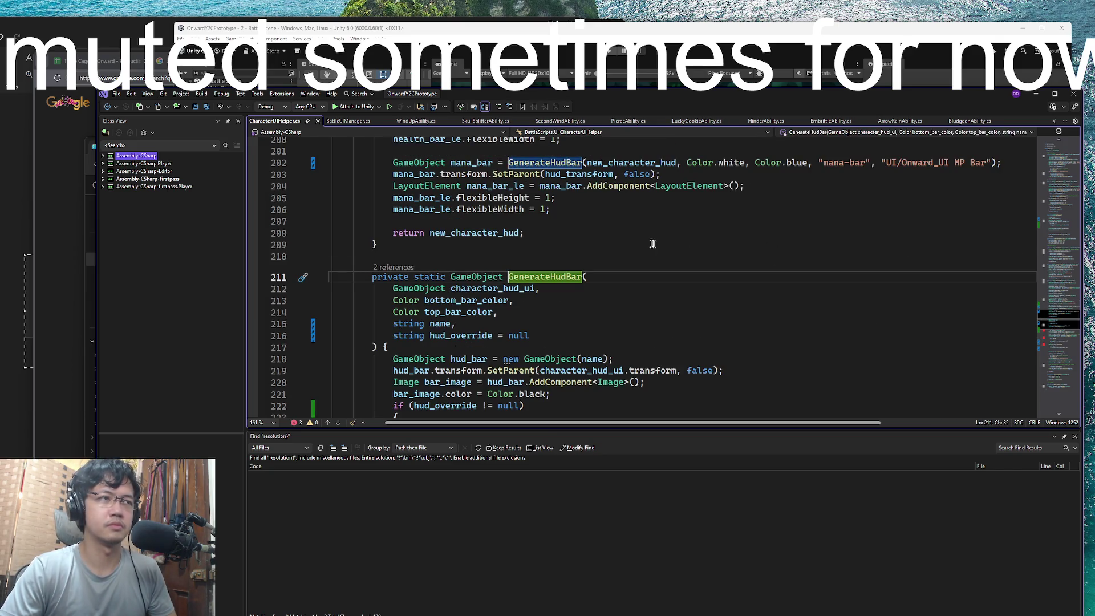
pyautogui.scroll(2, 646, 255)
pyautogui.scroll(-3, 545, 277)
# Make GenerateHudBar's sprite load use the path "UI/Onward_UI White Bar"
pyautogui.doubleClick(452, 300)
pyautogui.scroll(-4, 661, 279)
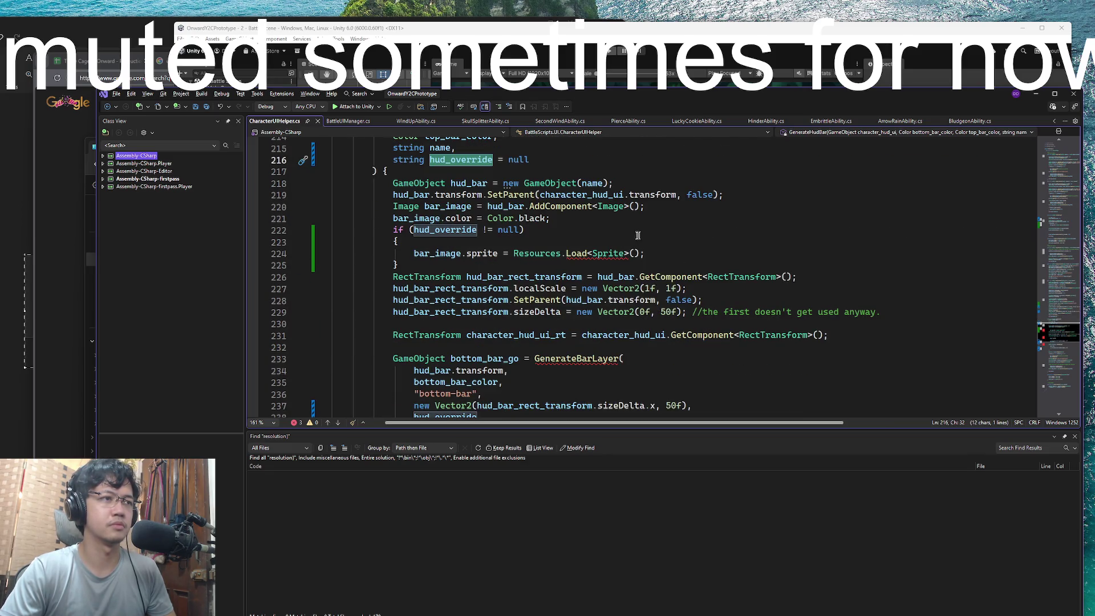
pyautogui.click(634, 252)
pyautogui.write('"')
pyautogui.write('\\"UI/Onward_UI White Bar\\"')
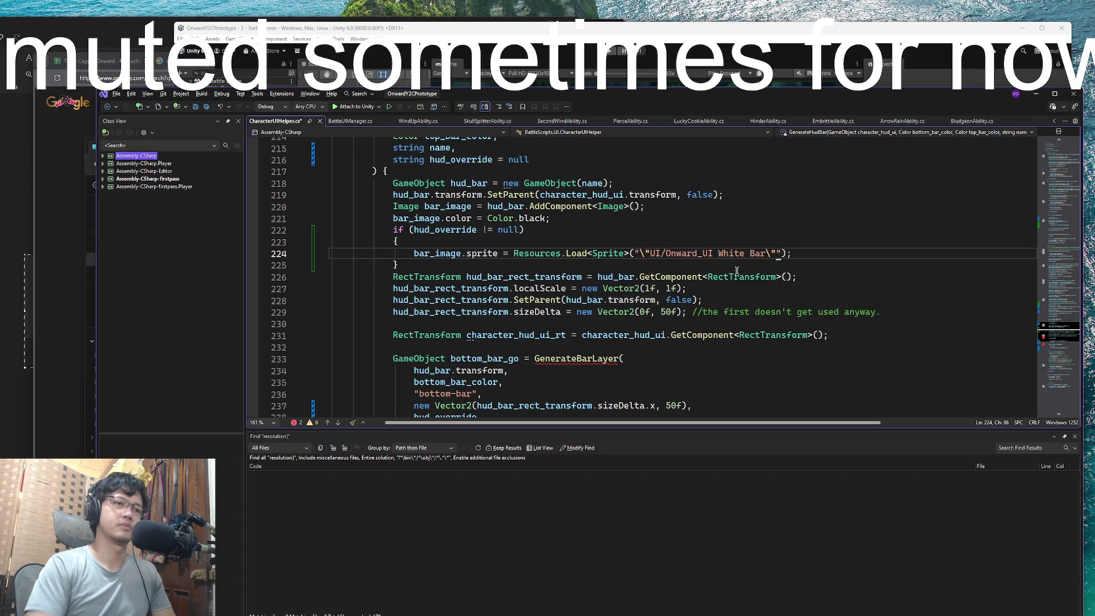
pyautogui.hotkey('ctrl', 'shift', 'Left')
pyautogui.hotkey('ctrl', 'shift', 'Left')
pyautogui.hotkey('ctrl', 'shift', 'Left')
pyautogui.hotkey('ctrl', 'c')
pyautogui.press('BackSpace')
pyautogui.hotkey('ctrl', 'v')
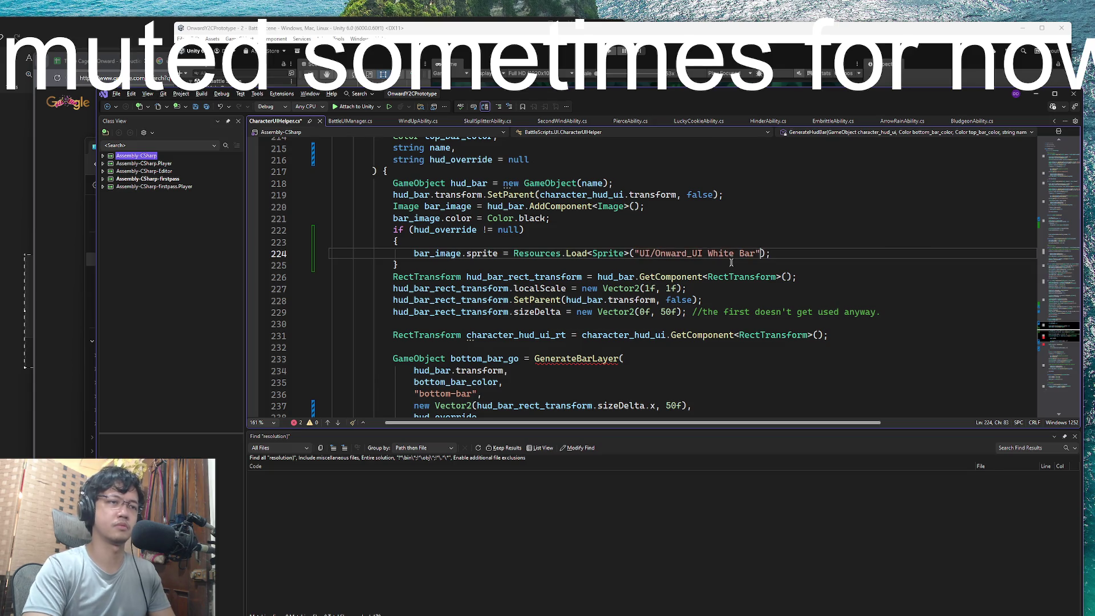
# Pass (hud_override != null) ? "UI/Onward_UI White Bar" : null to the bottom-bar call
pyautogui.scroll(-2, 736, 262)
pyautogui.click(561, 301)
pyautogui.scroll(-2, 553, 295)
pyautogui.click(486, 277)
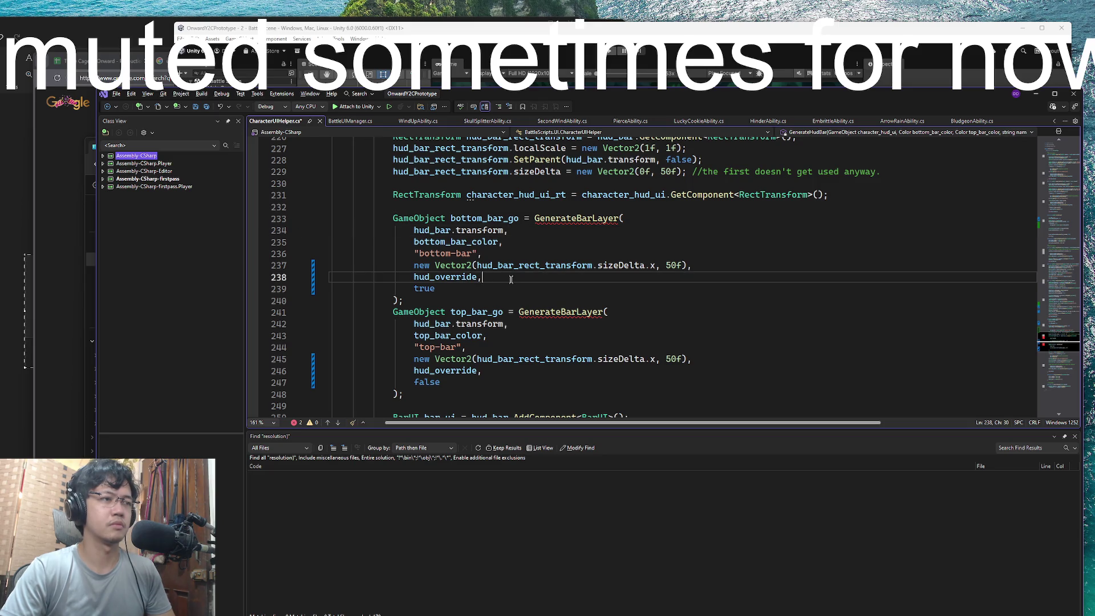
pyautogui.press('Left')
pyautogui.hotkey('ctrl', 'shift', 'Left')
pyautogui.write('(')
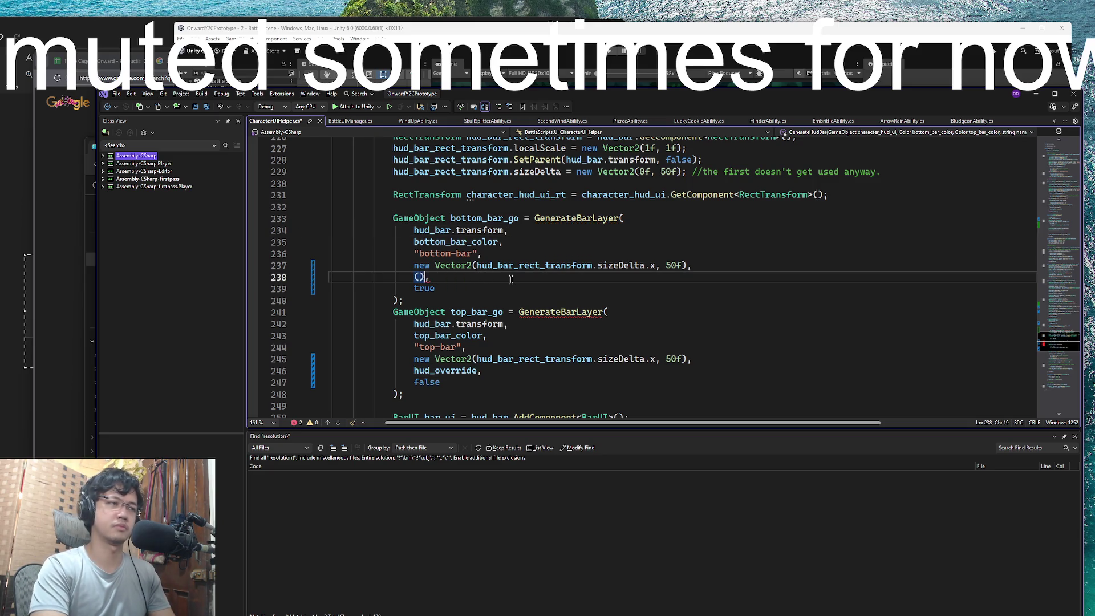
pyautogui.write('hud_override != ')
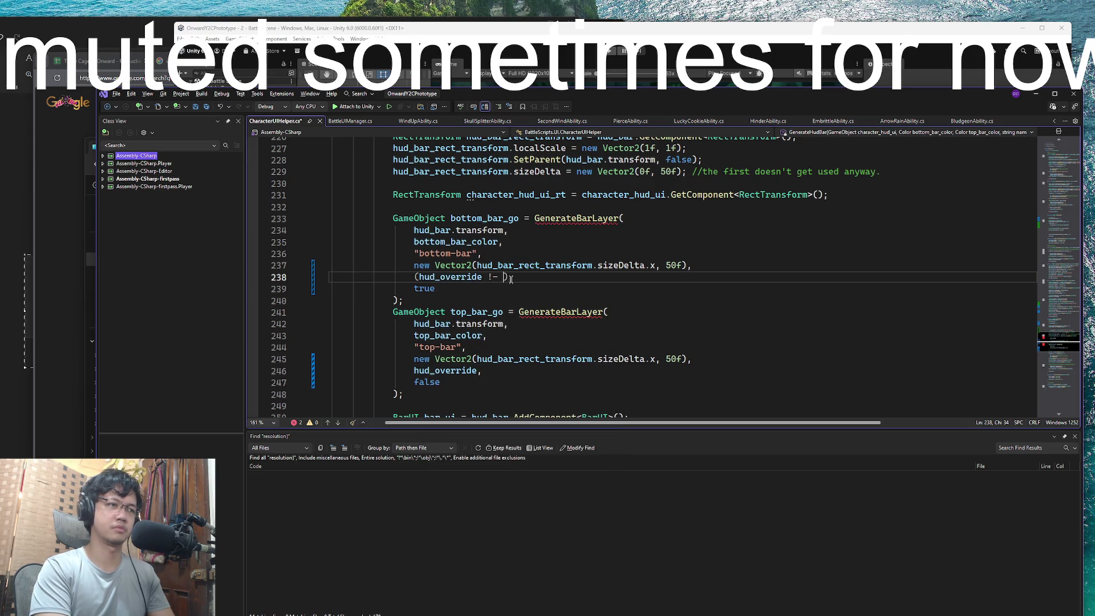
pyautogui.write('null')
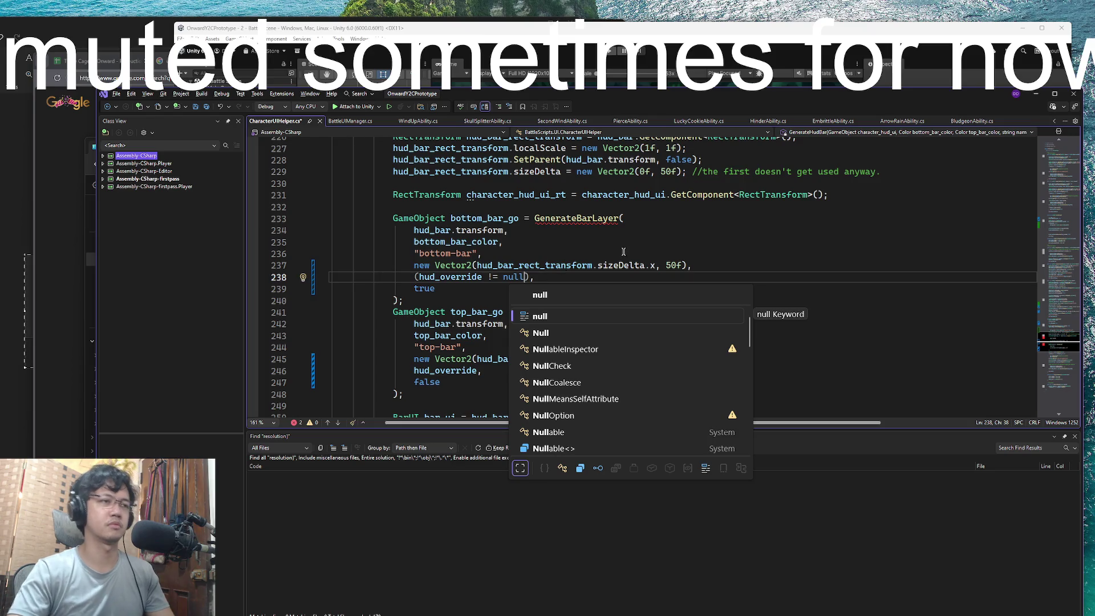
pyautogui.write(') ?')
pyautogui.write('"UI/Onward_UI White Bar"')
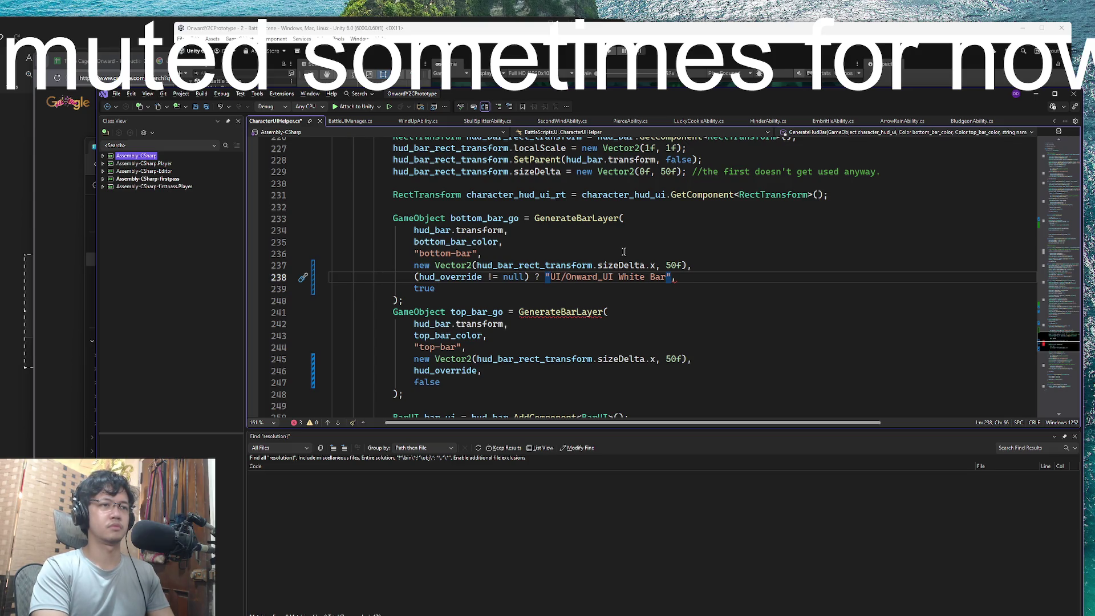
pyautogui.write(': ')
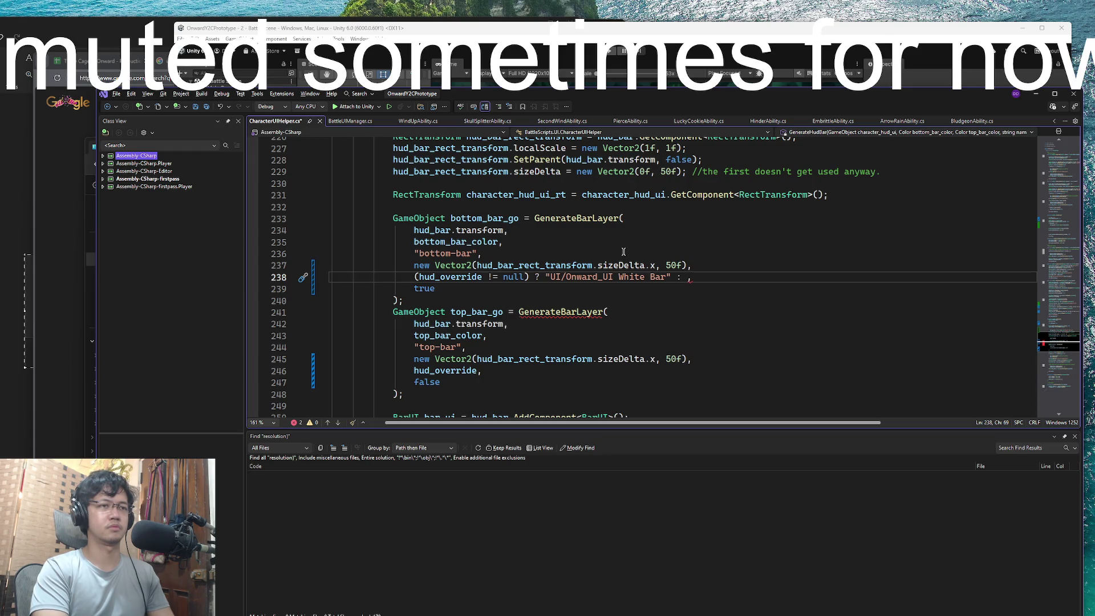
pyautogui.write('null')
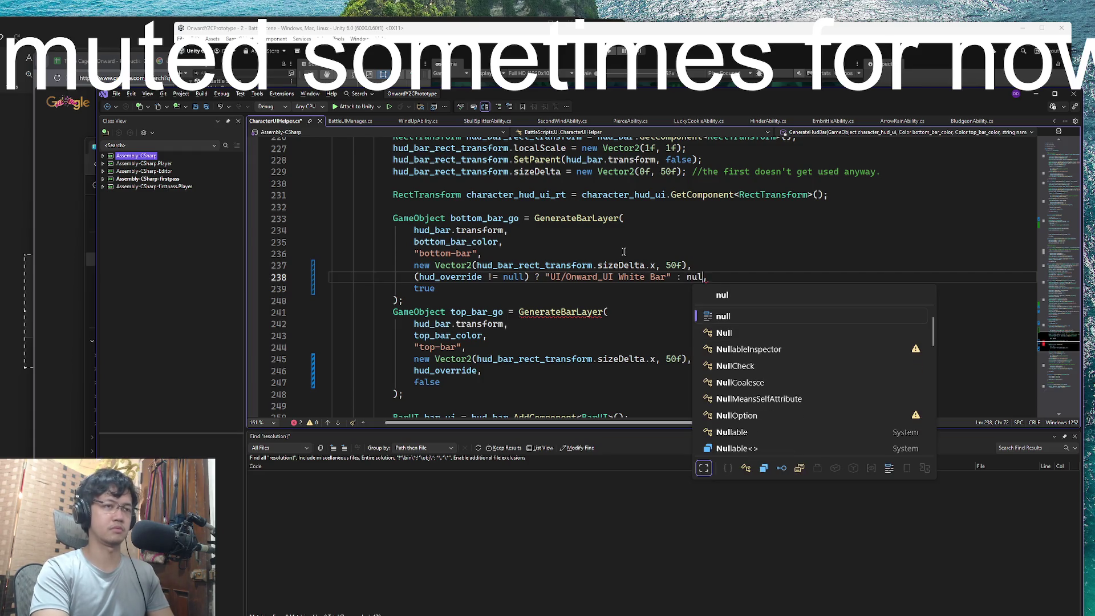
# Remove the trailing true and false arguments from both GenerateBarLayer calls
pyautogui.click(461, 290)
pyautogui.press('BackSpace')
pyautogui.press('BackSpace')
pyautogui.press('BackSpace')
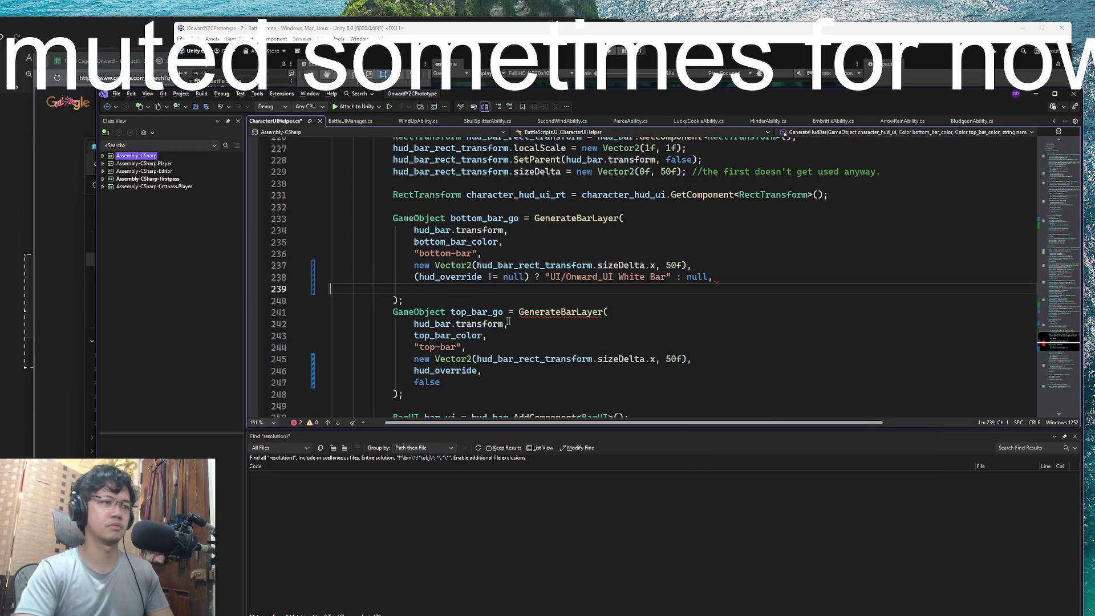
pyautogui.press('BackSpace')
pyautogui.press('BackSpace')
pyautogui.moveTo(441, 371); pyautogui.dragTo(495, 363)
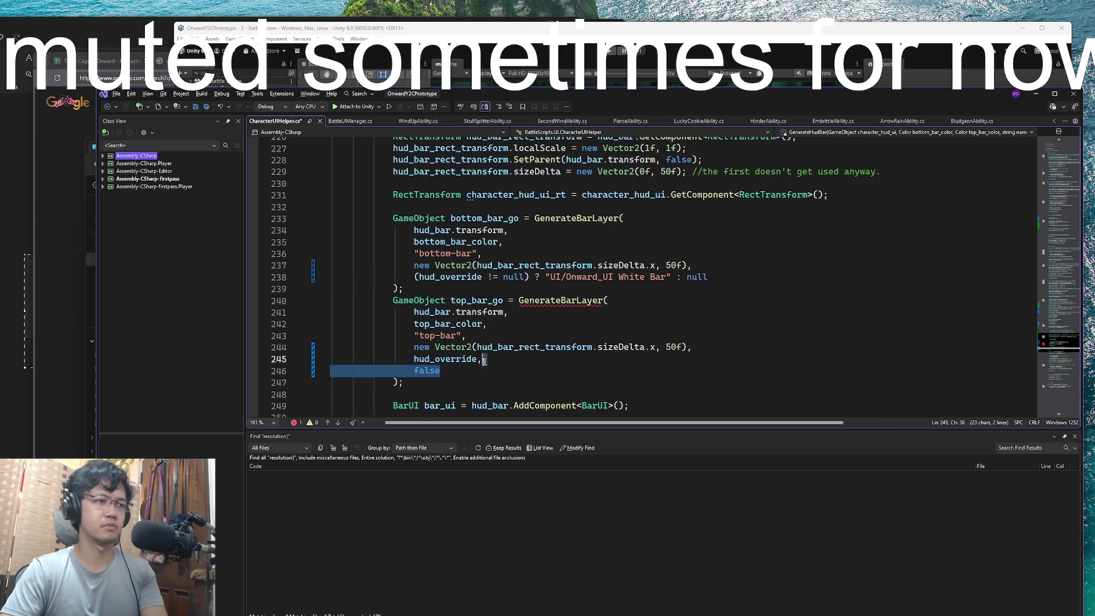
pyautogui.press('BackSpace')
pyautogui.press('BackSpace')
# Select the Onward_UI White Bar sprite name and let Unity recompile the scripts
pyautogui.scroll(9, 581, 317)
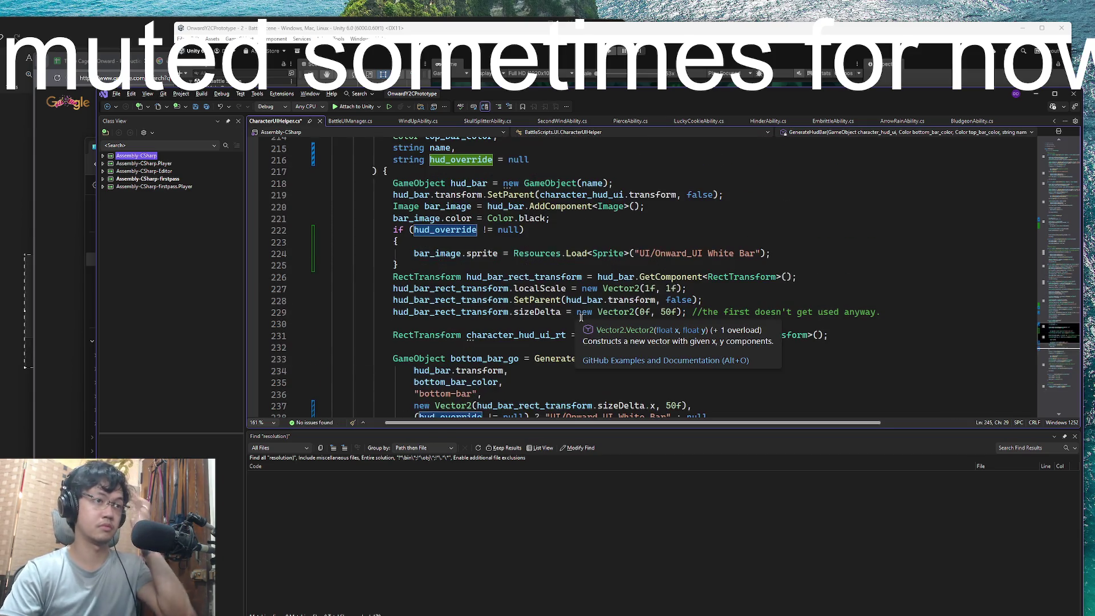
pyautogui.scroll(-8, 667, 306)
pyautogui.scroll(3, 666, 306)
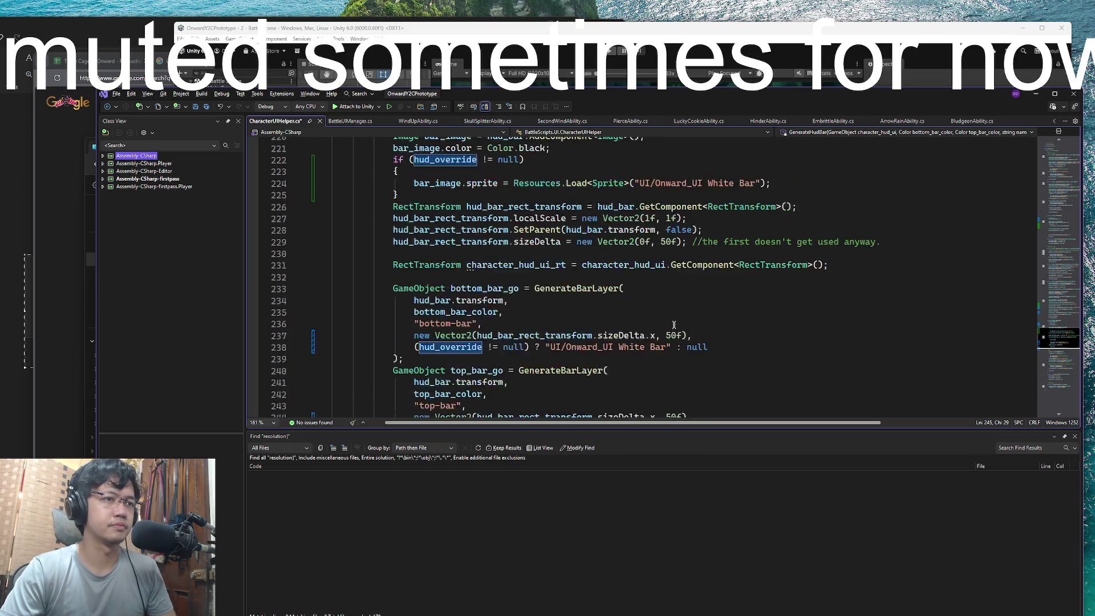
pyautogui.moveTo(656, 254); pyautogui.dragTo(758, 254)
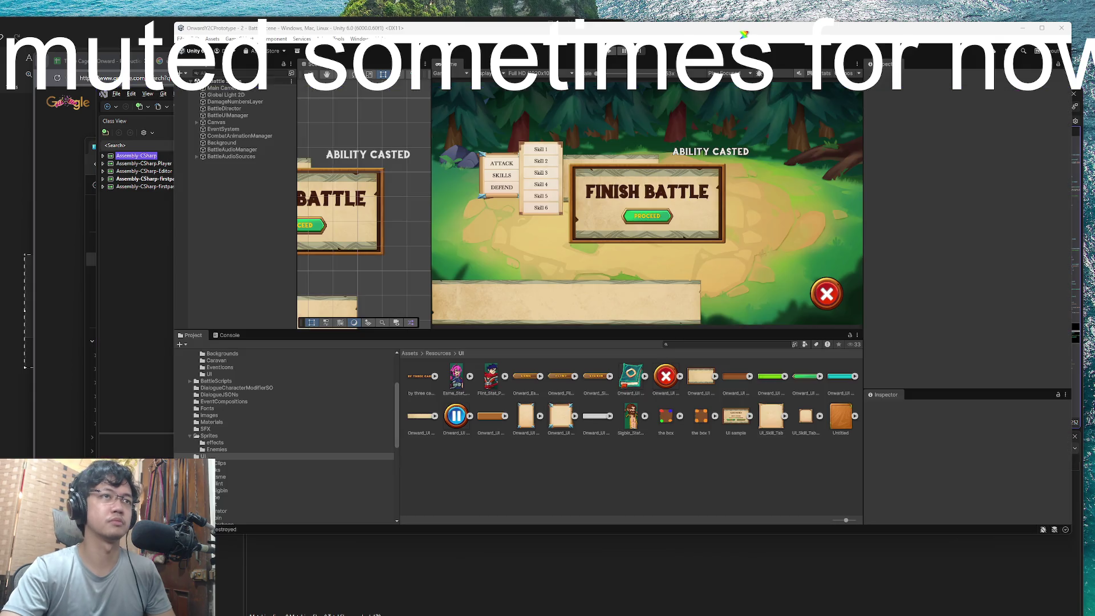
pyautogui.click(745, 34)
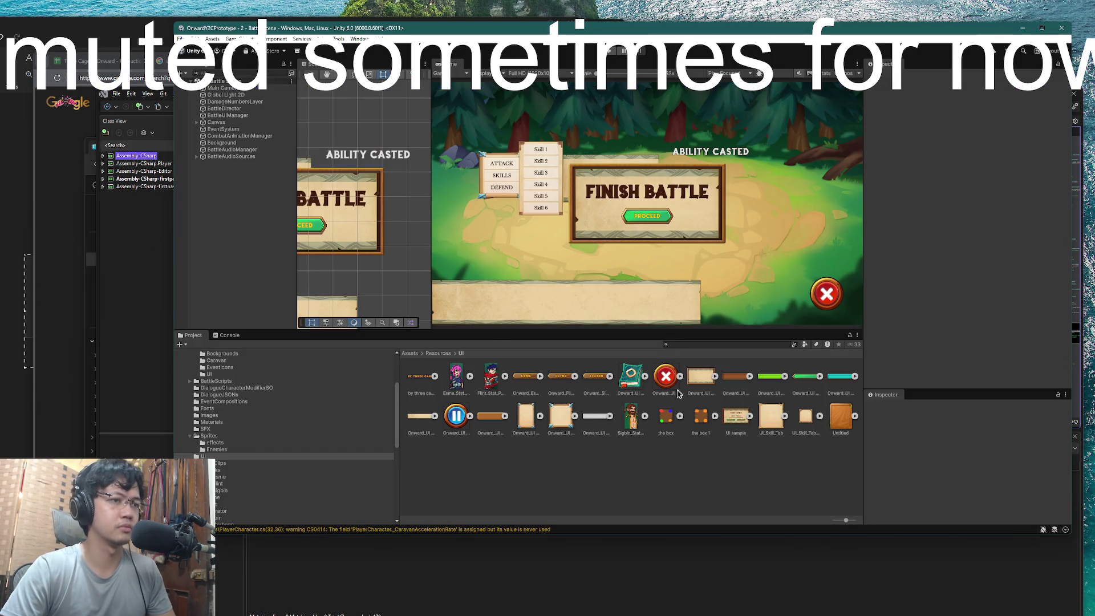
# Swap the sprite on line 224 to Onward_UI Empty Bar and recompile in Unity
pyautogui.click(747, 377)
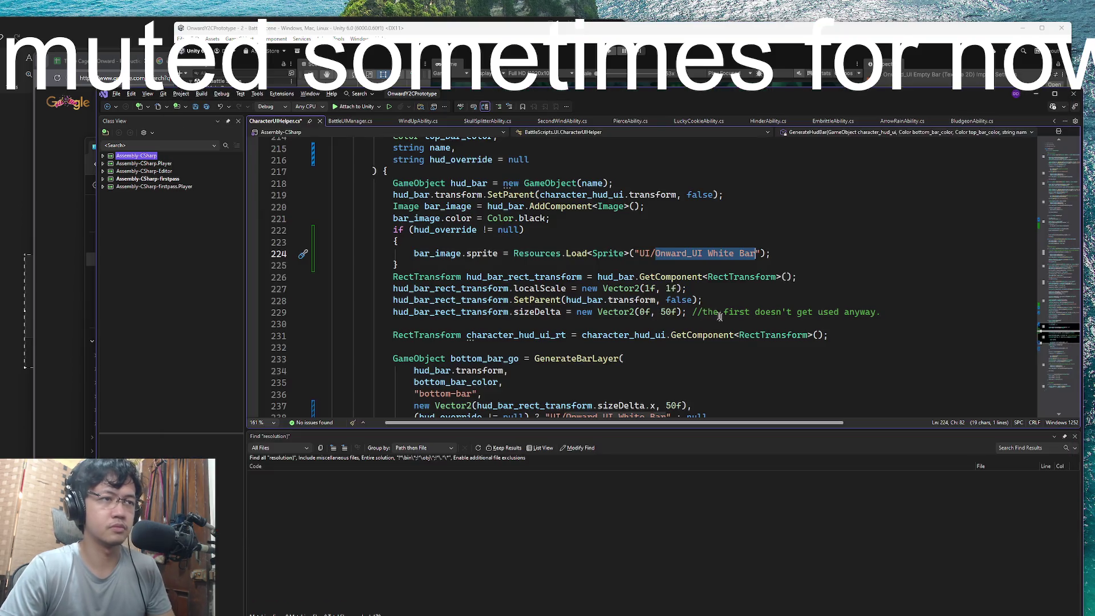
pyautogui.hotkey('alt', 'Tab')
pyautogui.click(740, 254)
pyautogui.moveTo(756, 253)
pyautogui.mouseDown()
pyautogui.moveTo(642, 254)
pyautogui.moveTo(655, 255)
pyautogui.mouseUp()
pyautogui.write('Onward_UI Empty Bar')
pyautogui.click(805, 231)
pyautogui.scroll(4, 802, 253)
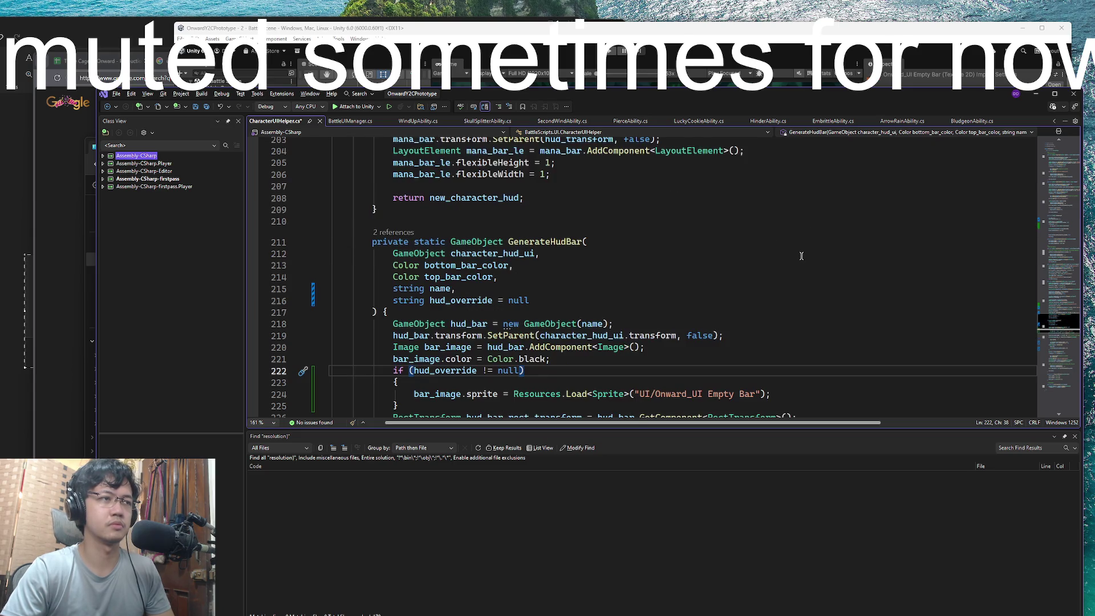
pyautogui.click(656, 30)
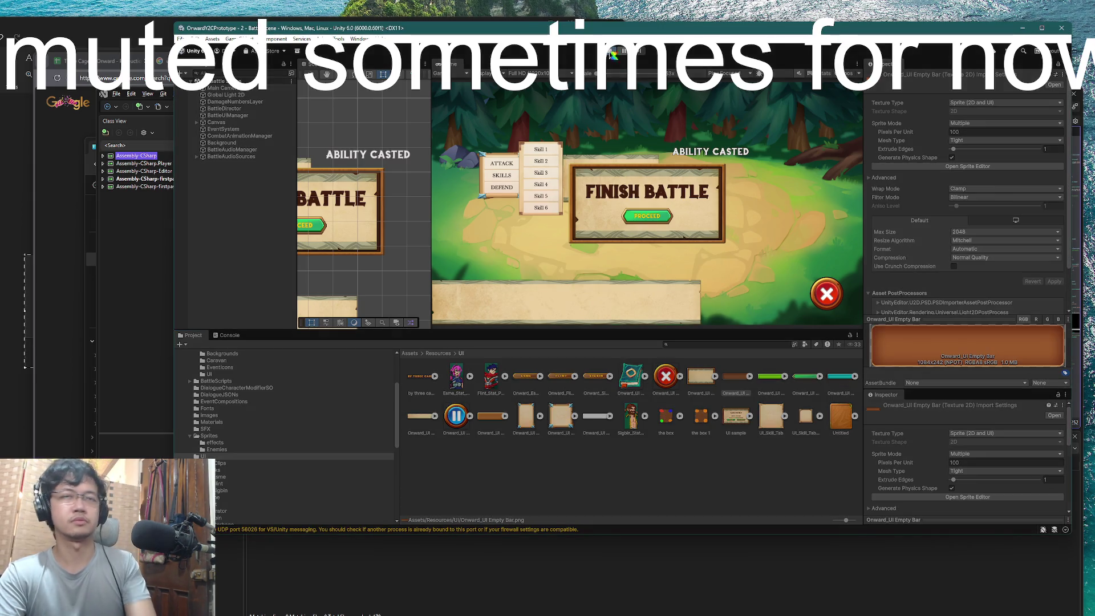
# Playtest the battle by attacking an enemy, then return to the CharacterUIHelper code
pyautogui.click(612, 53)
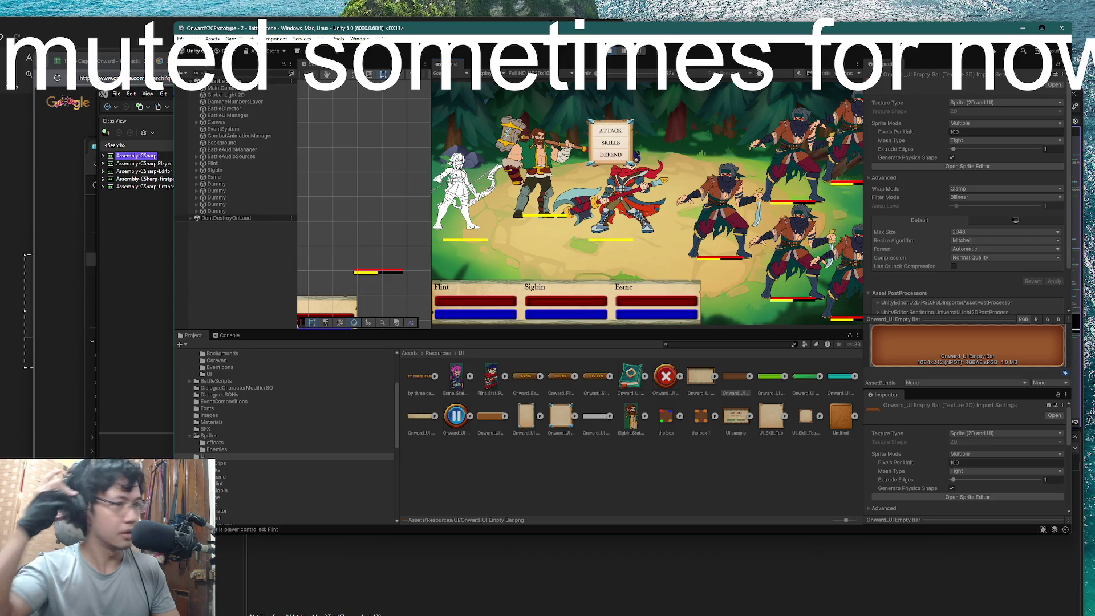
pyautogui.click(615, 133)
pyautogui.click(538, 172)
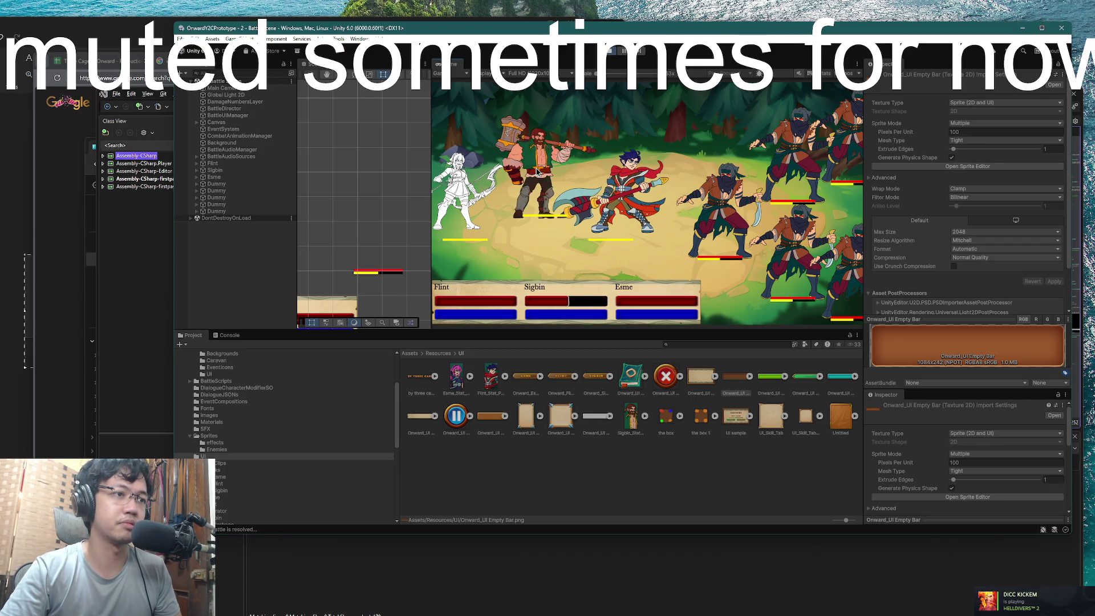
pyautogui.press('super+Tab')
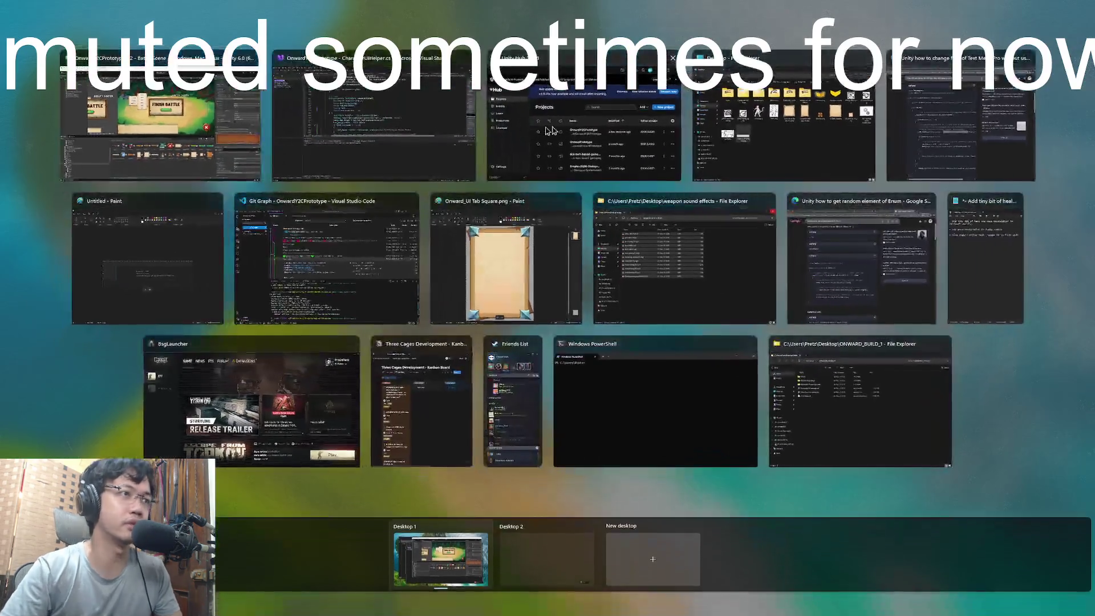
pyautogui.click(634, 354)
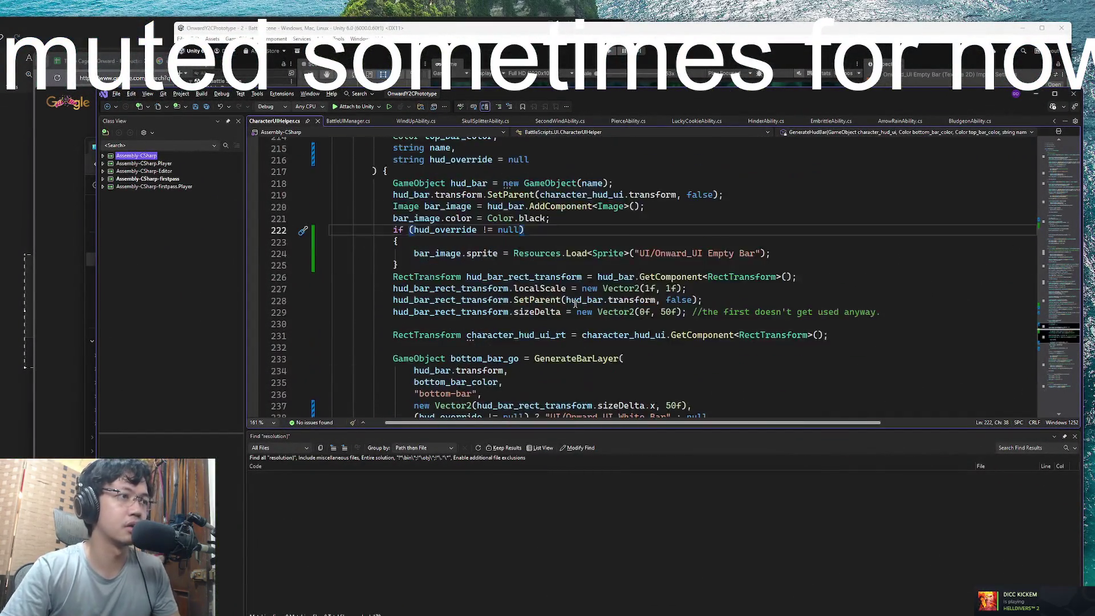
# Review GenerateHudBar and check the type of hud_bar_rect_transform in its Quick Info
pyautogui.scroll(1, 565, 302)
pyautogui.scroll(-6, 538, 287)
pyautogui.scroll(-5, 539, 287)
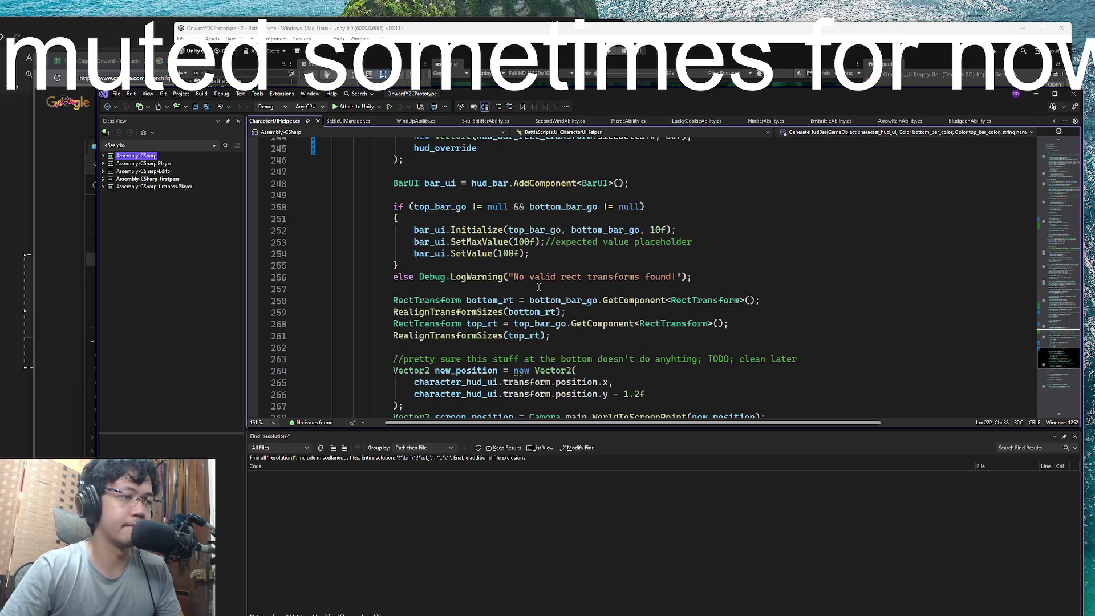
pyautogui.scroll(2, 536, 289)
pyautogui.click(602, 313)
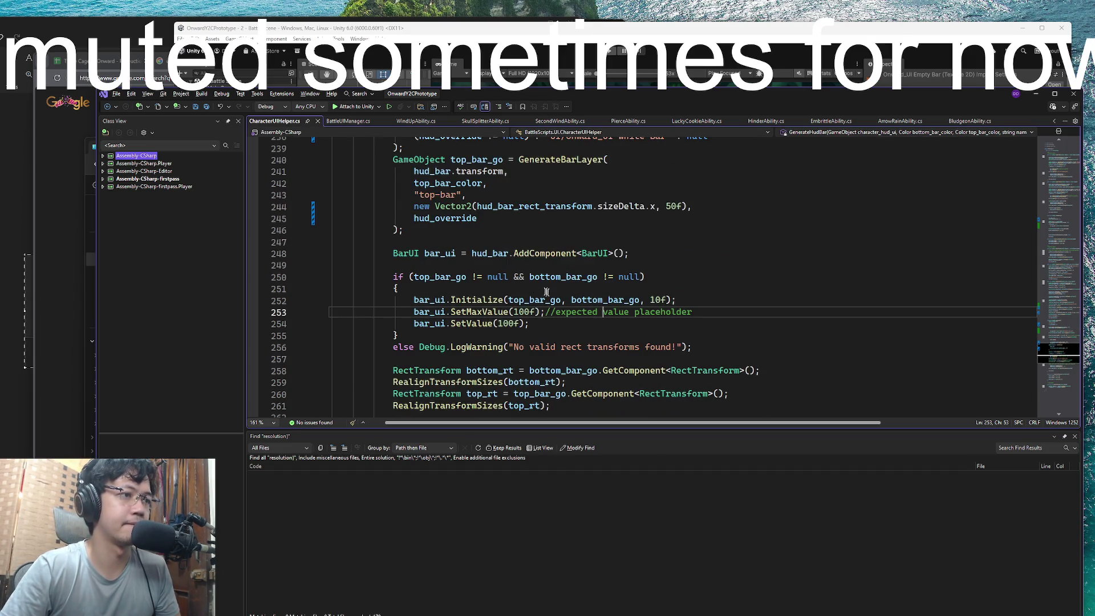
pyautogui.scroll(2, 547, 292)
pyautogui.click(490, 277)
pyautogui.scroll(1, 494, 230)
pyautogui.click(494, 230)
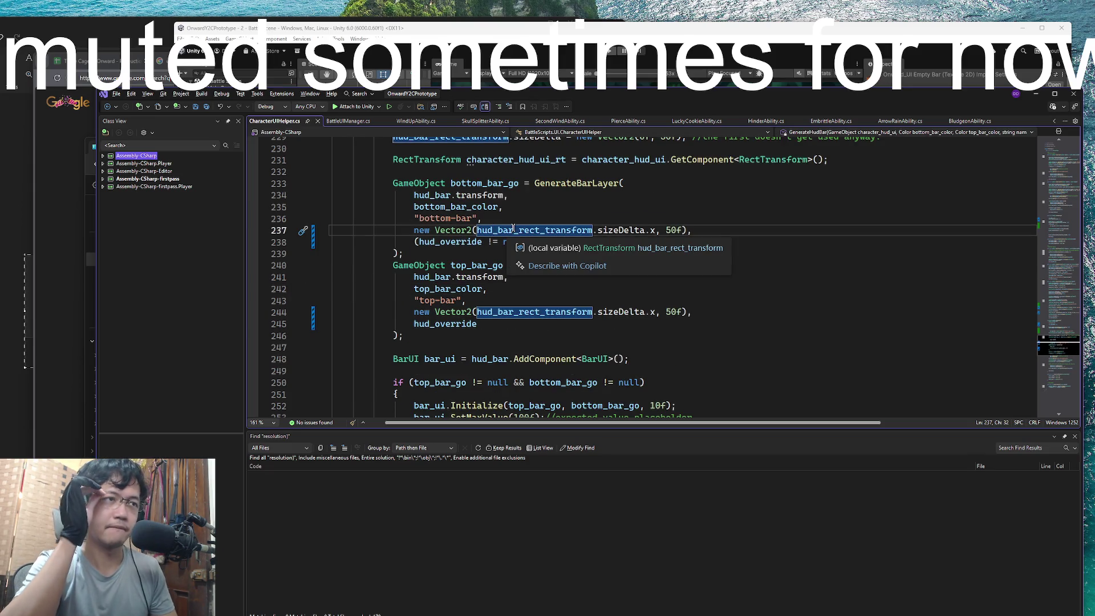
pyautogui.press('Up')
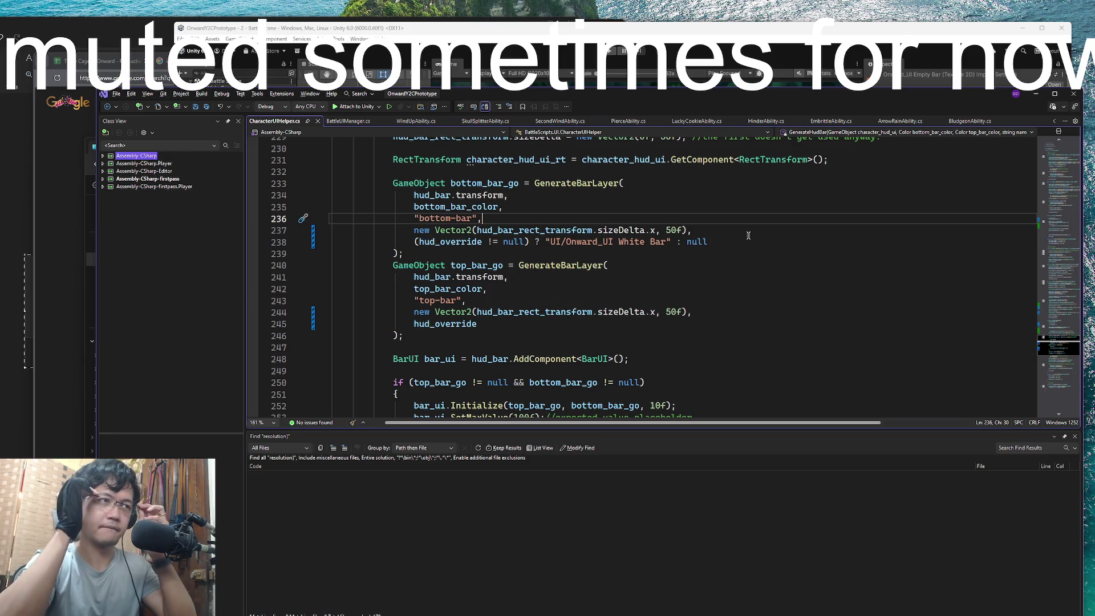
# Look over the bar positioning code, including the warning fallback and 1.2 vertical offset lines
pyautogui.scroll(-8, 656, 251)
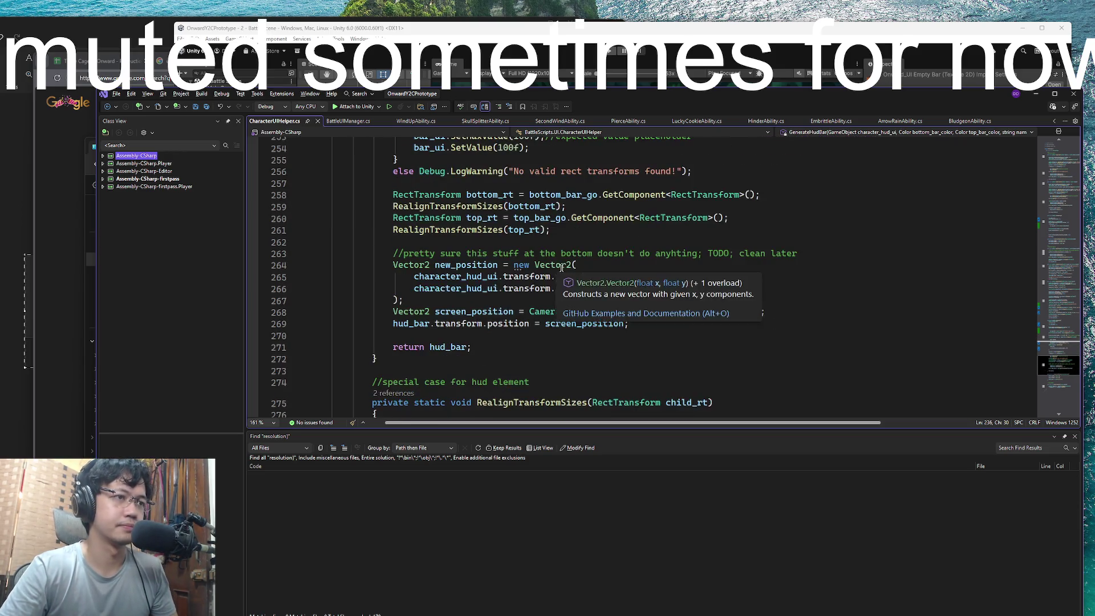
pyautogui.scroll(-3, 539, 312)
pyautogui.scroll(-1, 541, 309)
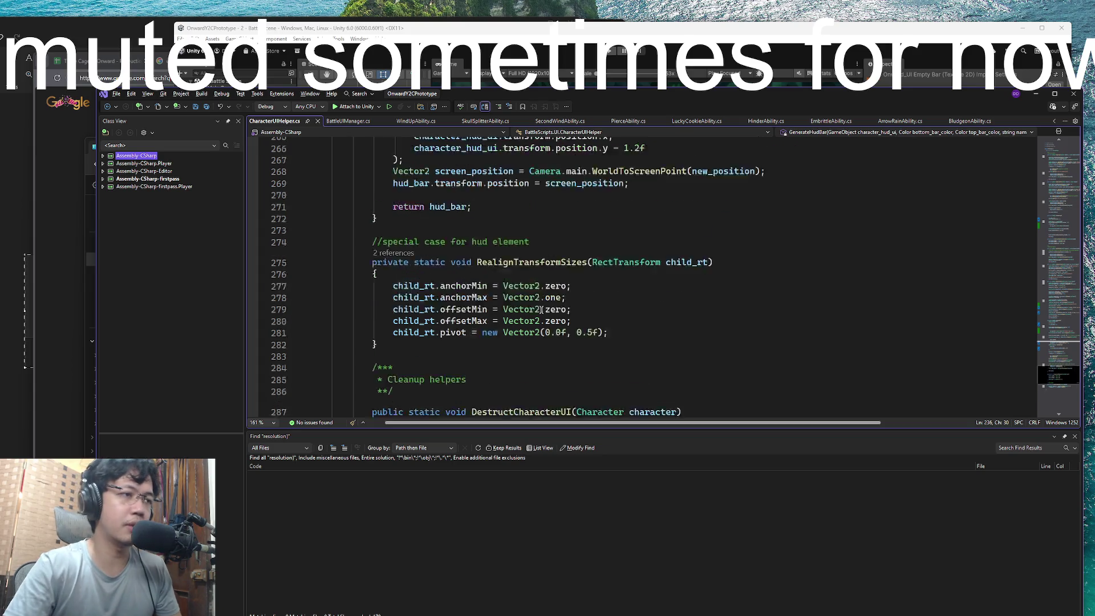
pyautogui.scroll(3, 656, 302)
pyautogui.click(633, 285)
pyautogui.scroll(2, 633, 289)
pyautogui.scroll(3, 633, 289)
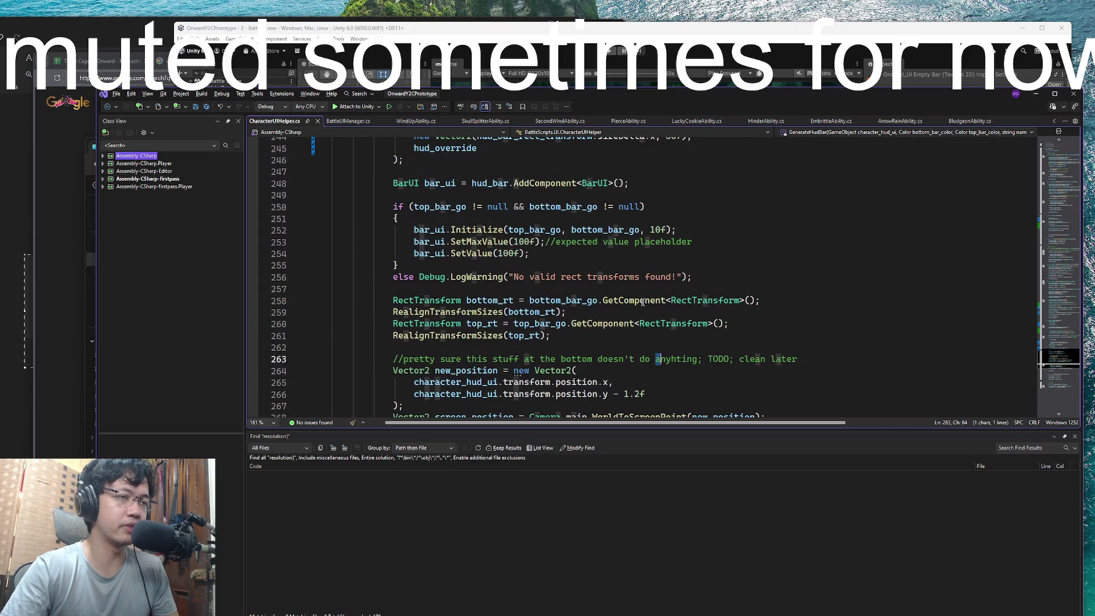
pyautogui.click(692, 312)
pyautogui.scroll(-5, 694, 311)
pyautogui.click(665, 253)
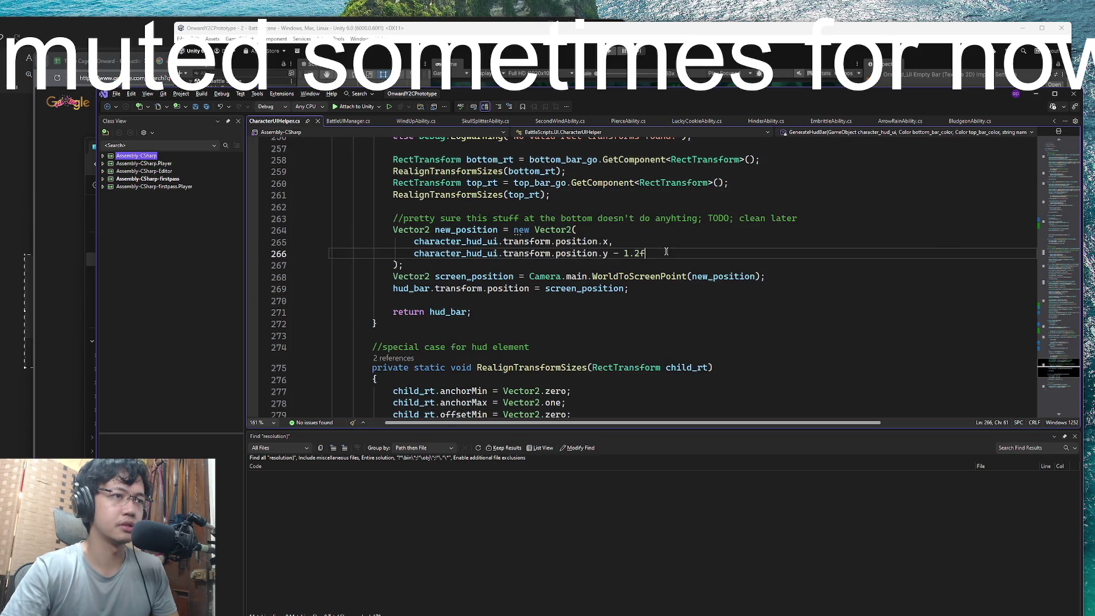
pyautogui.scroll(2, 665, 252)
pyautogui.scroll(1, 618, 285)
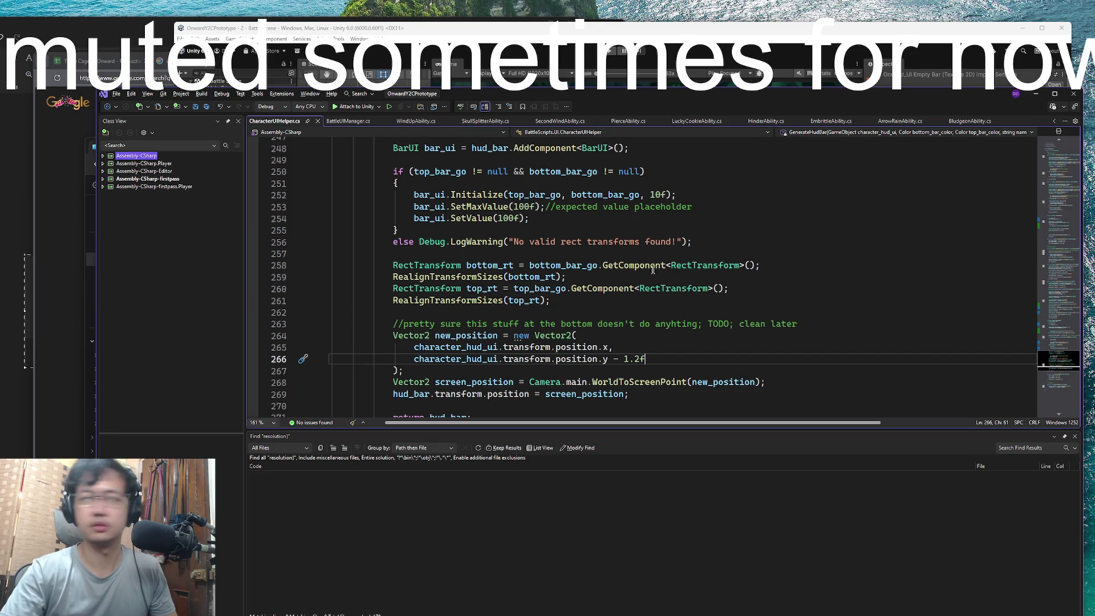
pyautogui.scroll(-1, 645, 275)
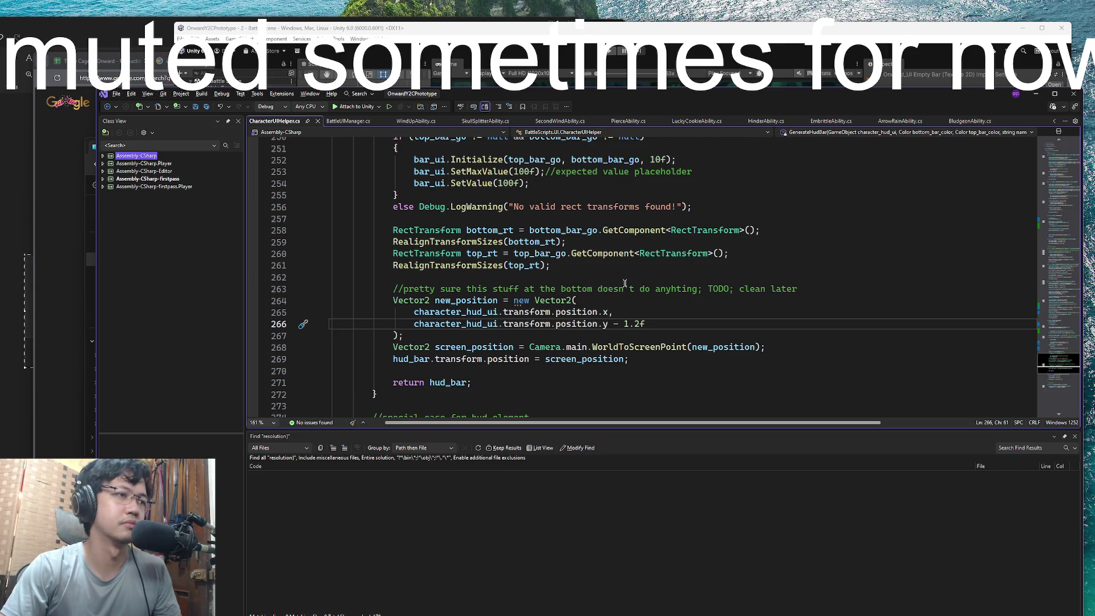
pyautogui.scroll(3, 625, 276)
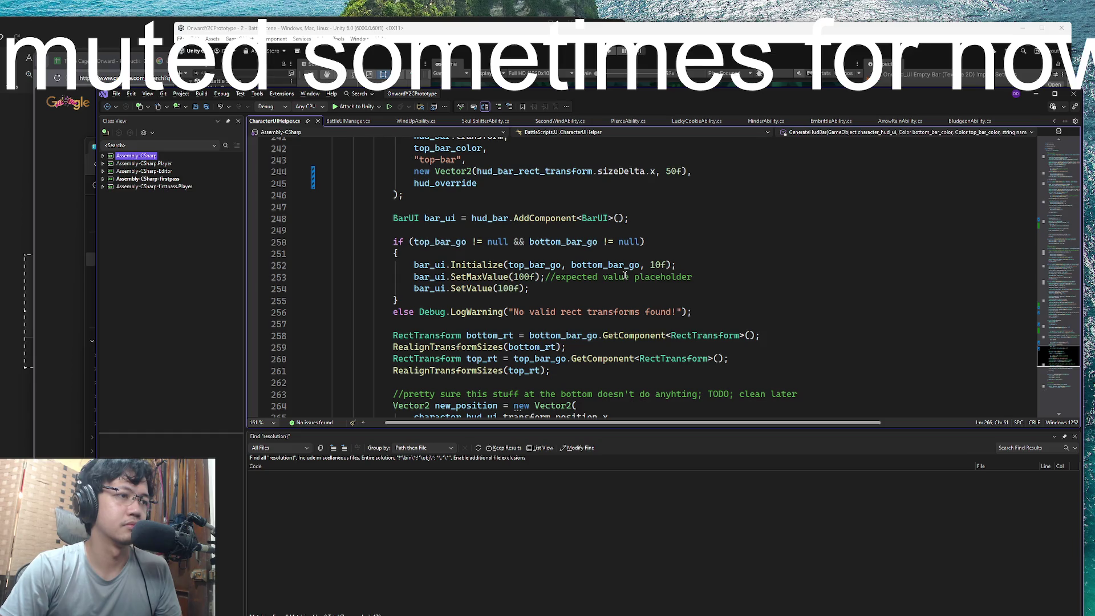
pyautogui.scroll(3, 626, 275)
pyautogui.scroll(2, 625, 289)
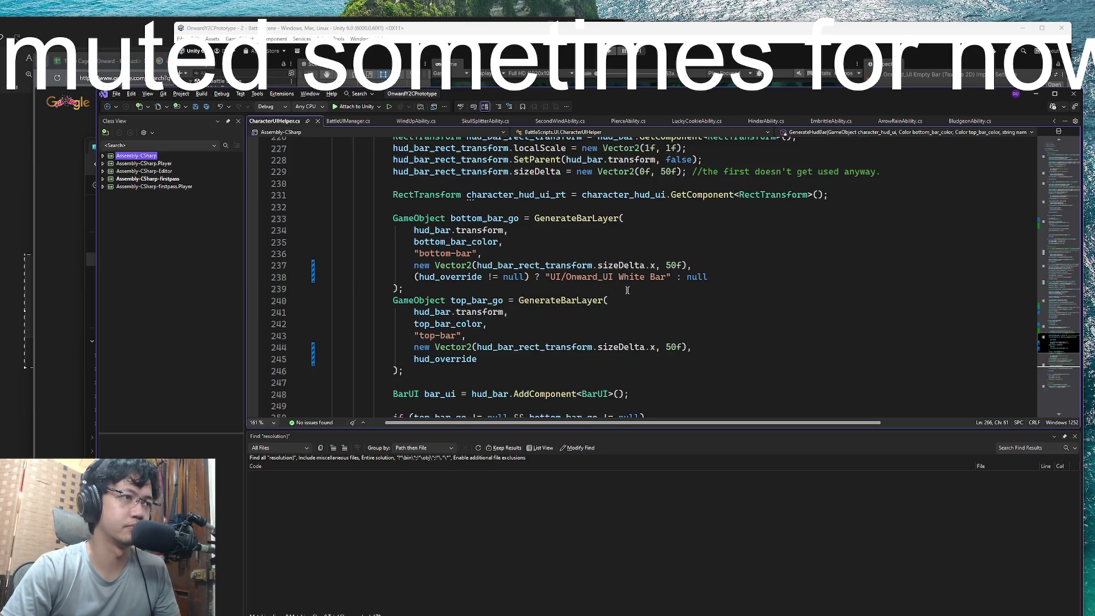
pyautogui.scroll(2, 627, 290)
pyautogui.scroll(-6, 665, 348)
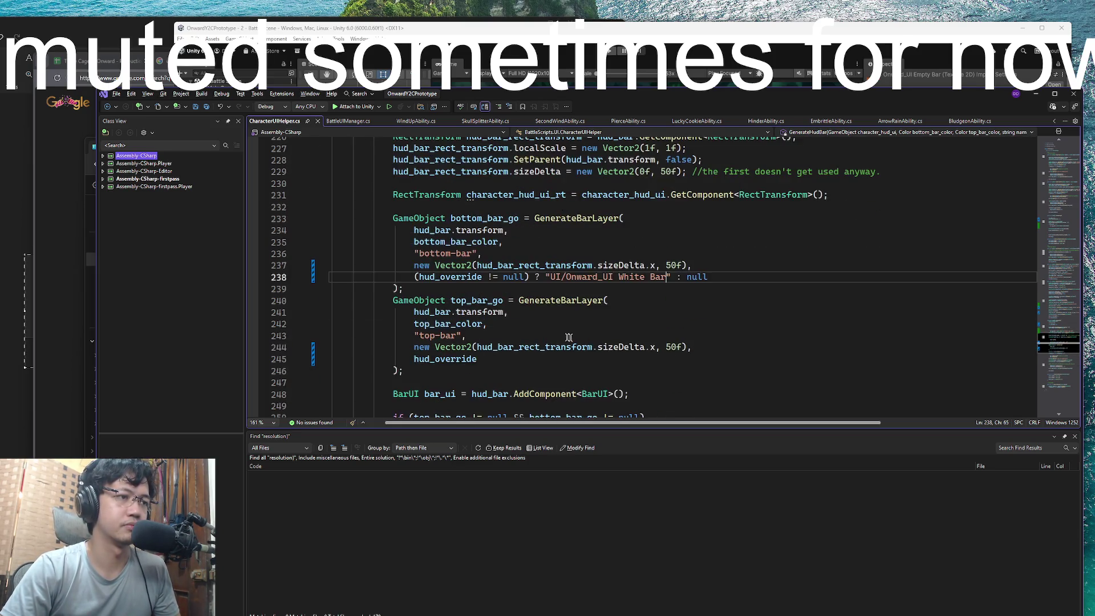
# Go to the GenerateBarLayer definition to see how hud_override loads the bar sprite
pyautogui.click(726, 209)
pyautogui.press('Down')
pyautogui.scroll(-2, 707, 236)
pyautogui.scroll(7, 698, 251)
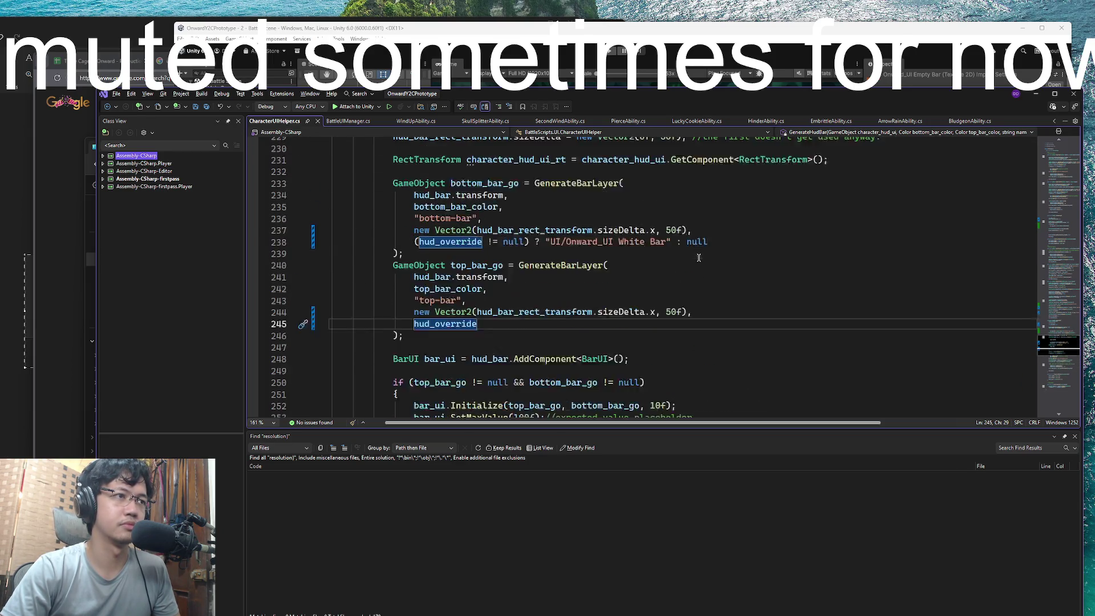
pyautogui.keyDown('ctrl'); pyautogui.click(578, 217); pyautogui.keyUp('ctrl')
pyautogui.scroll(-6, 627, 257)
pyautogui.press('Down')
pyautogui.press('Down')
pyautogui.press('Down')
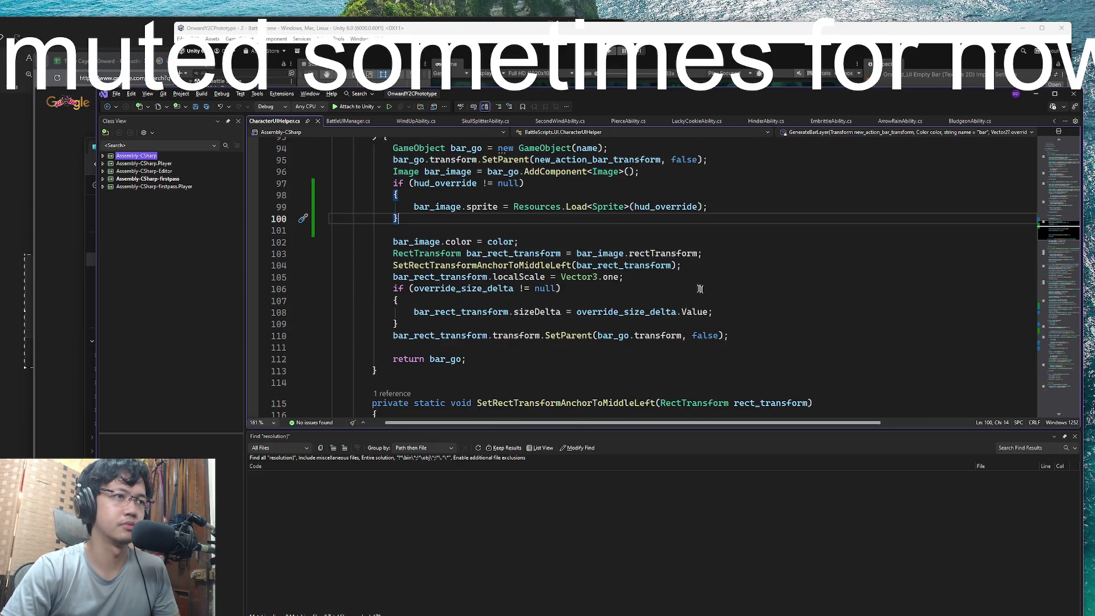
# Cut the bar colour assignment and try moving it into a braced else block, then undo
pyautogui.moveTo(521, 242); pyautogui.dragTo(393, 241)
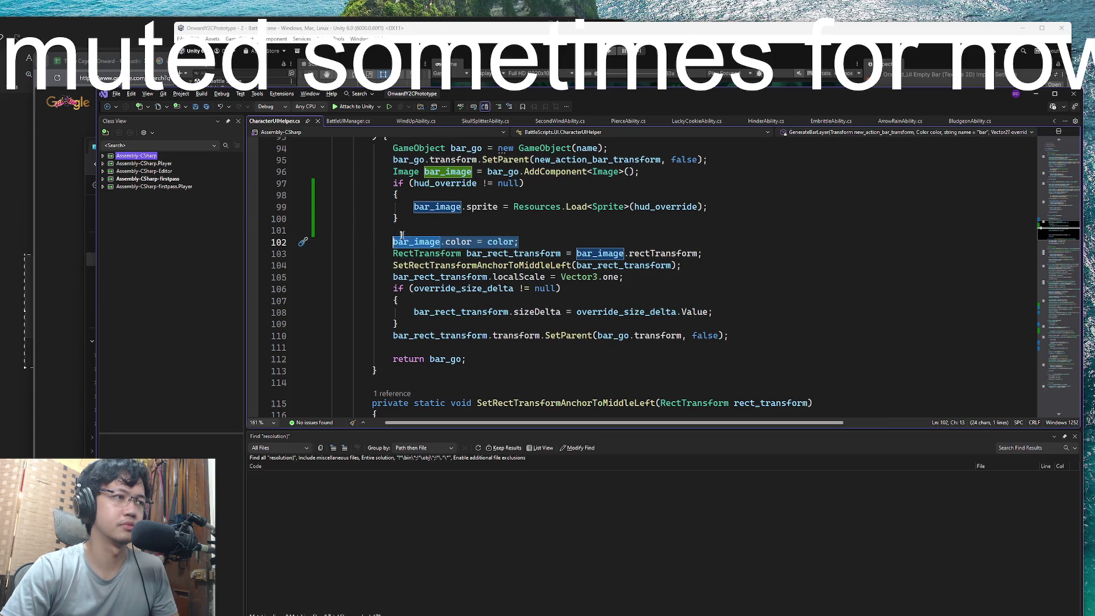
pyautogui.hotkey('ctrl', 'x')
pyautogui.click(417, 218)
pyautogui.write('lse { }')
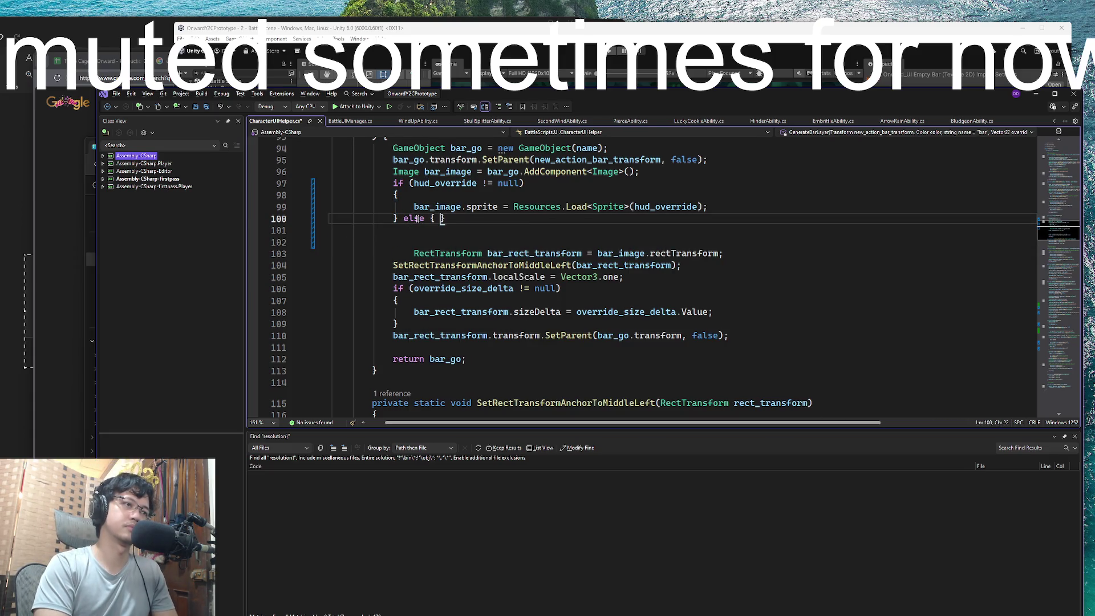
pyautogui.press('Return')
pyautogui.hotkey('ctrl', 'v')
pyautogui.hotkey('ctrl', 'z')
pyautogui.hotkey('ctrl', 'z')
pyautogui.hotkey('ctrl', 'z')
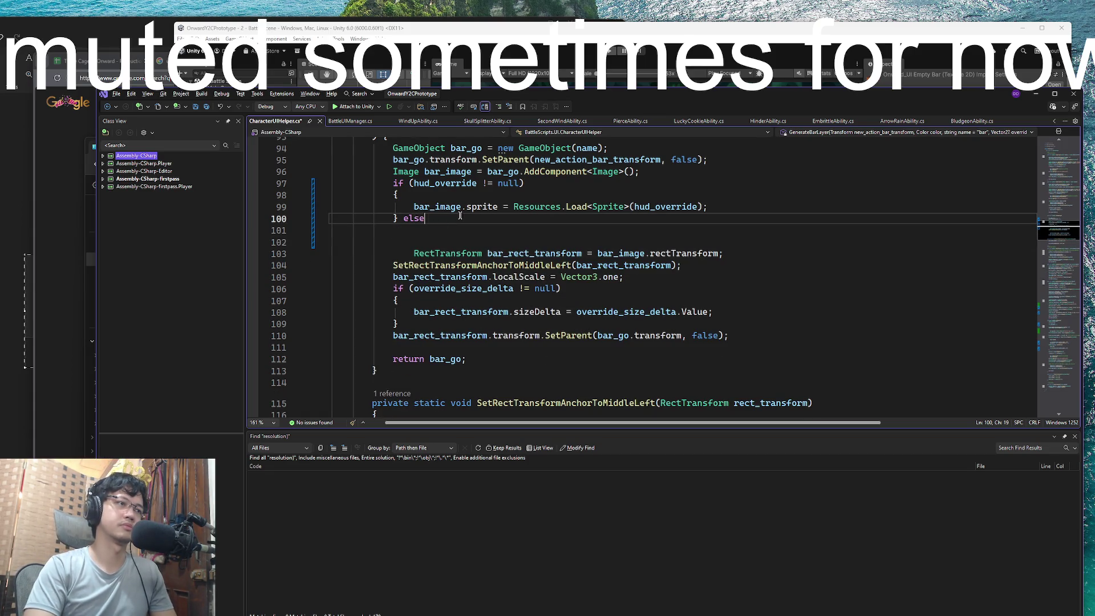
# Put 'else bar_image.color = color;' on its own line and return to Unity to recompile
pyautogui.press('BackSpace')
pyautogui.press('BackSpace')
pyautogui.press('BackSpace')
pyautogui.press('Return')
pyautogui.write('e;s')
pyautogui.press('BackSpace')
pyautogui.press('BackSpace')
pyautogui.press('BackSpace')
pyautogui.write('else')
pyautogui.hotkey('ctrl', 'v')
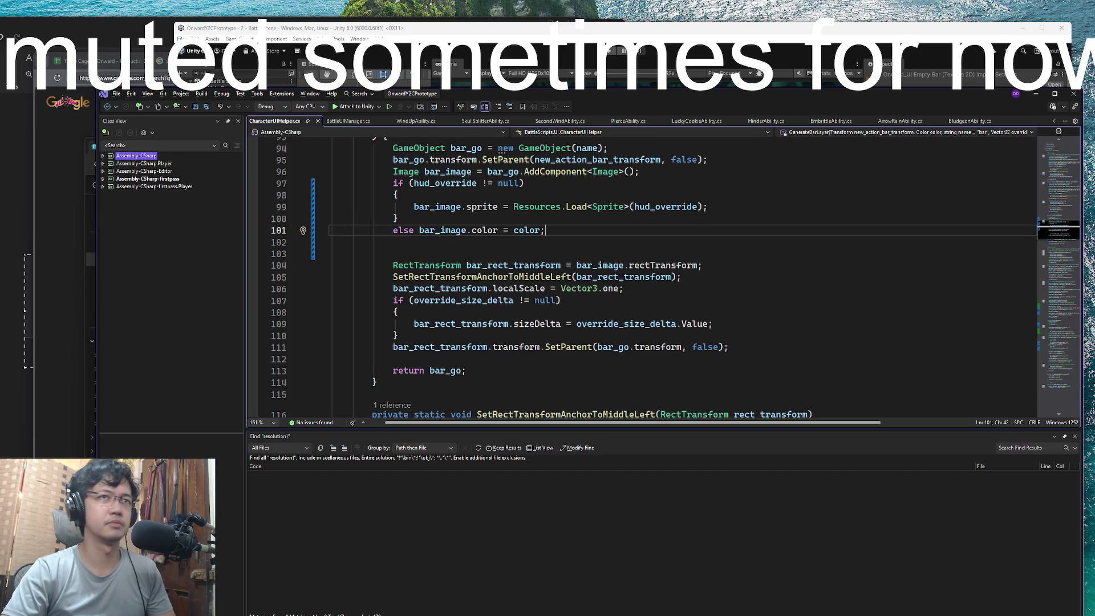
pyautogui.click(593, 49)
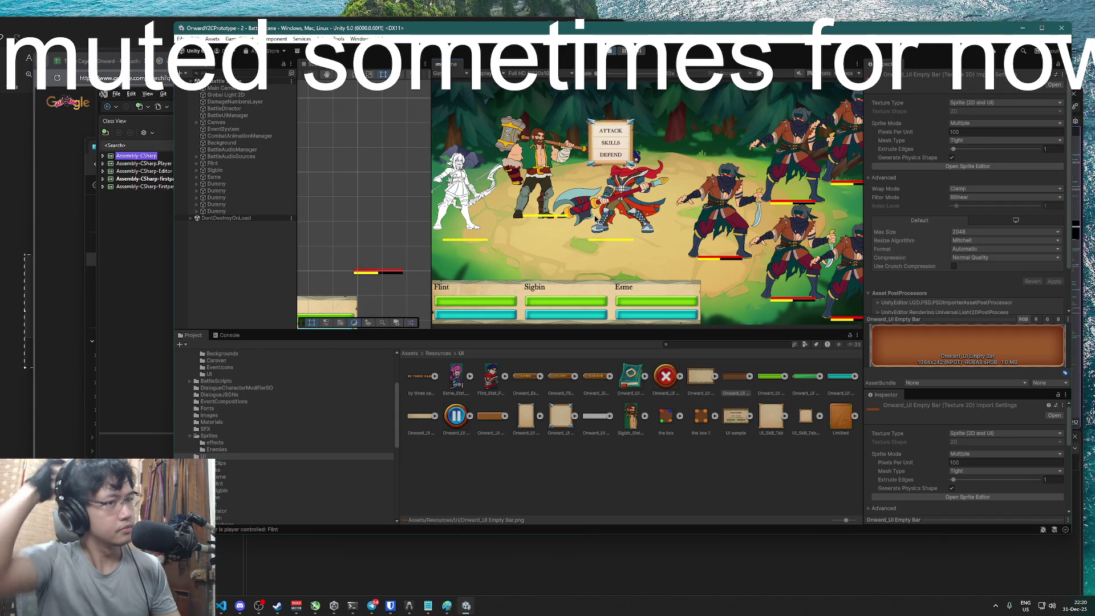
# Order basic attacks for the active hero, Sigbin and Esme, choosing a target for each
pyautogui.click(611, 131)
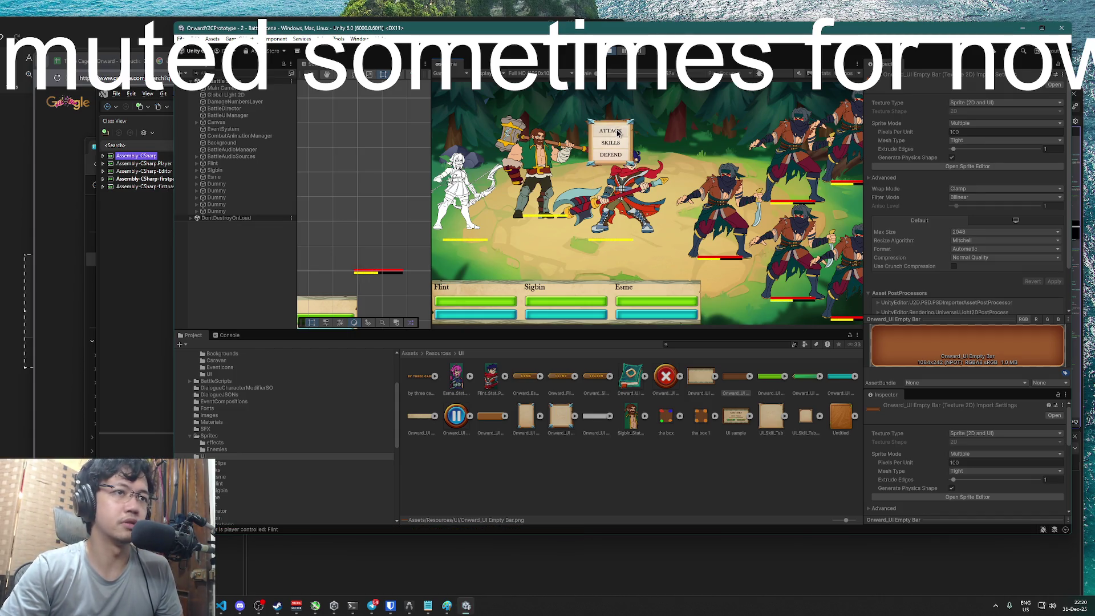
pyautogui.click(532, 171)
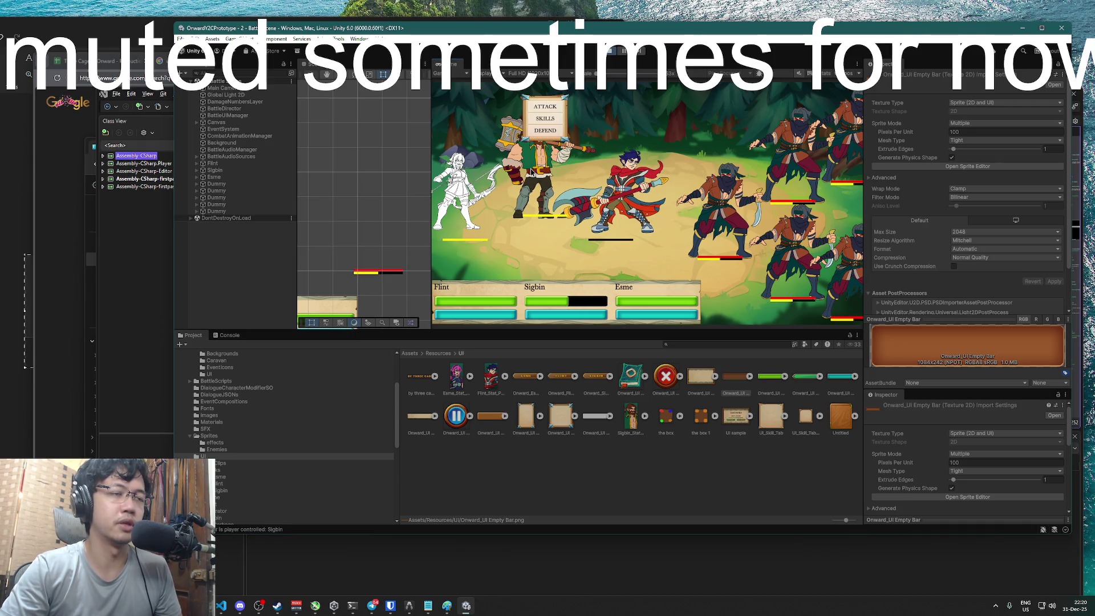
pyautogui.click(556, 109)
pyautogui.click(611, 141)
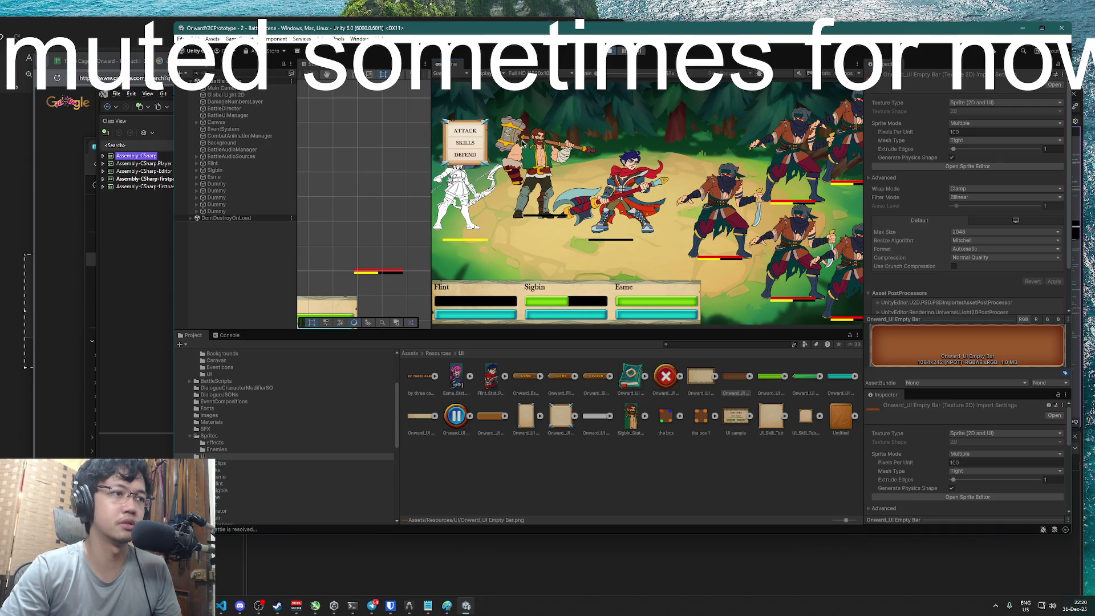
pyautogui.click(464, 136)
pyautogui.click(467, 189)
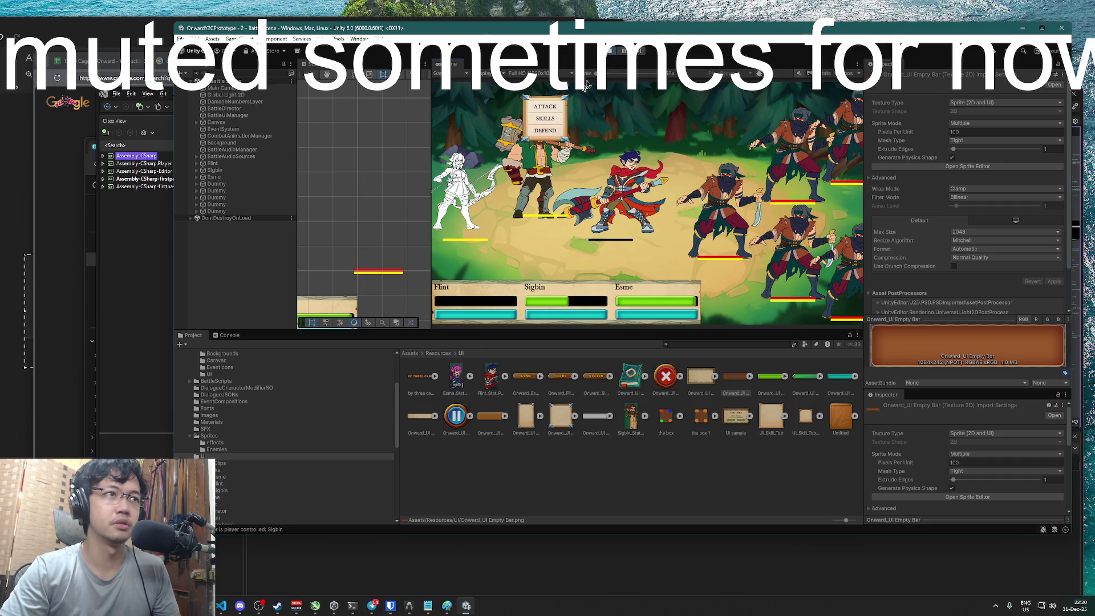
# Pick bludgeon, cancel it for a basic attack on Flint, then finish the battle and stop Play mode
pyautogui.click(556, 122)
pyautogui.click(584, 114)
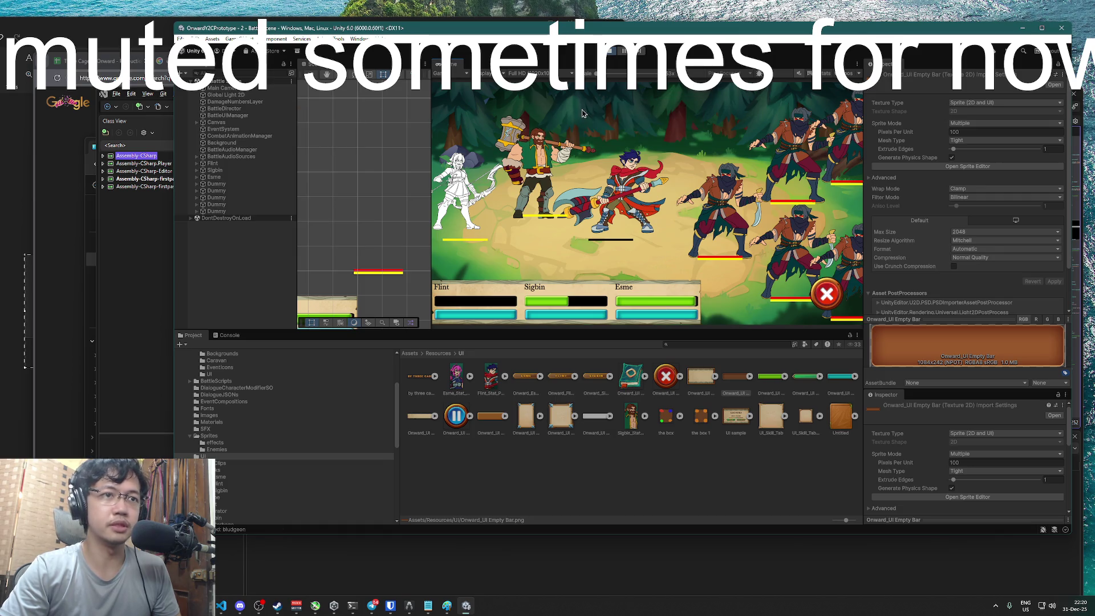
pyautogui.click(836, 294)
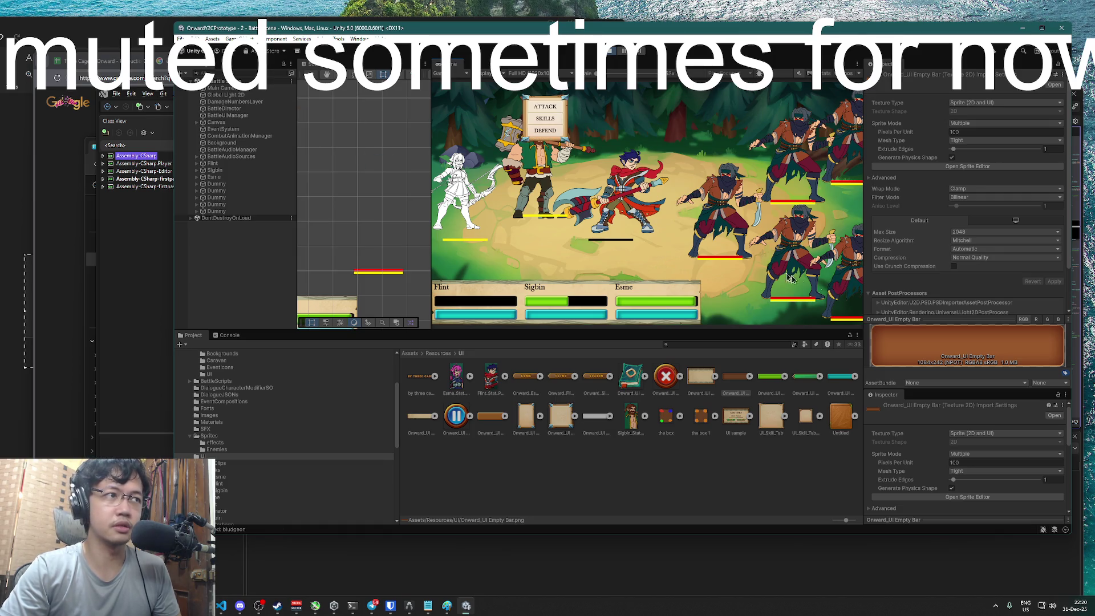
pyautogui.click(552, 108)
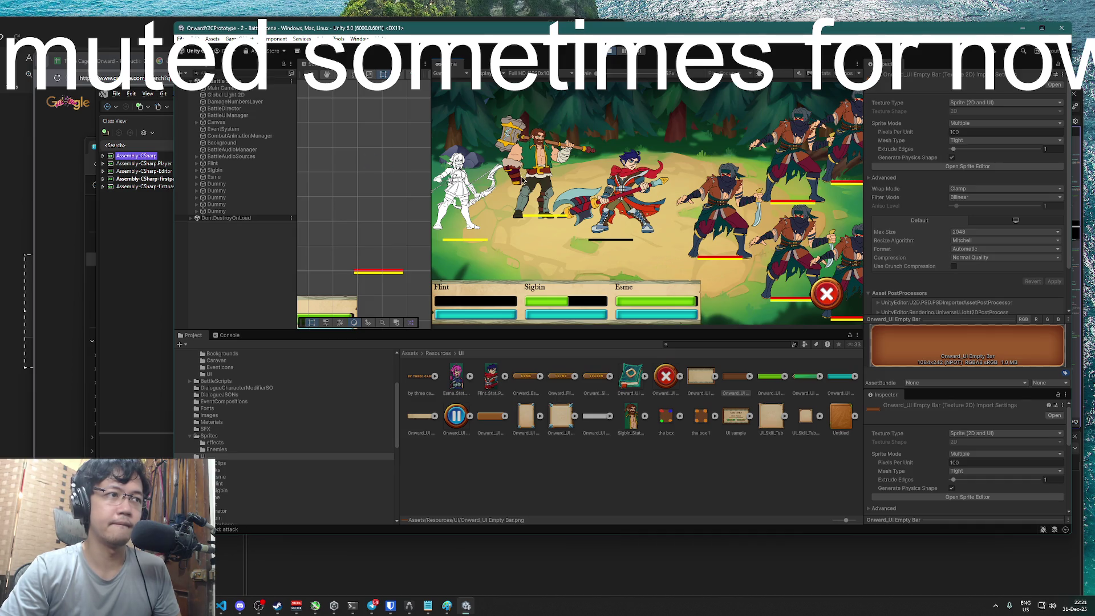
pyautogui.click(539, 177)
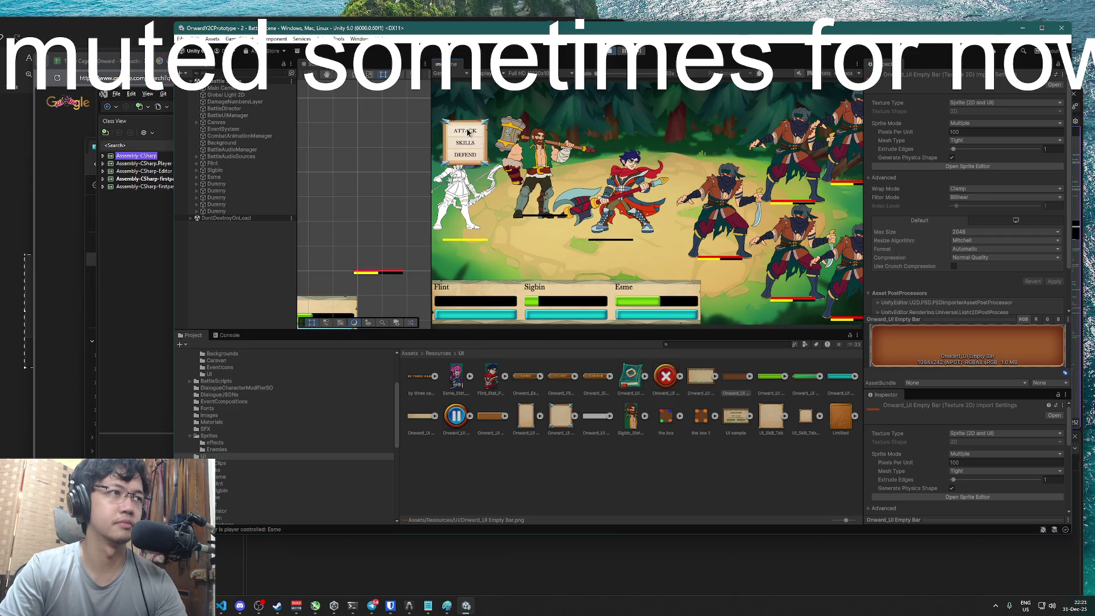
pyautogui.click(468, 132)
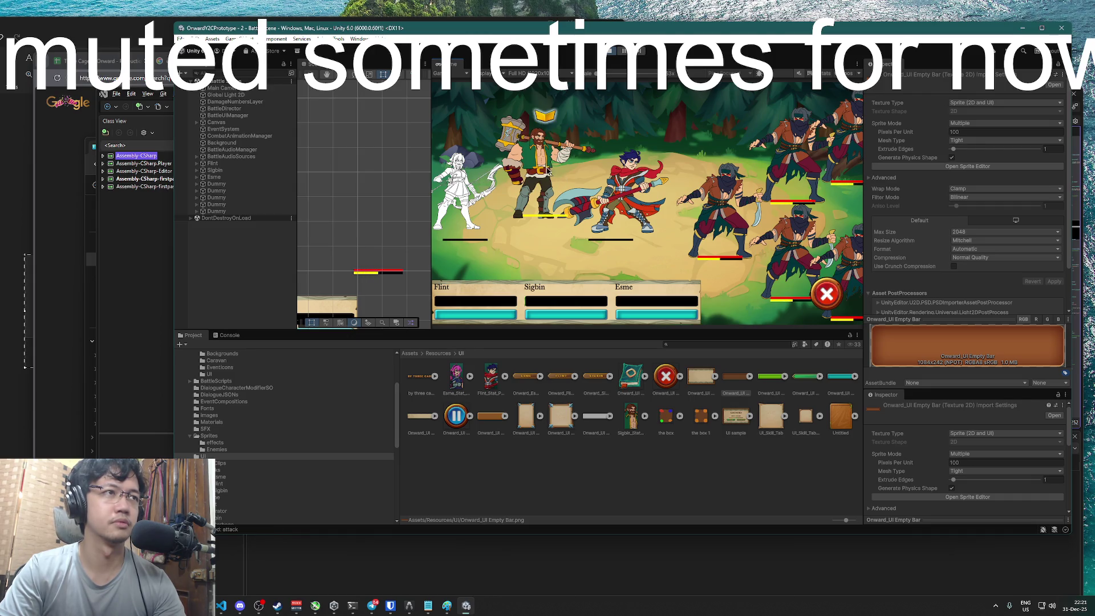
pyautogui.click(662, 219)
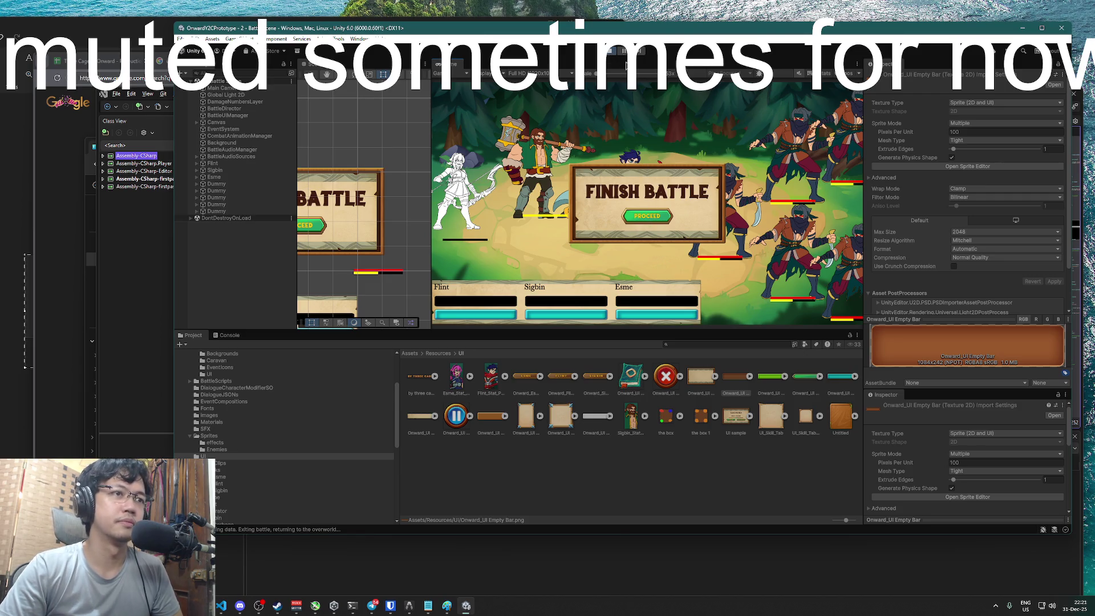
pyautogui.click(612, 50)
# Delete the empty line after the else statement in CharacterUIHelper.cs, briefly checking the Git Graph
pyautogui.press('super+Tab')
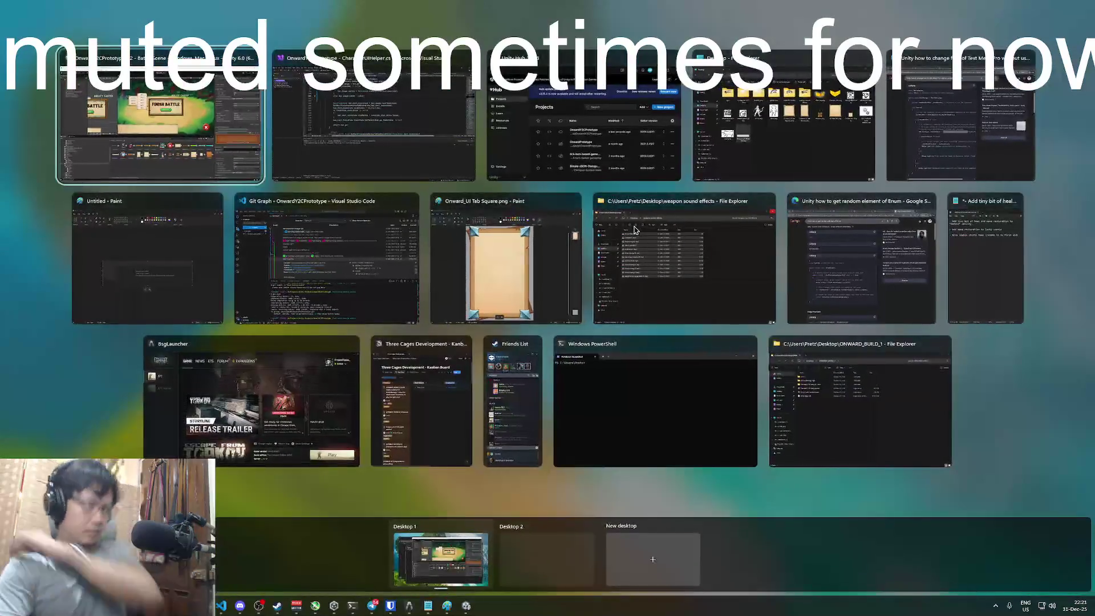
pyautogui.click(393, 145)
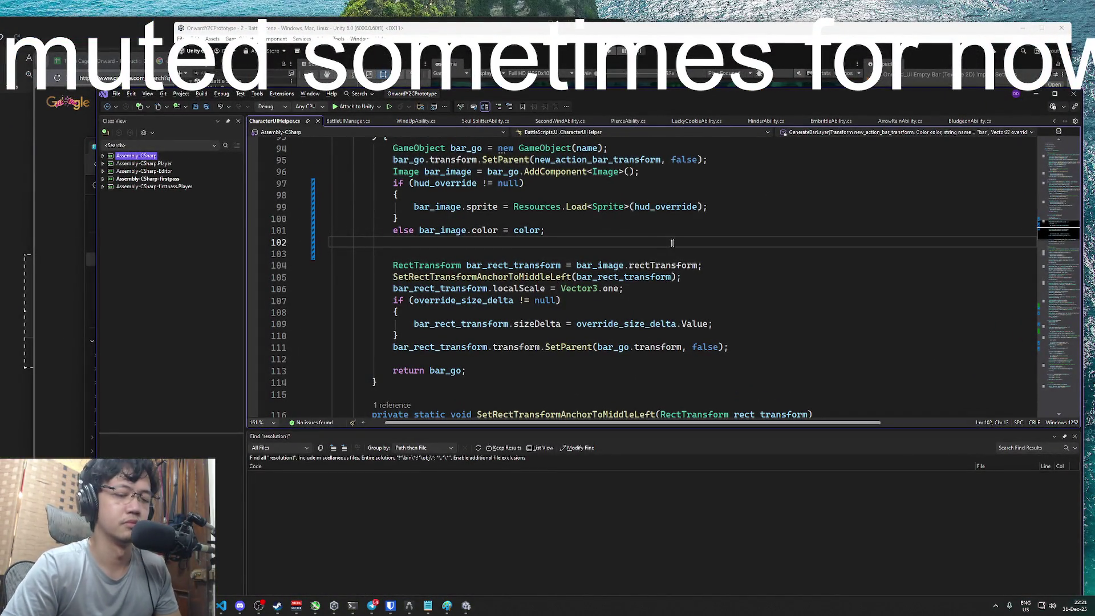
pyautogui.press('BackSpace')
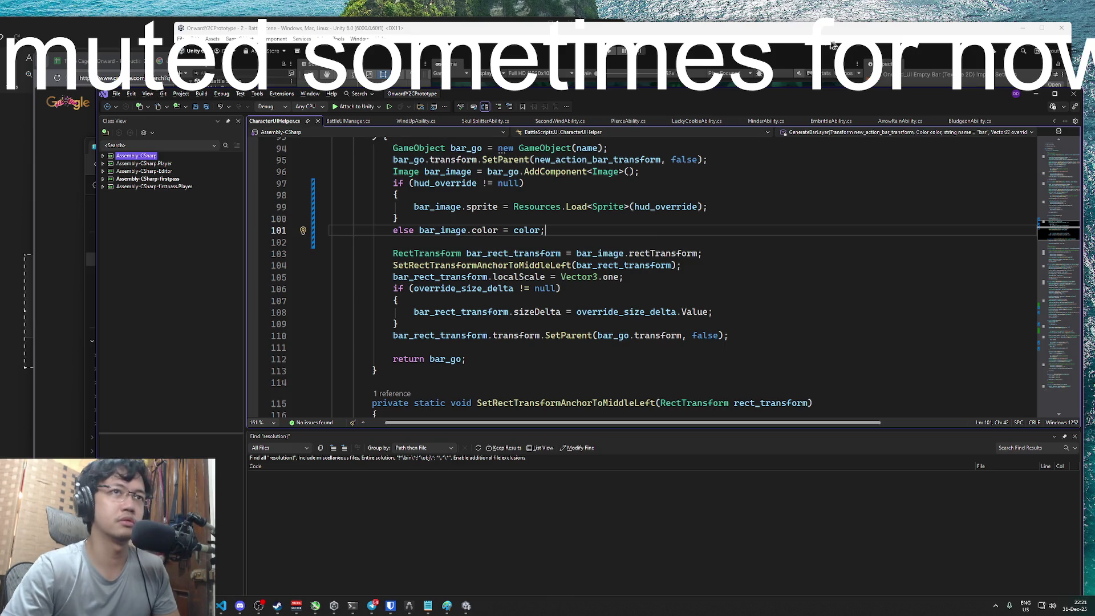
pyautogui.press('super+Tab')
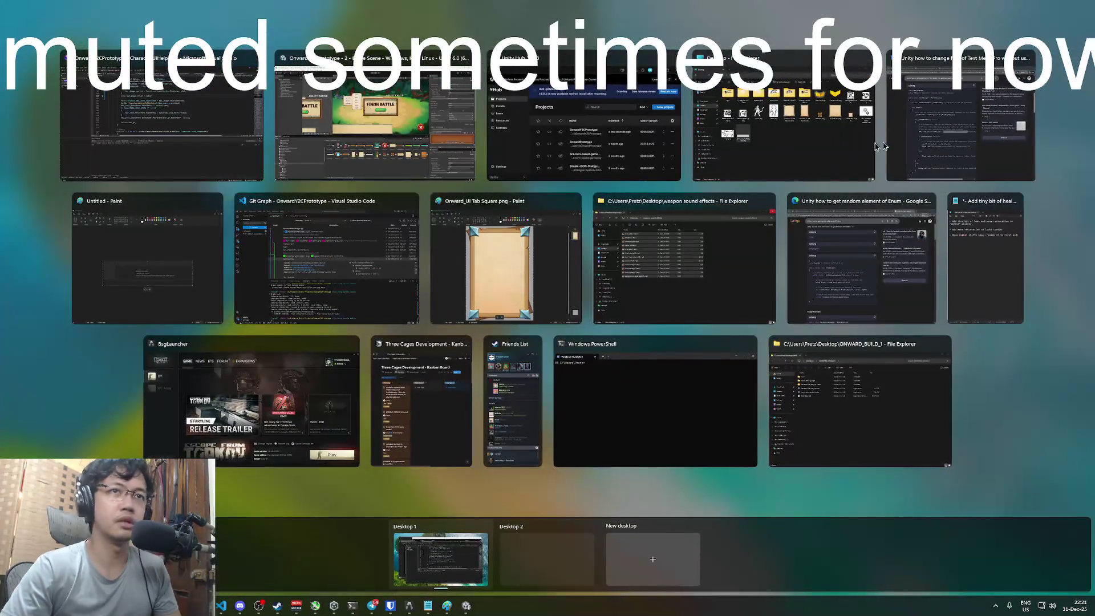
pyautogui.click(299, 269)
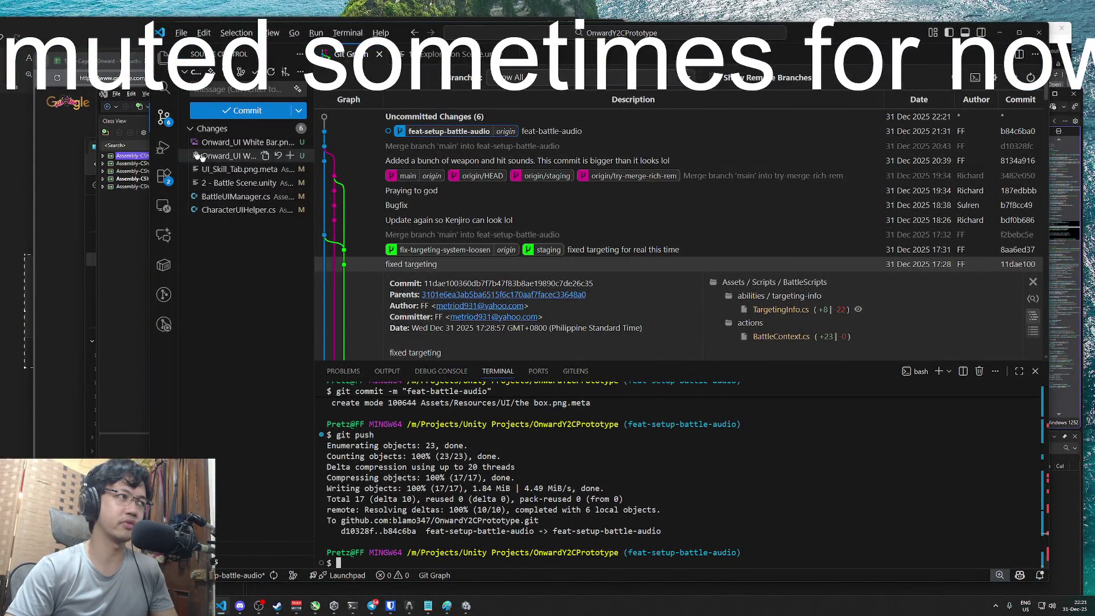
pyautogui.click(136, 237)
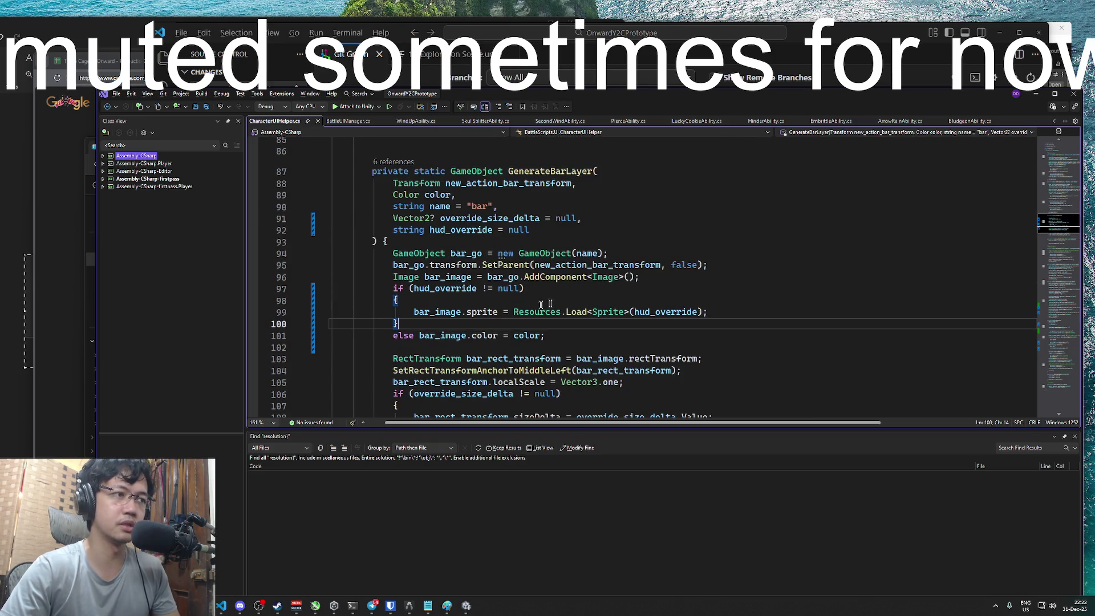
# Collapse the braced block so the sprite-loading statement follows 'if (hud_override != null)' on one line
pyautogui.click(415, 313)
pyautogui.hotkey('ctrl', 'shift', 'Right')
pyautogui.hotkey('ctrl', 'shift', 'Right')
pyautogui.hotkey('ctrl', 'shift', 'Right')
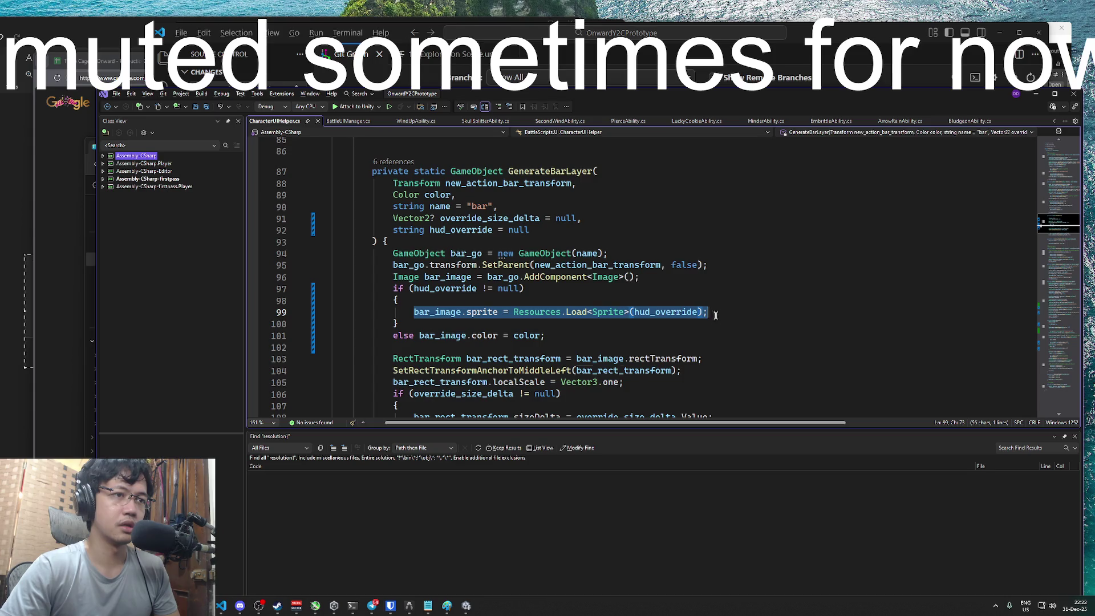
pyautogui.press('BackSpace')
pyautogui.press('Up')
pyautogui.press('Up')
pyautogui.press('End')
pyautogui.hotkey('shift', 'Down')
pyautogui.hotkey('shift', 'Down')
pyautogui.hotkey('shift', 'Down')
pyautogui.hotkey('shift', 'End')
pyautogui.press('Delete')
pyautogui.write('bar_image.sprite = Resources.Load<Sprite>(hud_override);')
pyautogui.press('Down')
pyautogui.moveTo(832, 39); pyautogui.dragTo(847, 27)
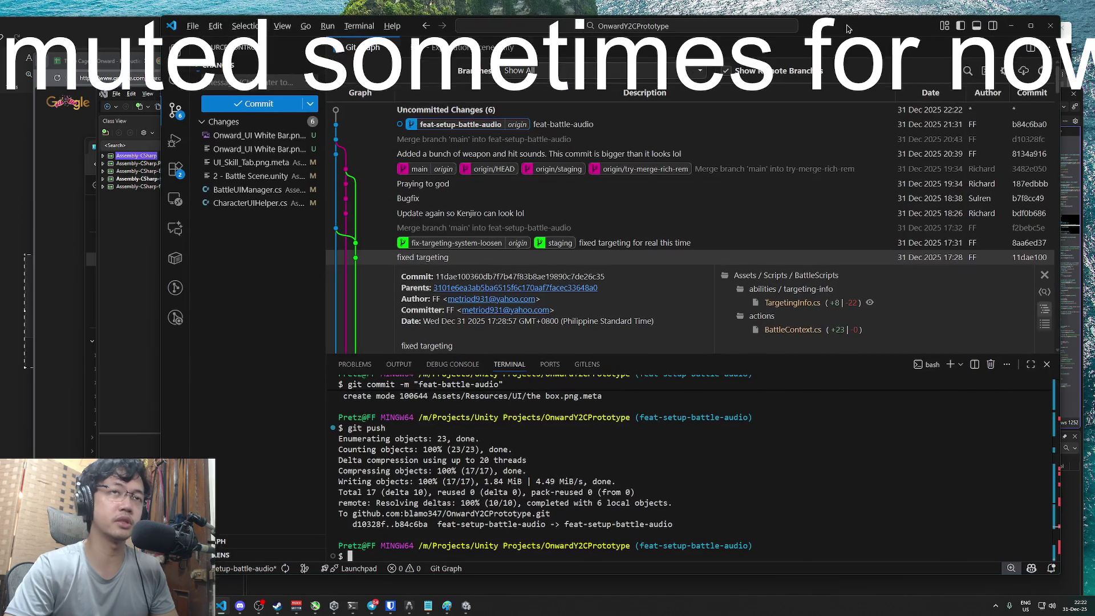
pyautogui.press('super+Tab')
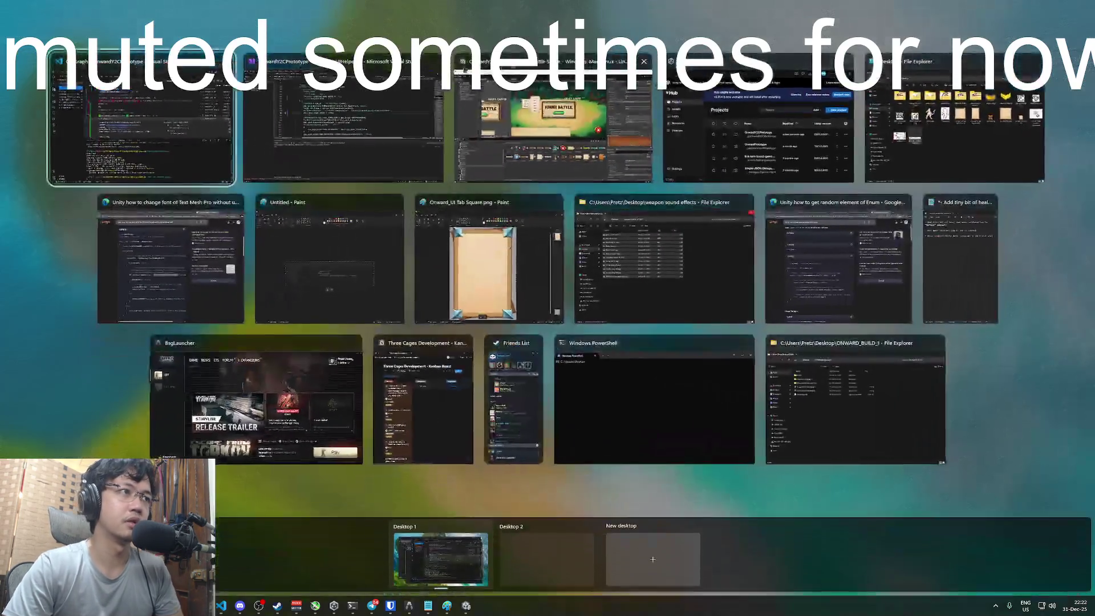
# Let Unity recompile the scripts, then return to CharacterUIHelper.cs in Visual Studio
pyautogui.click(613, 162)
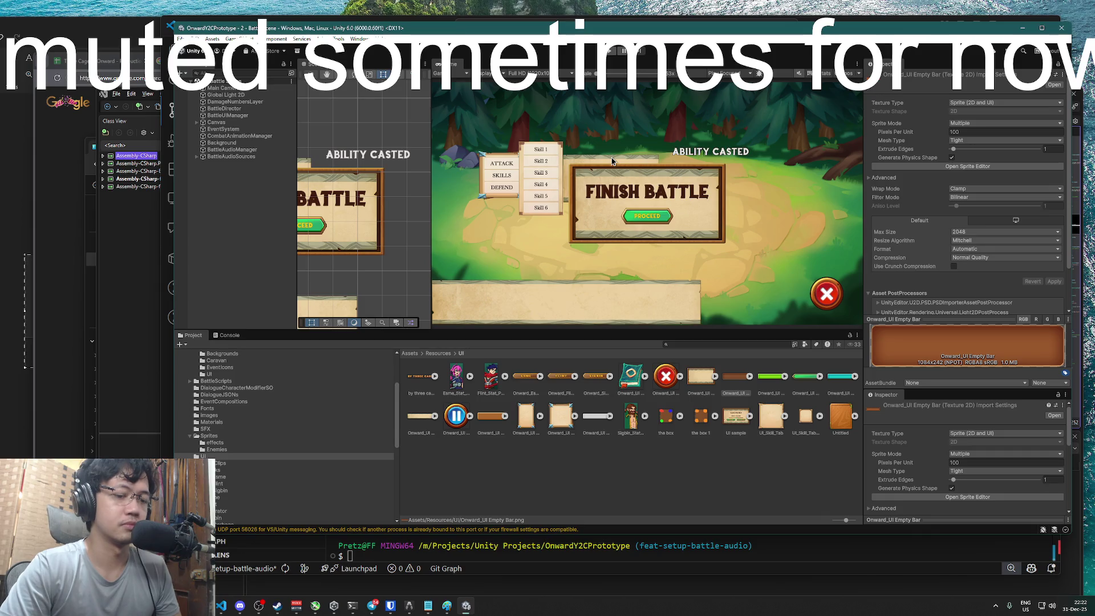
pyautogui.press('super+Tab')
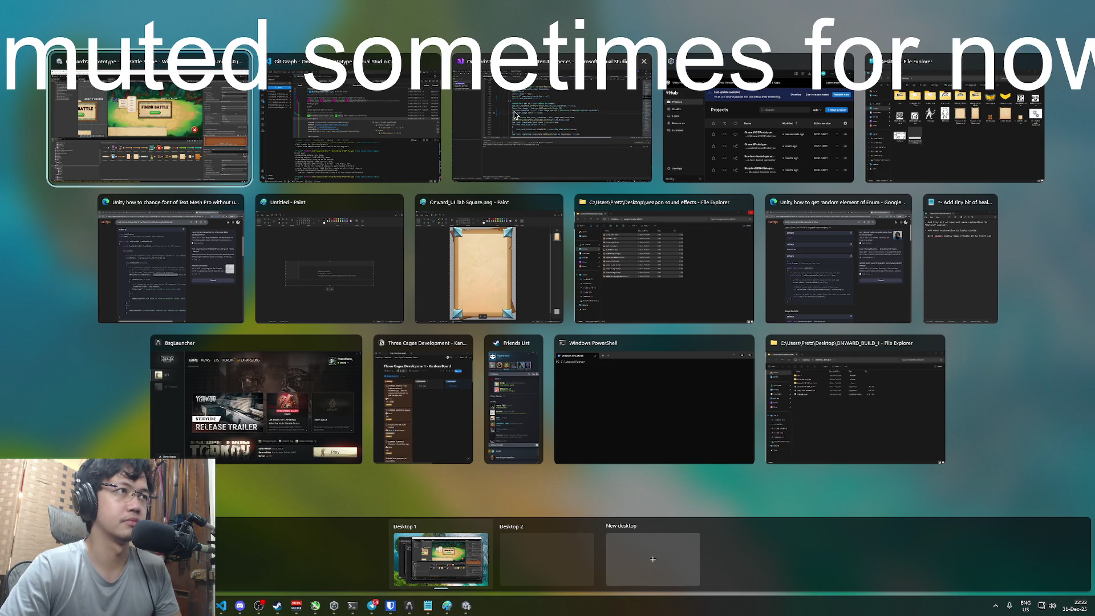
pyautogui.click(513, 142)
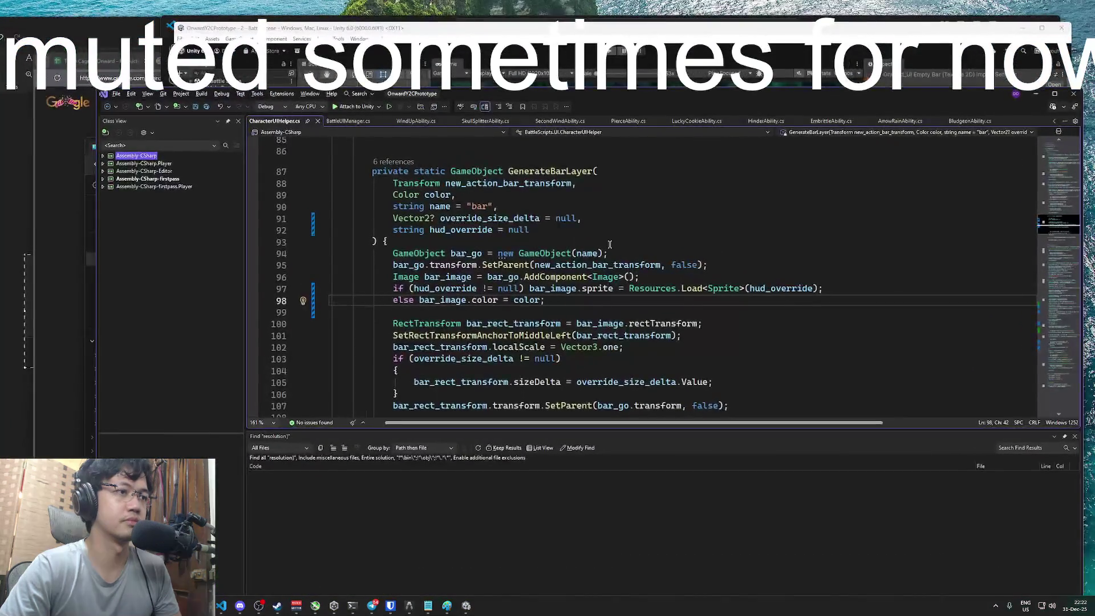
pyautogui.click(689, 278)
# Scroll through the rest of CharacterUIHelper.cs, then bring up VS Code
pyautogui.scroll(-1, 689, 278)
pyautogui.scroll(3, 688, 280)
pyautogui.scroll(-3, 687, 279)
pyautogui.scroll(3, 686, 282)
pyautogui.scroll(10, 685, 281)
pyautogui.scroll(-20, 678, 283)
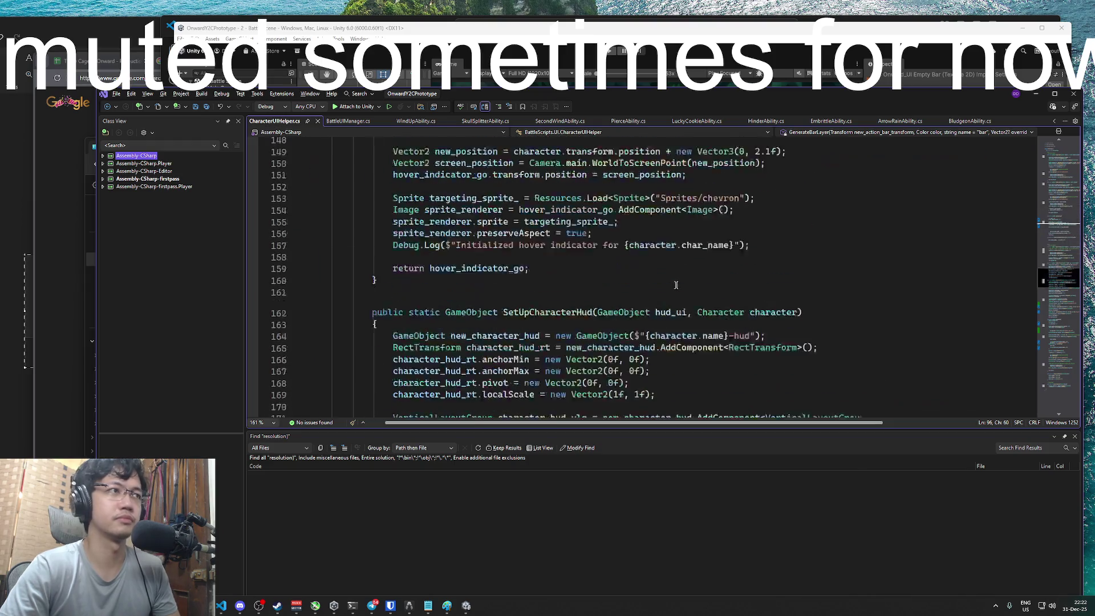
pyautogui.scroll(-20, 676, 284)
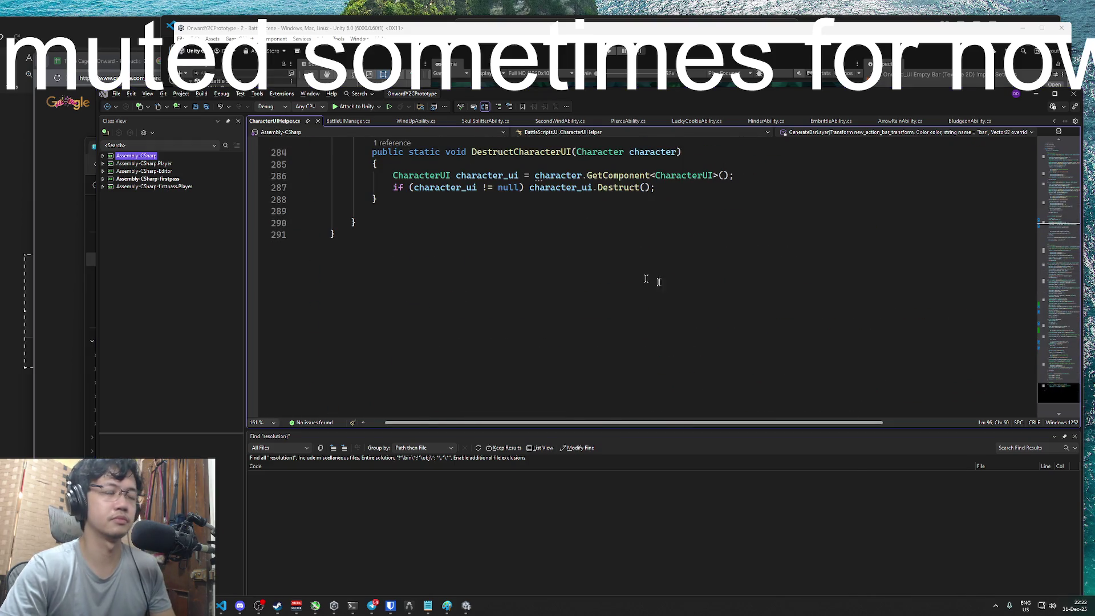
pyautogui.press('super+Tab')
pyautogui.click(512, 134)
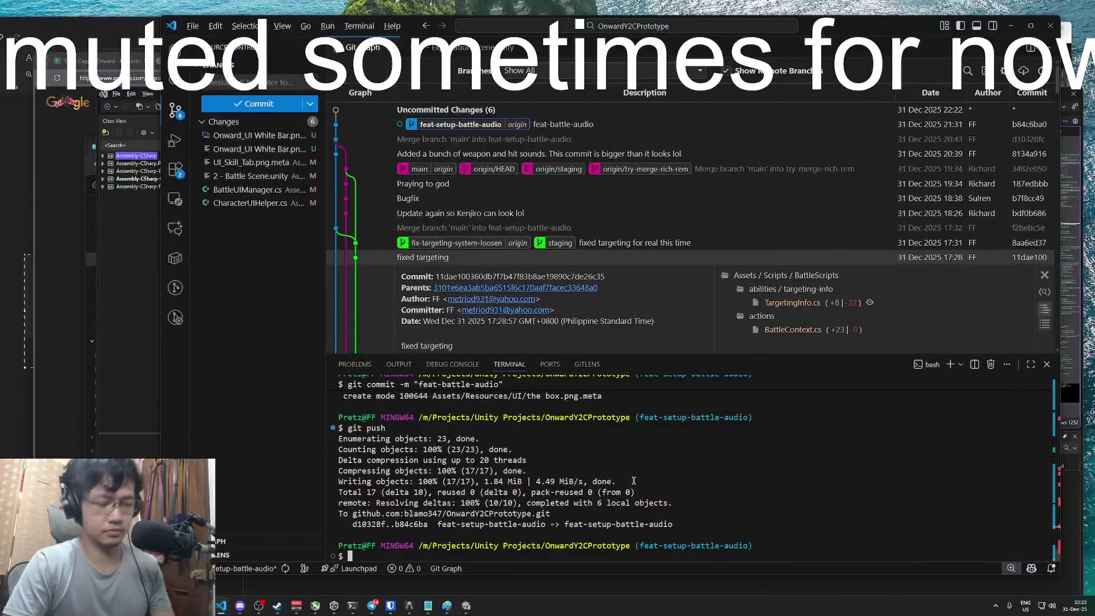
# Stage all changes and commit them with the message 'Battle UI major pass'
pyautogui.write('git add --all')
pyautogui.press('Return')
pyautogui.write('git commit -m "')
pyautogui.write('ombat')
pyautogui.hotkey('ctrl', 'BackSpace')
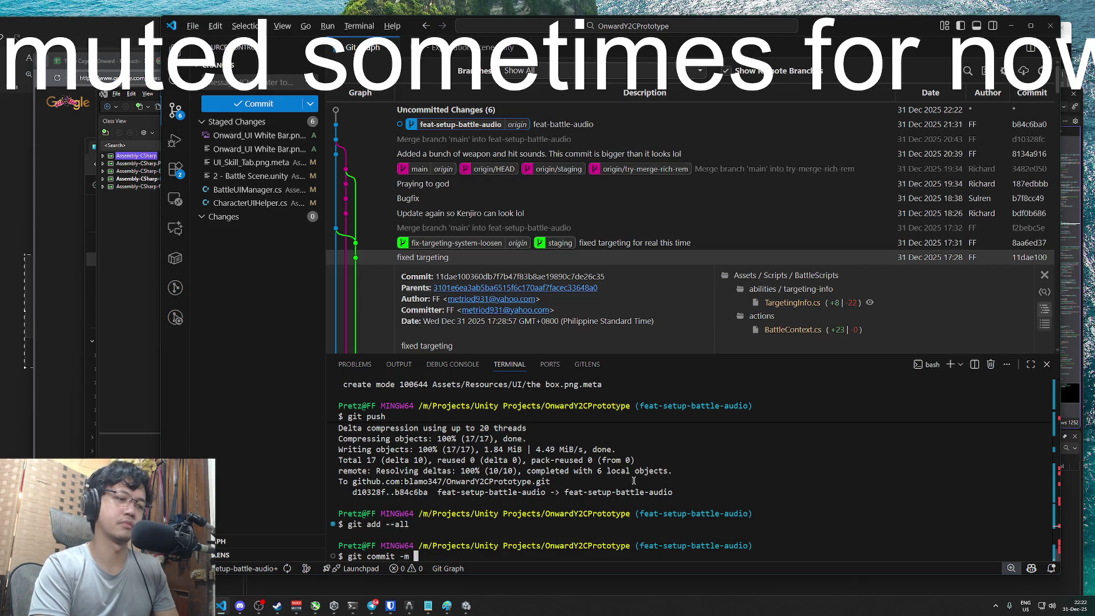
pyautogui.write('Battle UI ')
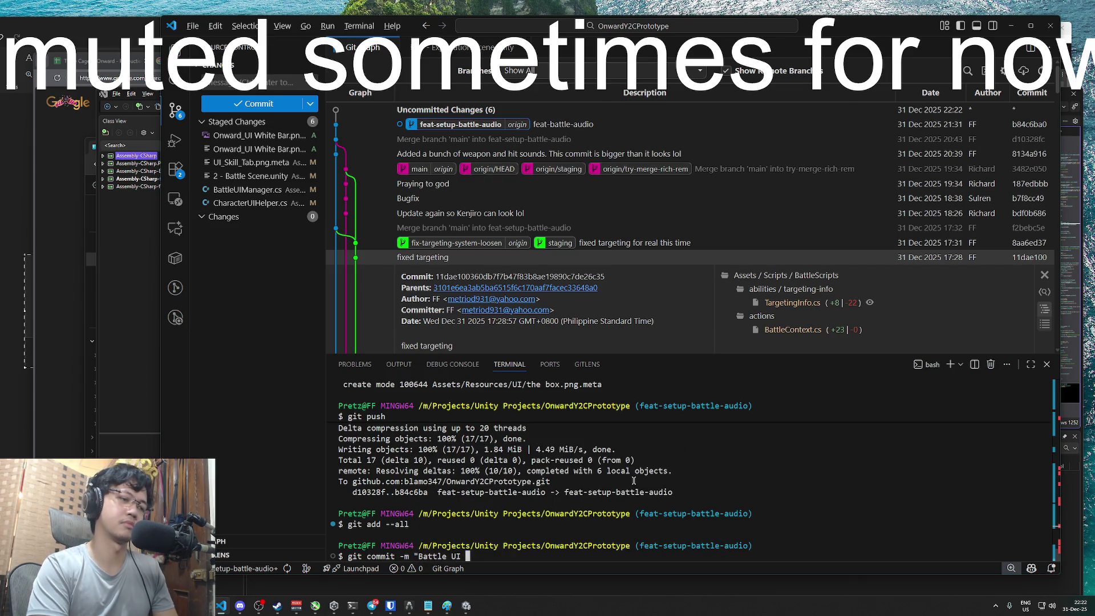
pyautogui.write('major pass"')
pyautogui.press('Return')
# Push the commit to the remote feature branch and check out main in Git Graph
pyautogui.write('git push')
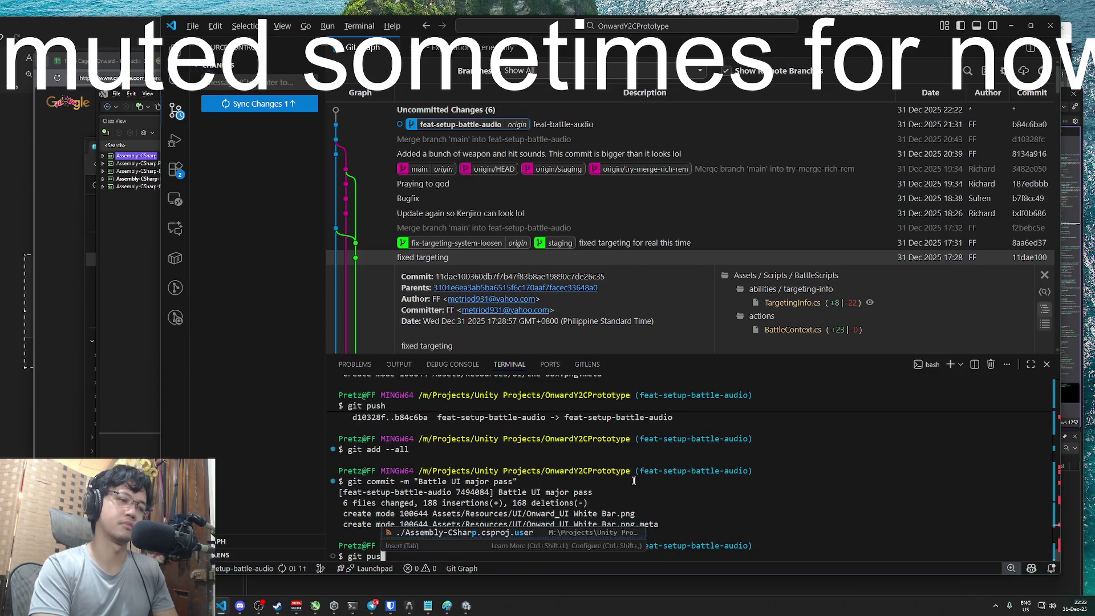
pyautogui.press('Return')
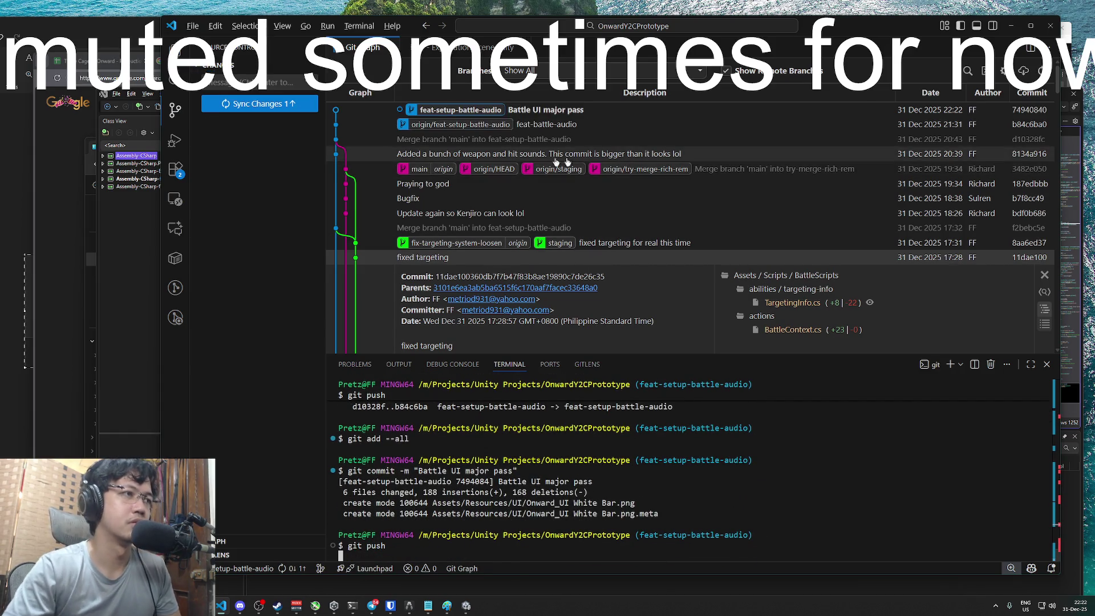
pyautogui.doubleClick(429, 169)
pyautogui.rightClick(449, 125)
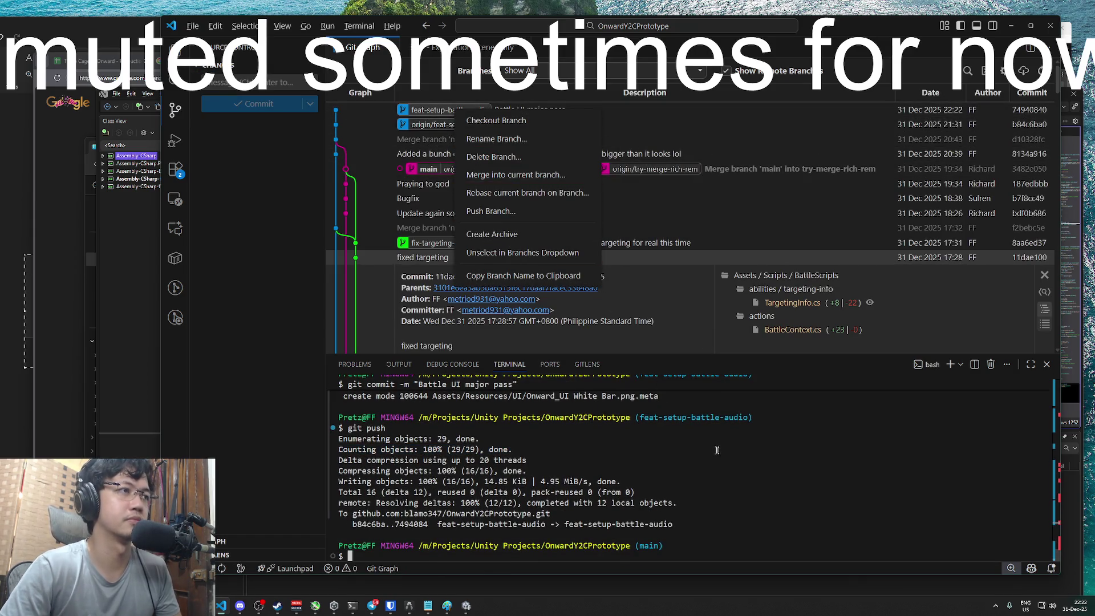
pyautogui.press('Escape')
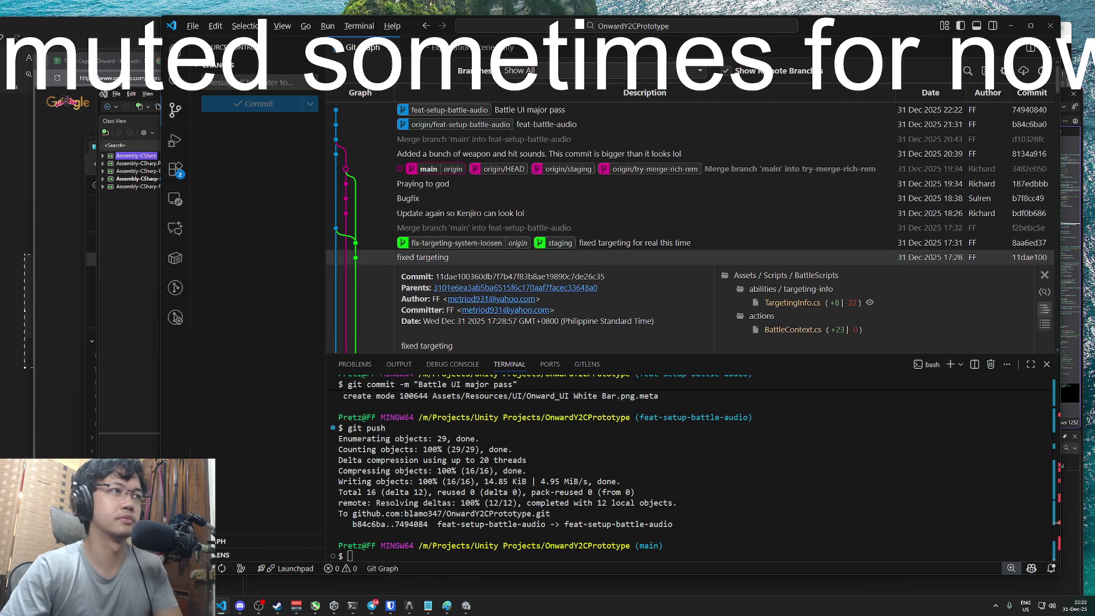
pyautogui.click(712, 515)
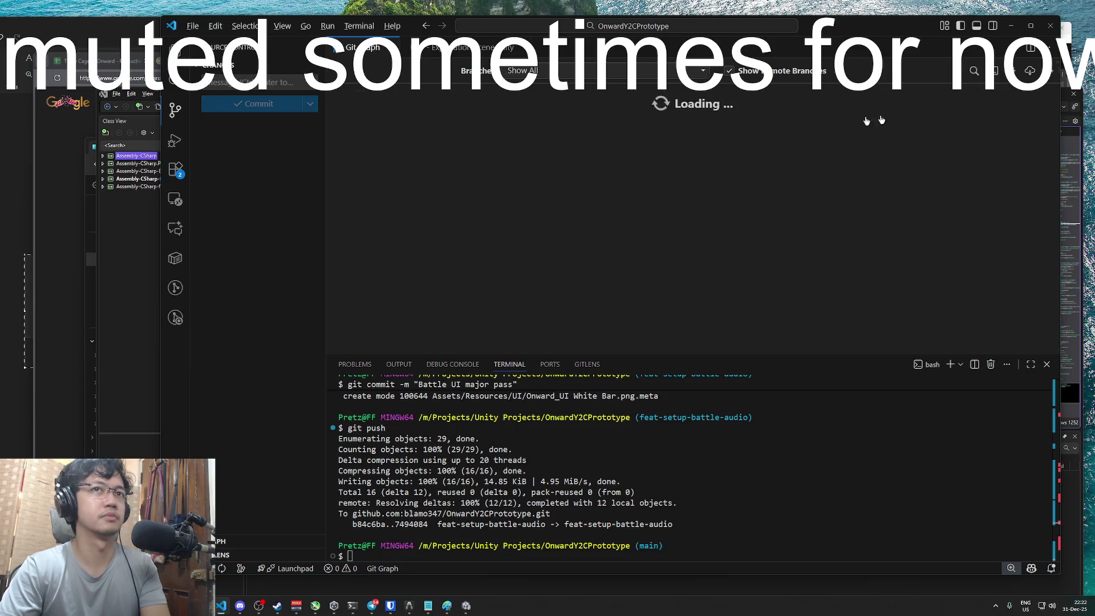
pyautogui.rightClick(457, 108)
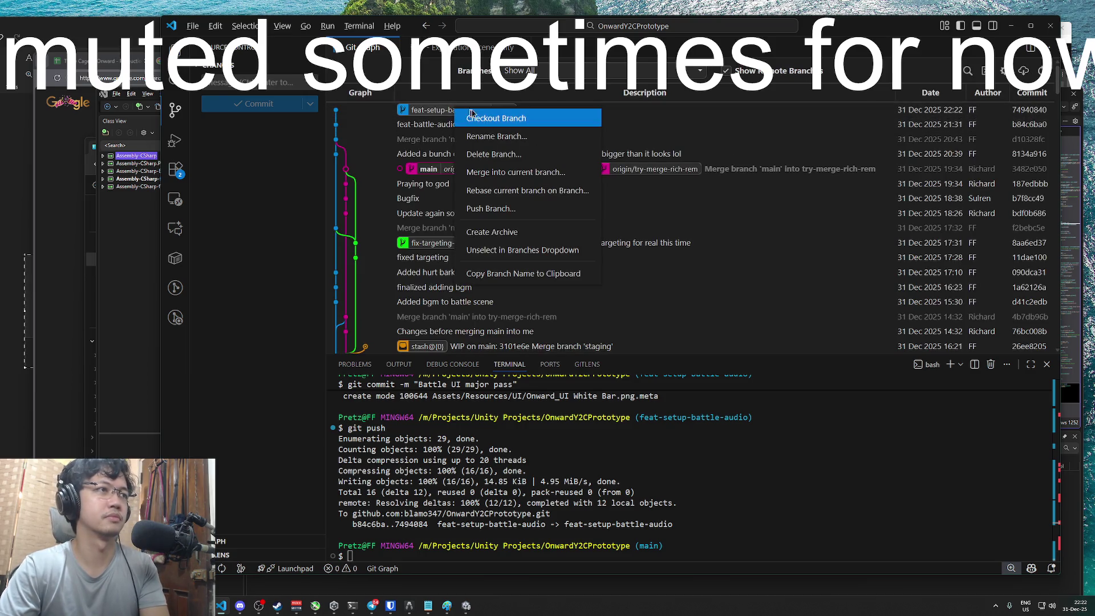
# Merge feat-setup-battle-audio into main, confirm, and run git push
pyautogui.click(512, 173)
pyautogui.click(673, 246)
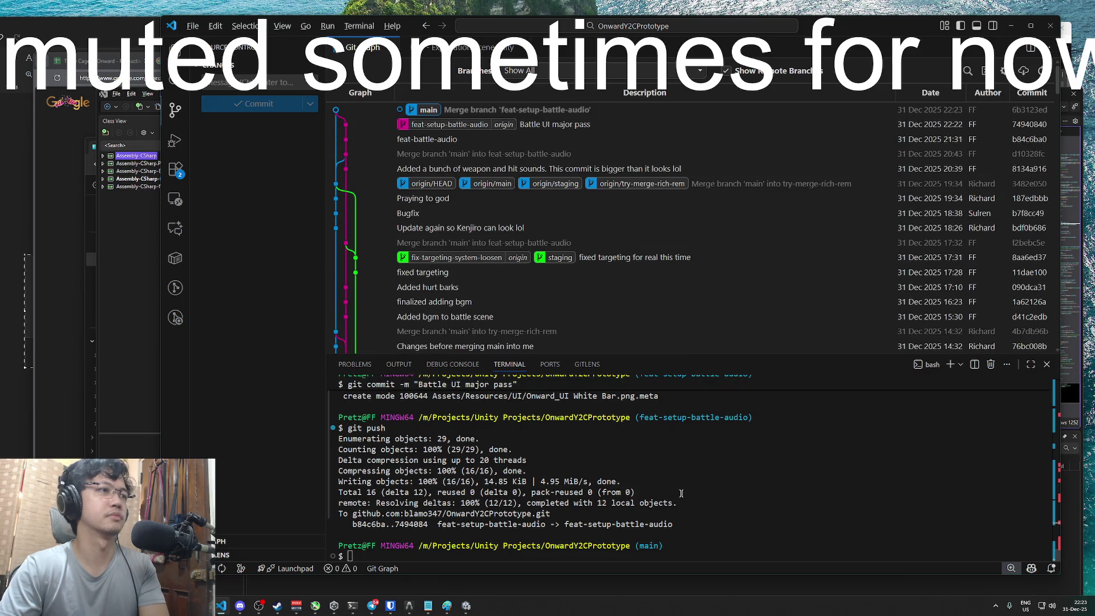
pyautogui.write('git pou')
pyautogui.press('BackSpace')
pyautogui.press('BackSpace')
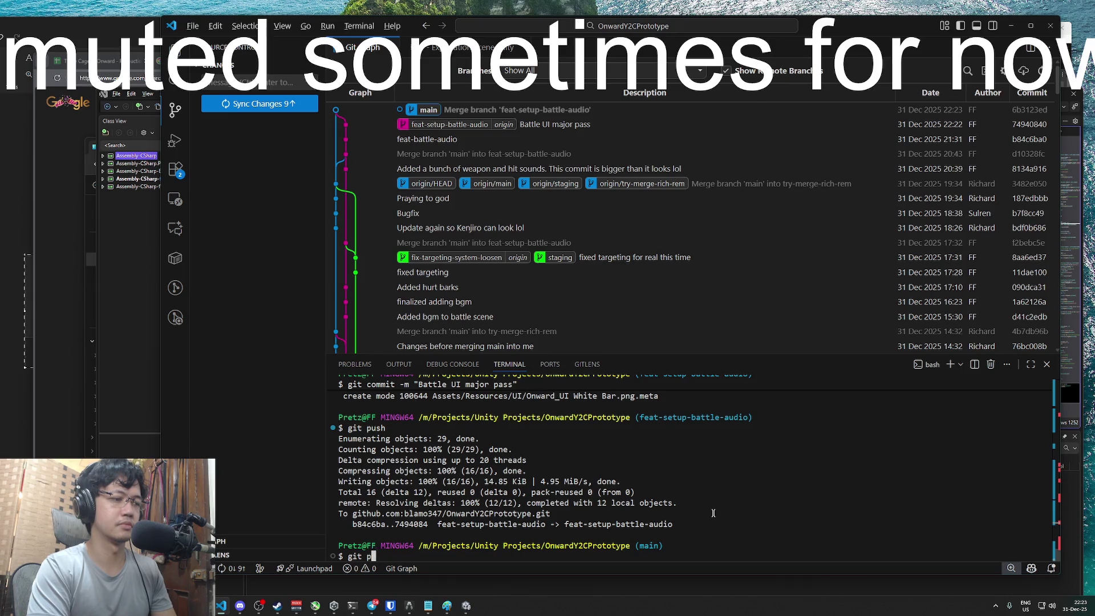
pyautogui.write('ush')
pyautogui.press('Return')
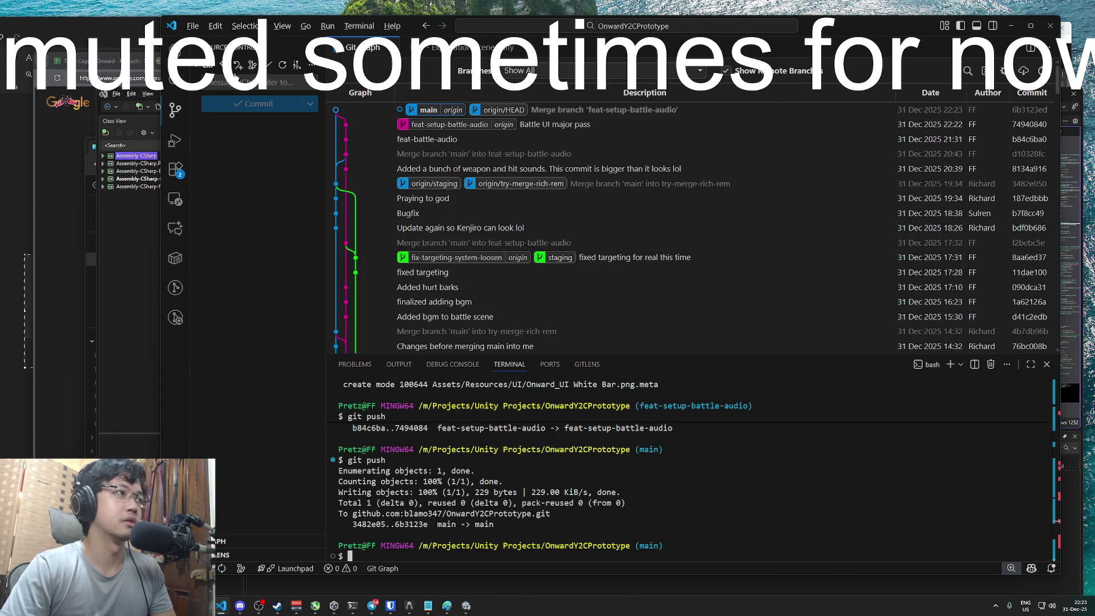
pyautogui.press('super+Tab')
# Uncheck Is_debug on the BattleDirector object in Unity
pyautogui.click(739, 154)
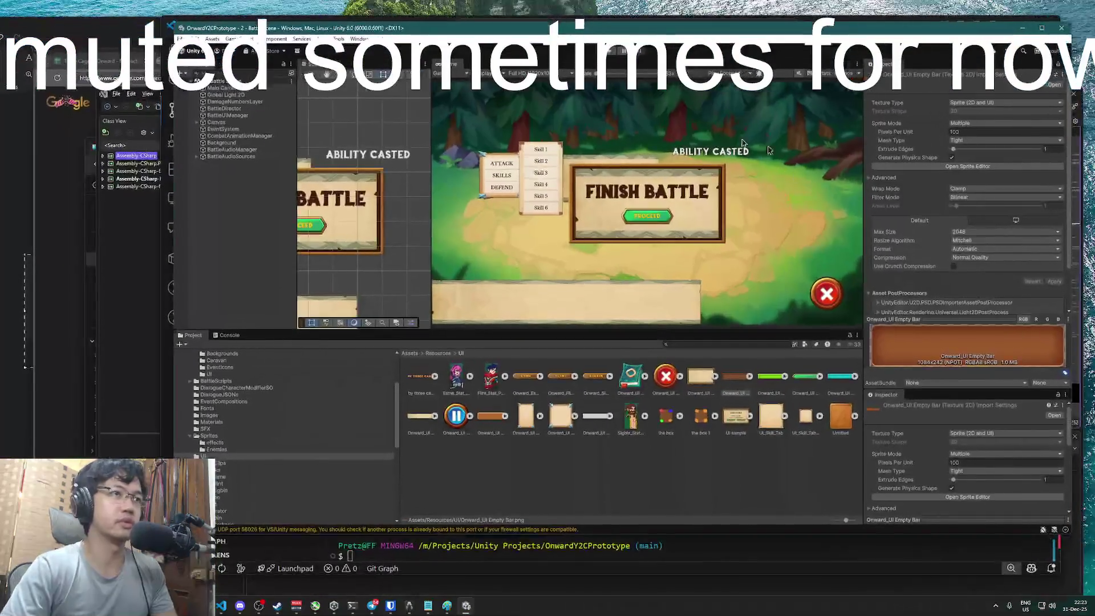
pyautogui.click(239, 109)
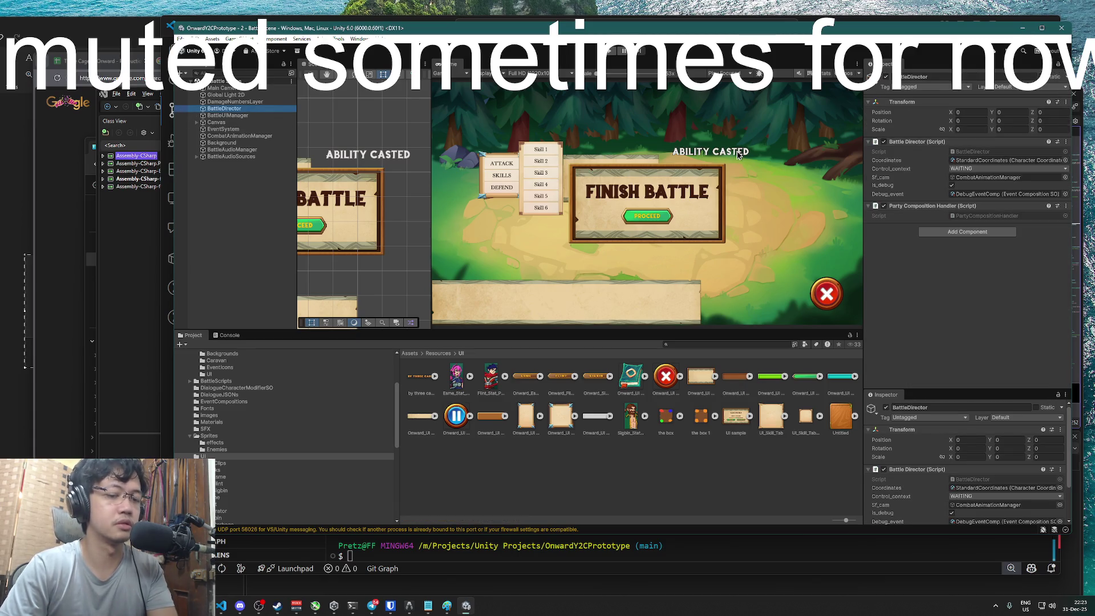
pyautogui.click(952, 184)
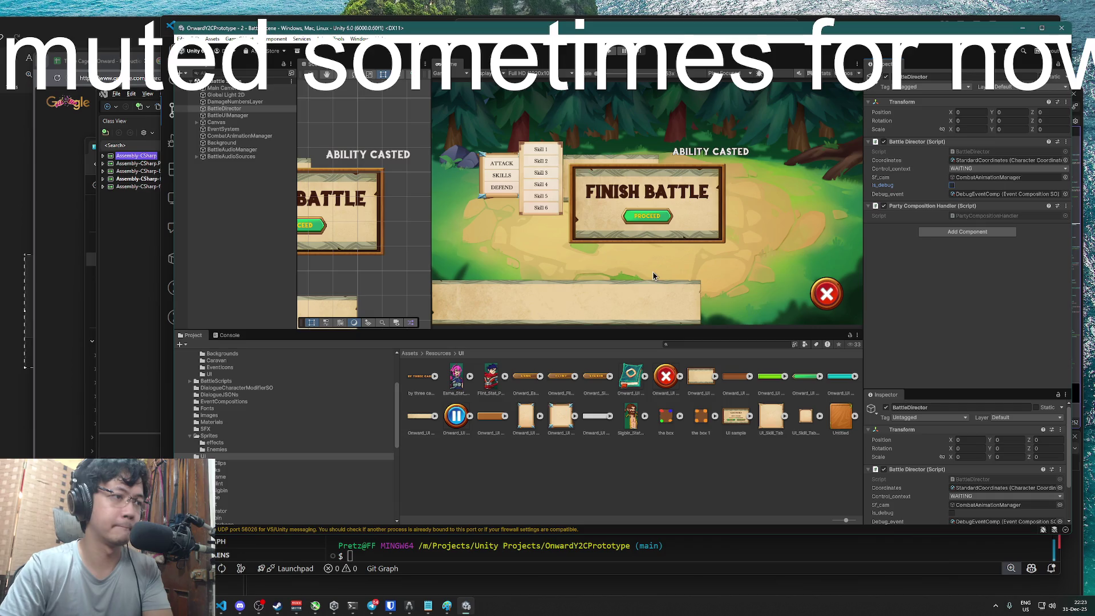
pyautogui.scroll(-10, 245, 450)
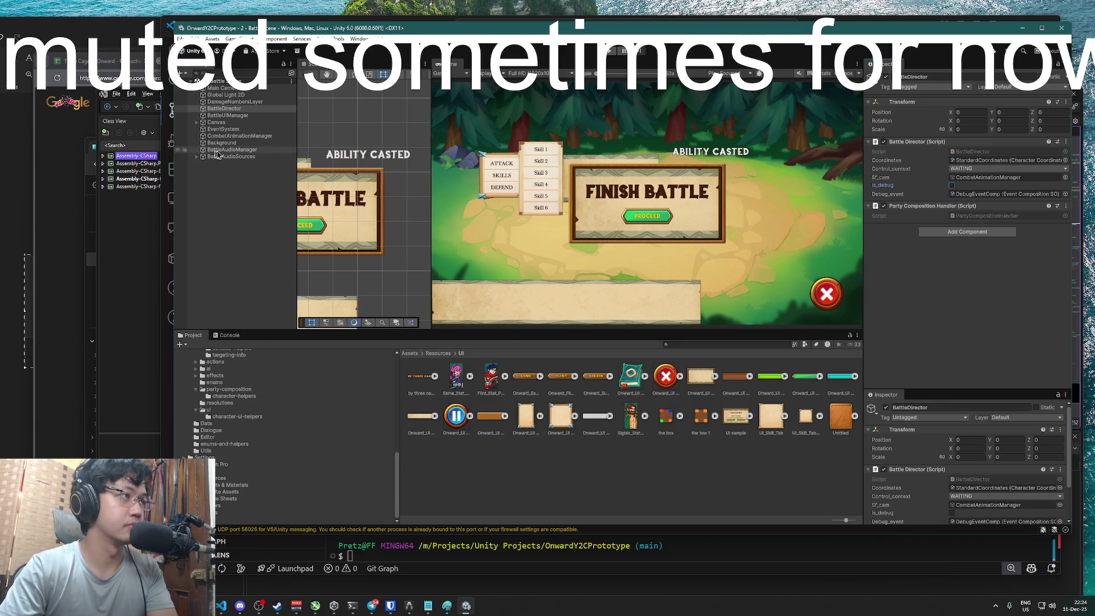
pyautogui.scroll(3, 228, 435)
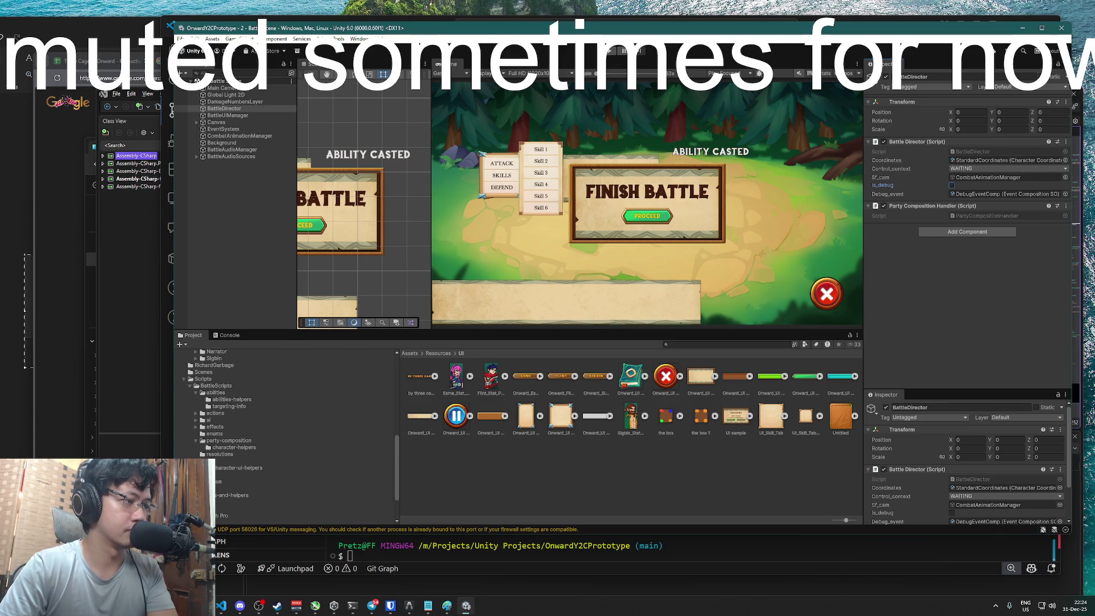
# Open the '1 - Exploration Scene' from the Assets > Scenes folder
pyautogui.click(205, 379)
pyautogui.click(204, 372)
pyautogui.click(452, 377)
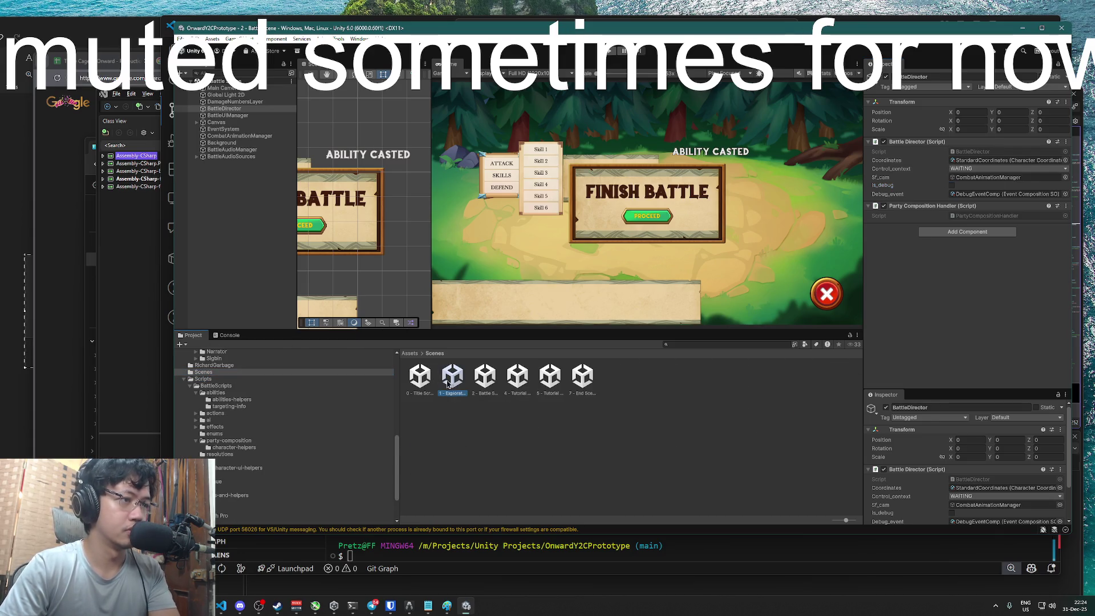
pyautogui.doubleClick(451, 379)
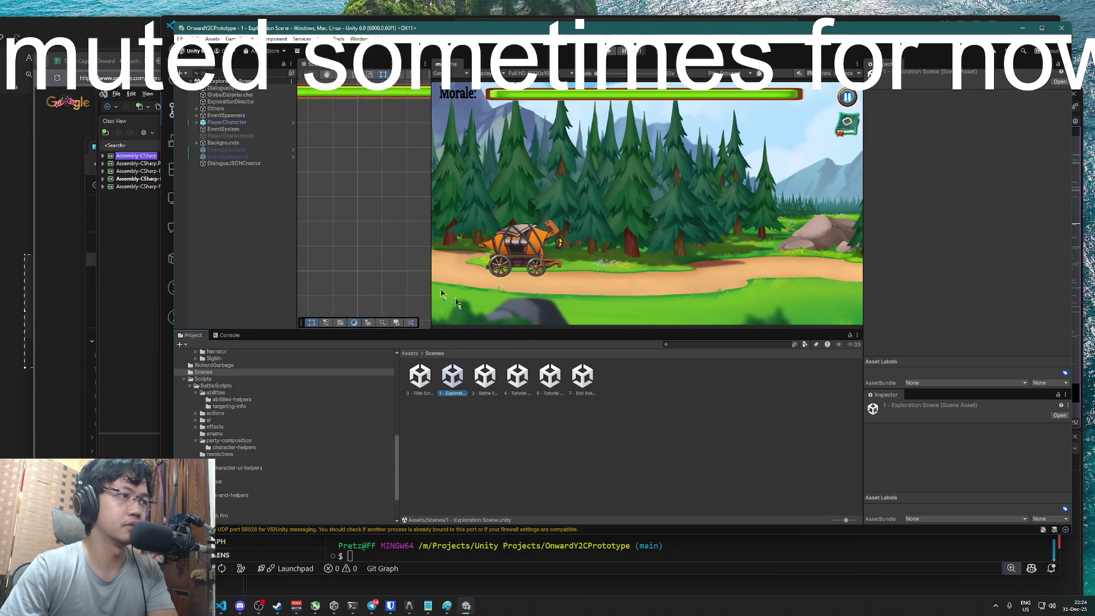
# Open the 1 - Exploration Scene, select PlayerCharacter and frame the caravan with F
pyautogui.scroll(2, 386, 224)
pyautogui.scroll(-6, 385, 224)
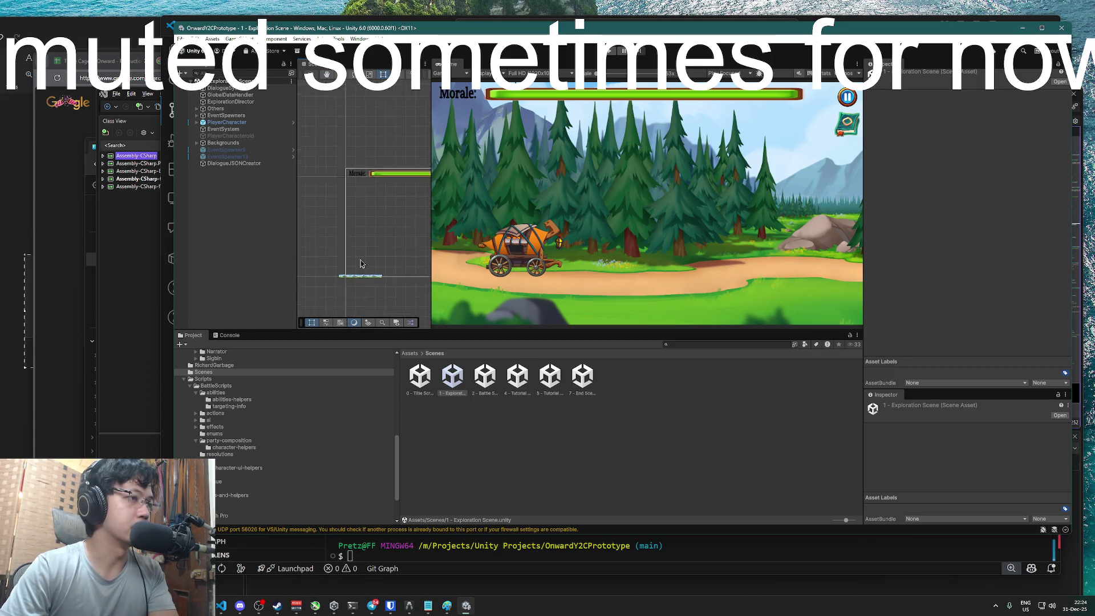
pyautogui.doubleClick(227, 122)
pyautogui.scroll(-3, 363, 284)
pyautogui.scroll(-3, 363, 284)
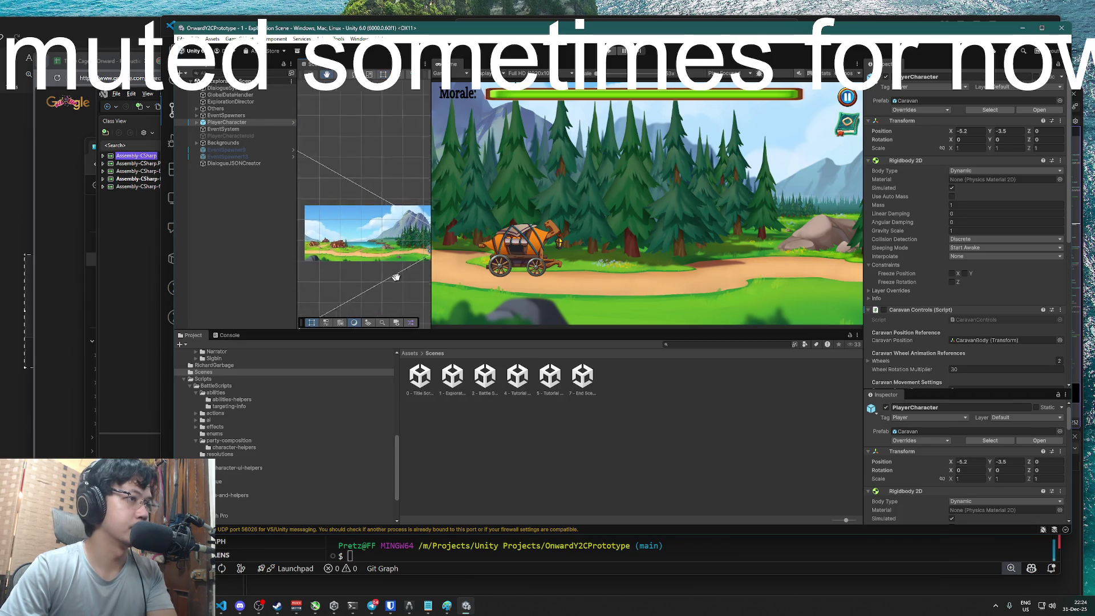
pyautogui.scroll(5, 340, 284)
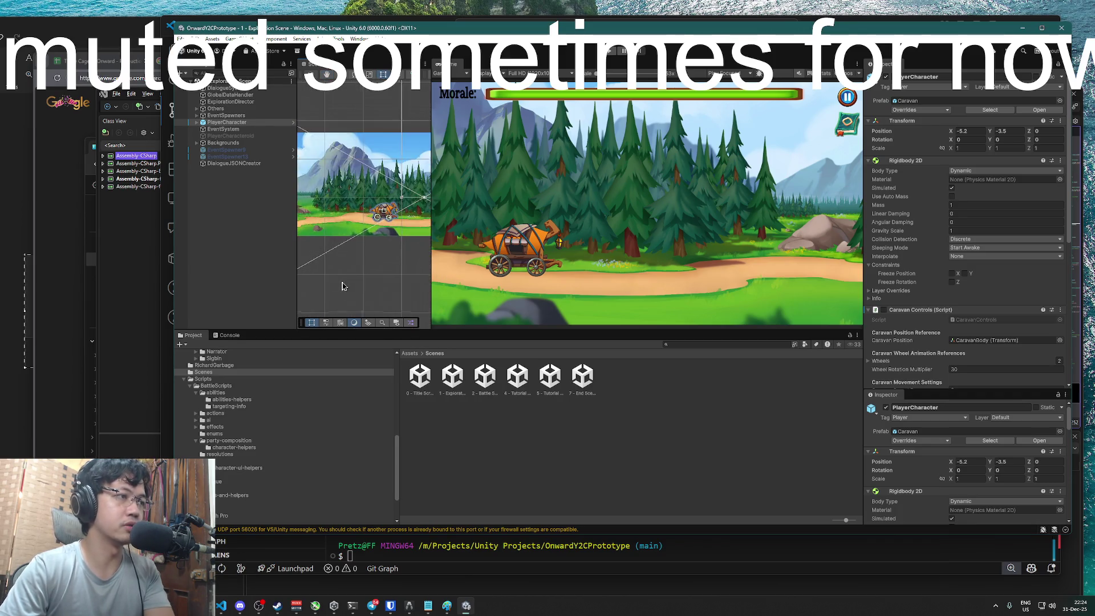
pyautogui.click(236, 123)
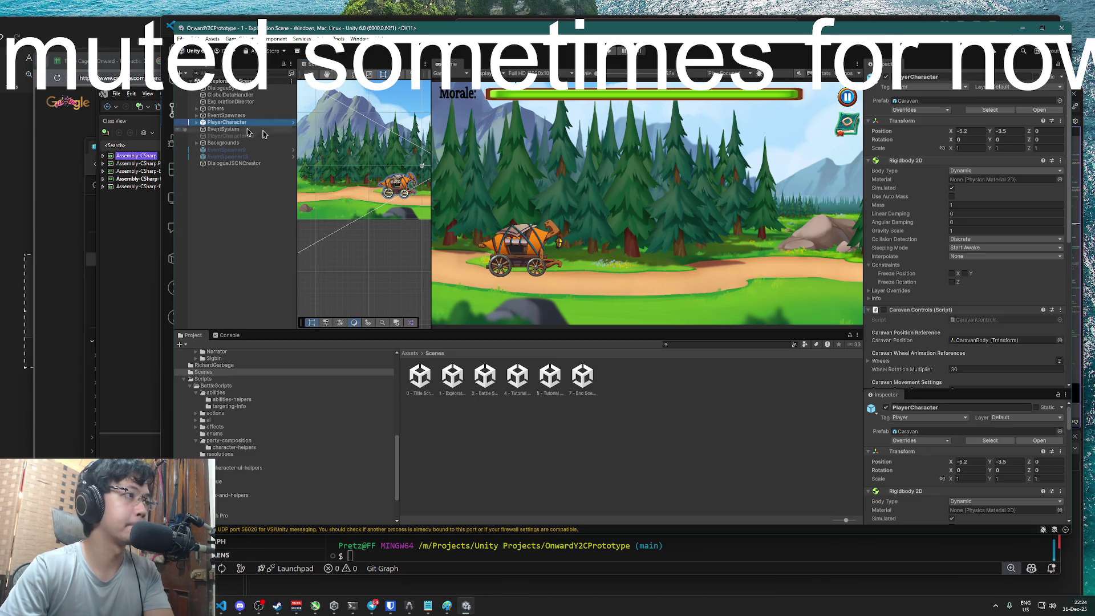
pyautogui.click(401, 187)
pyautogui.press('f')
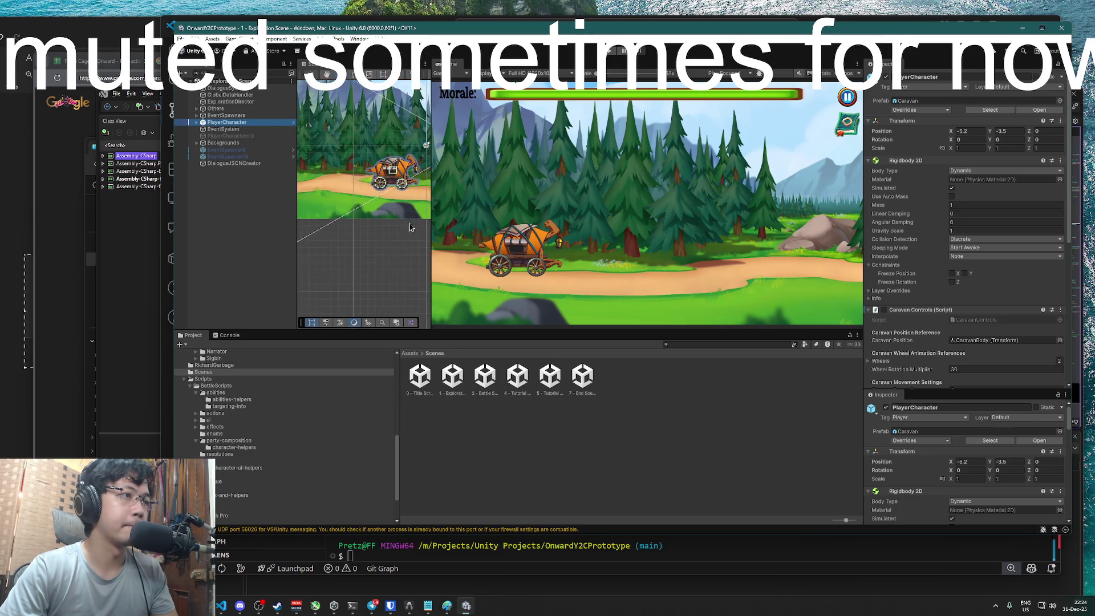
# Drag the caravan far left into the village and centre it in the view
pyautogui.moveTo(372, 214)
pyautogui.mouseDown()
pyautogui.moveTo(16, 206)
pyautogui.moveTo(31, 207)
pyautogui.mouseUp()
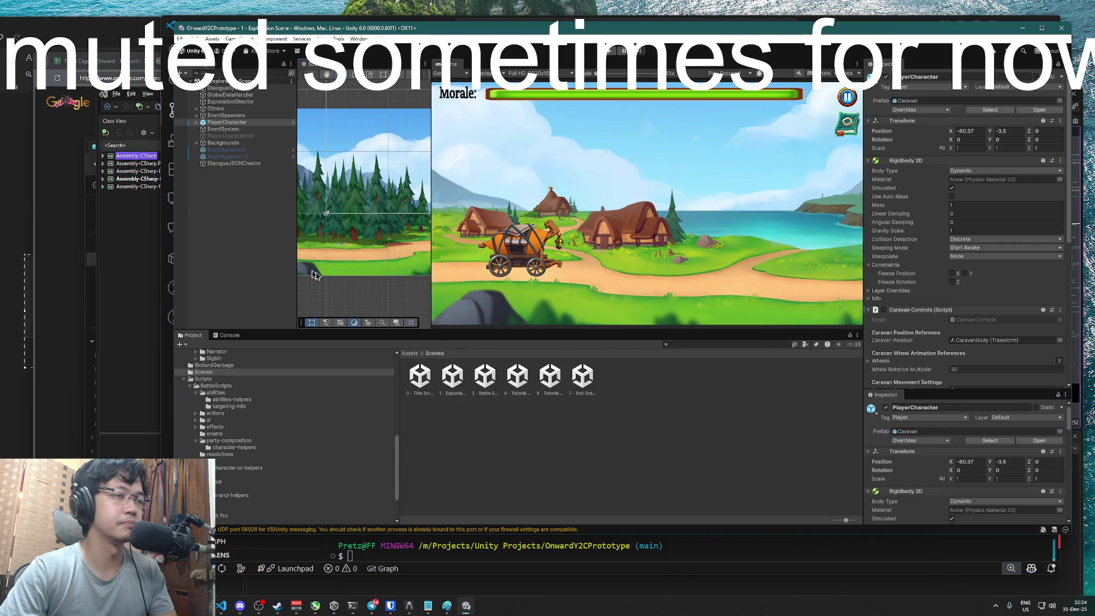
pyautogui.scroll(-10, 338, 258)
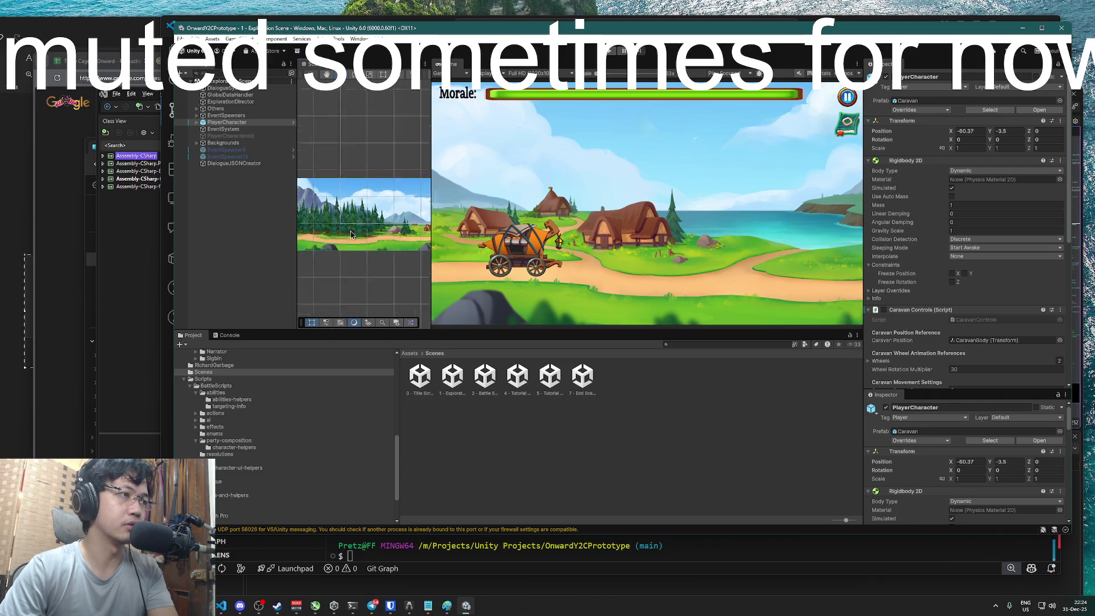
pyautogui.scroll(-5, 337, 258)
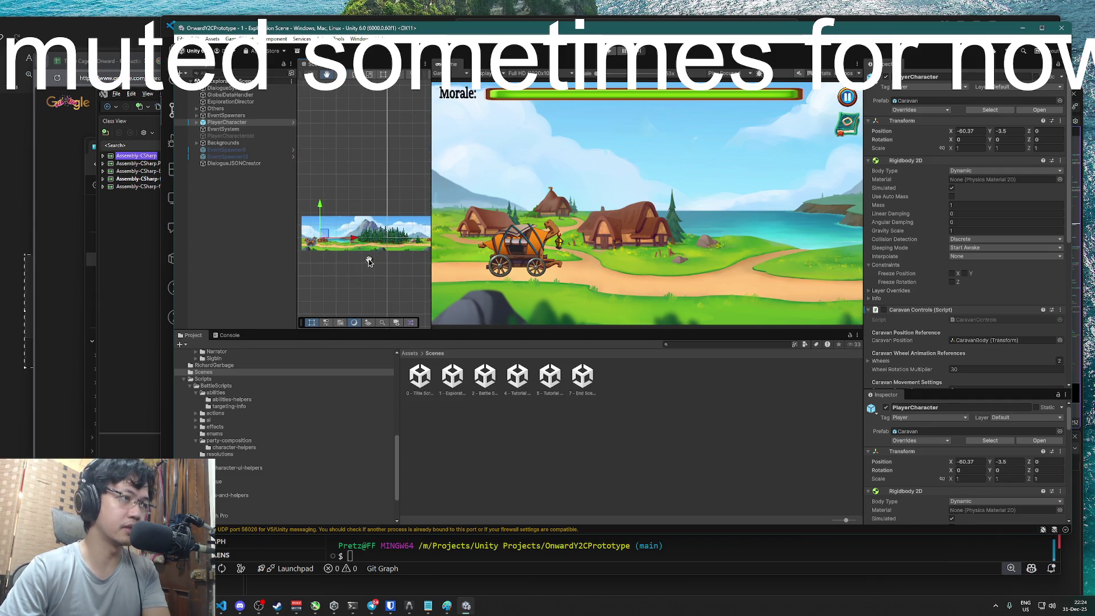
pyautogui.scroll(-3, 354, 264)
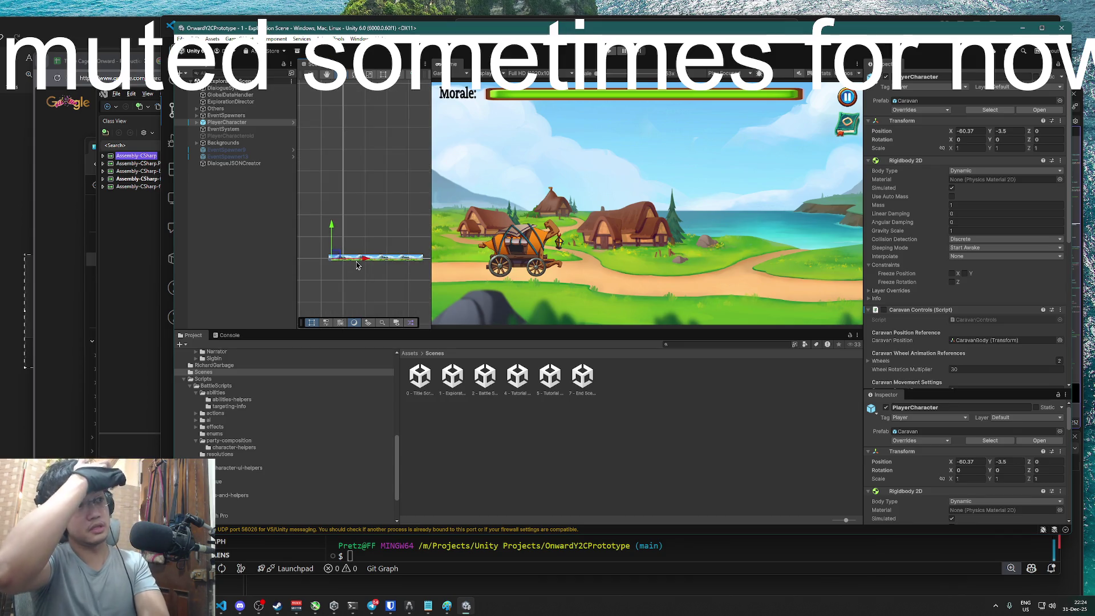
pyautogui.scroll(6, 357, 265)
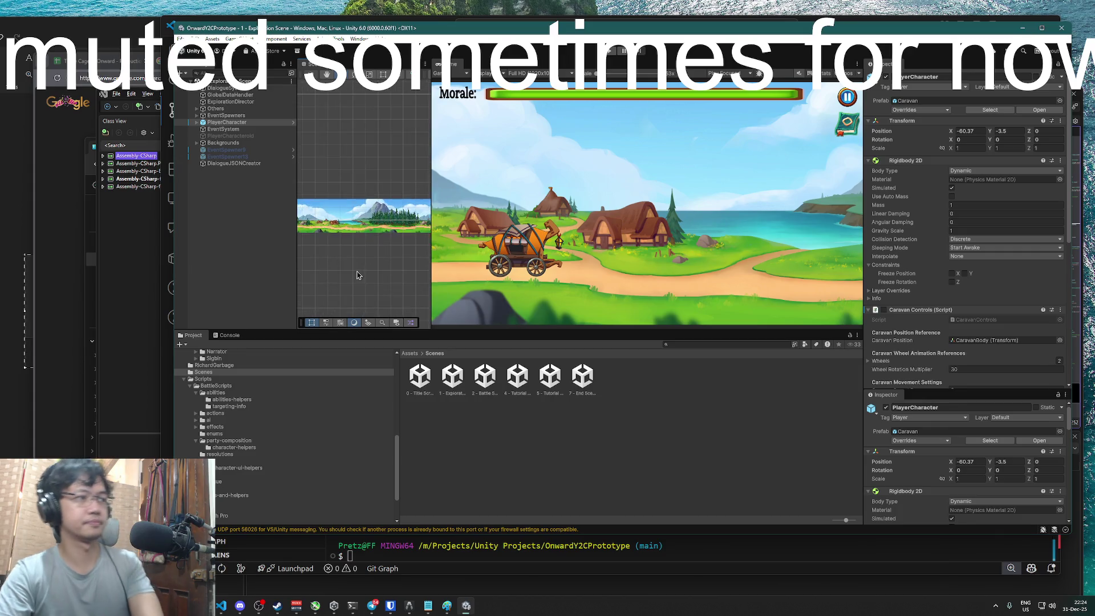
pyautogui.scroll(2, 357, 277)
pyautogui.moveTo(362, 262)
pyautogui.mouseDown()
pyautogui.moveTo(428, 258)
pyautogui.moveTo(350, 268)
pyautogui.mouseUp()
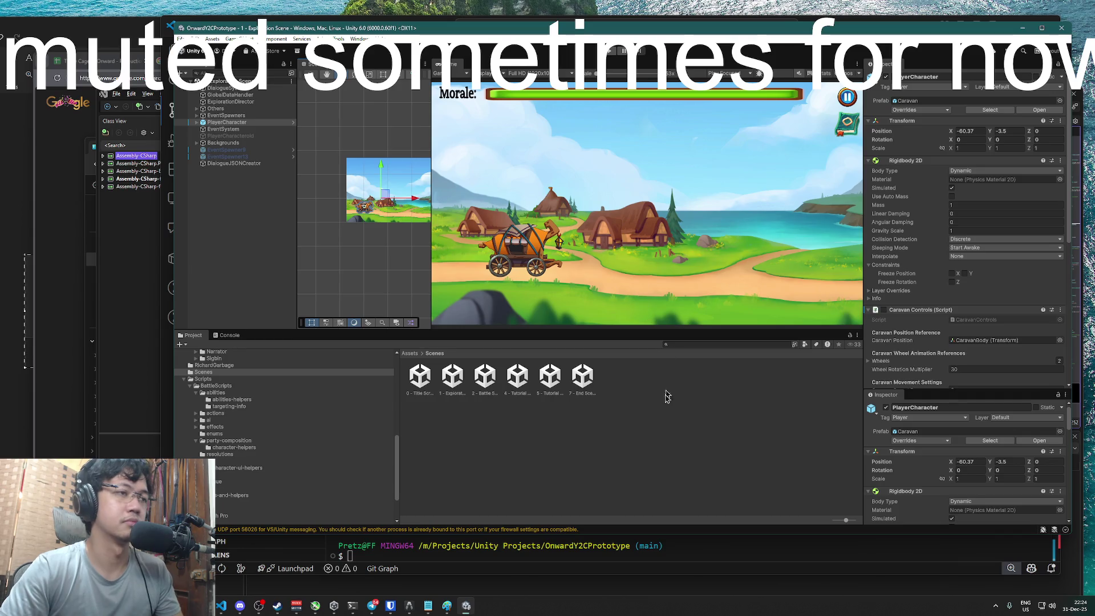
pyautogui.scroll(5, 340, 265)
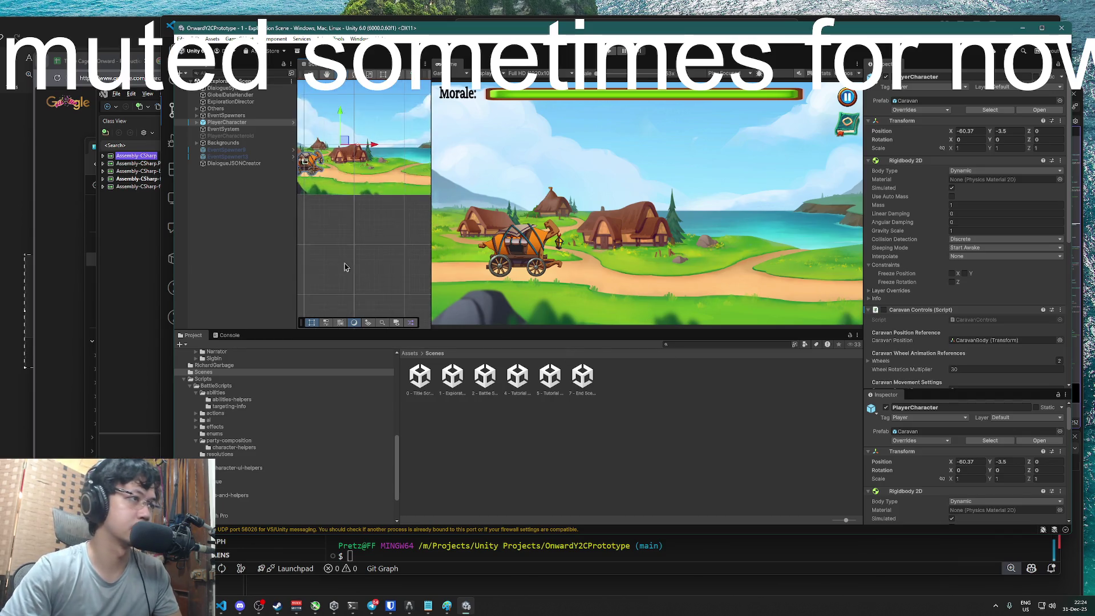
pyautogui.scroll(-2, 345, 267)
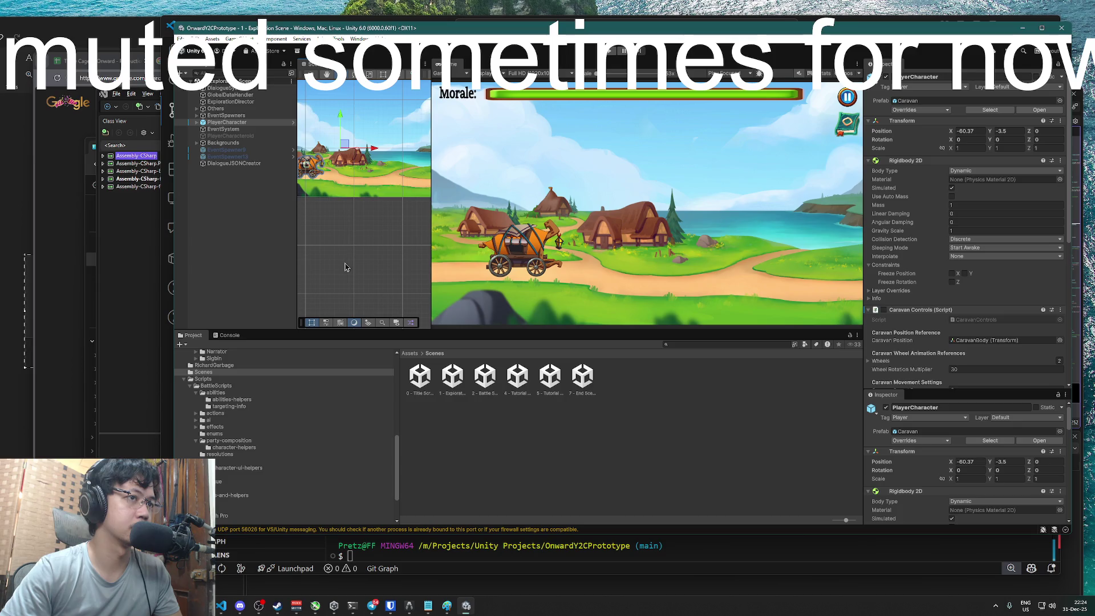
pyautogui.moveTo(330, 240); pyautogui.dragTo(391, 244)
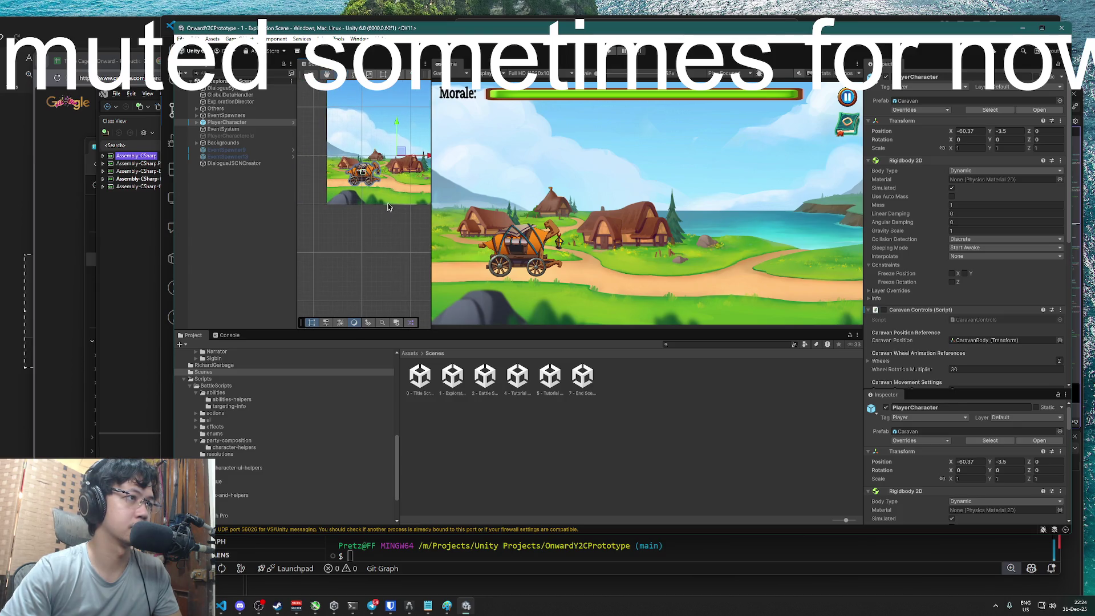
# Set the caravan's X position to -5.2
pyautogui.click(979, 131)
pyautogui.write('-52')
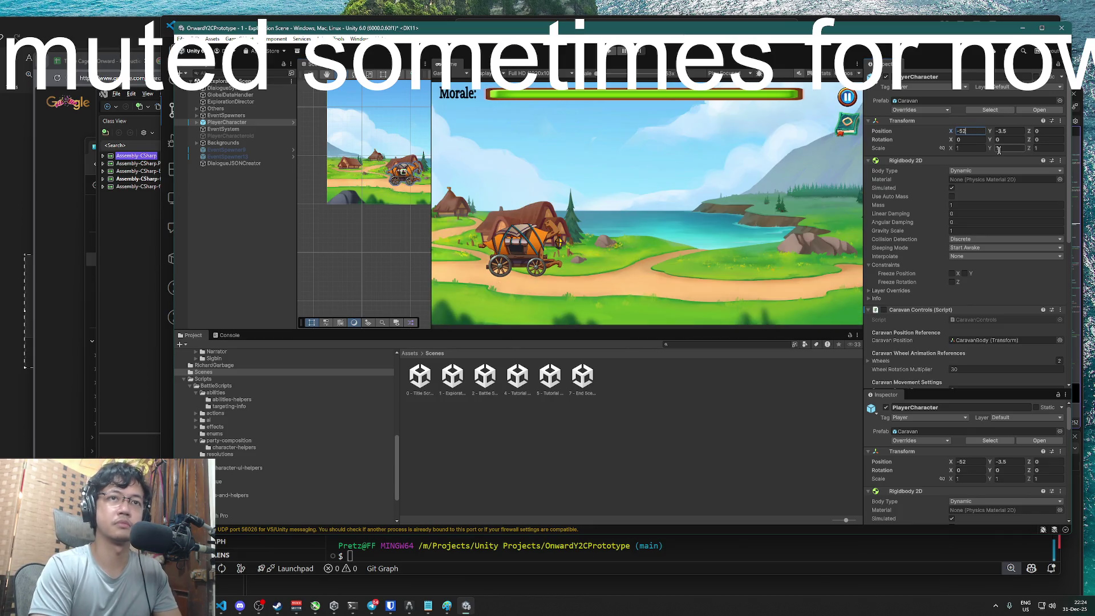
pyautogui.press('BackSpace')
pyautogui.write('.2')
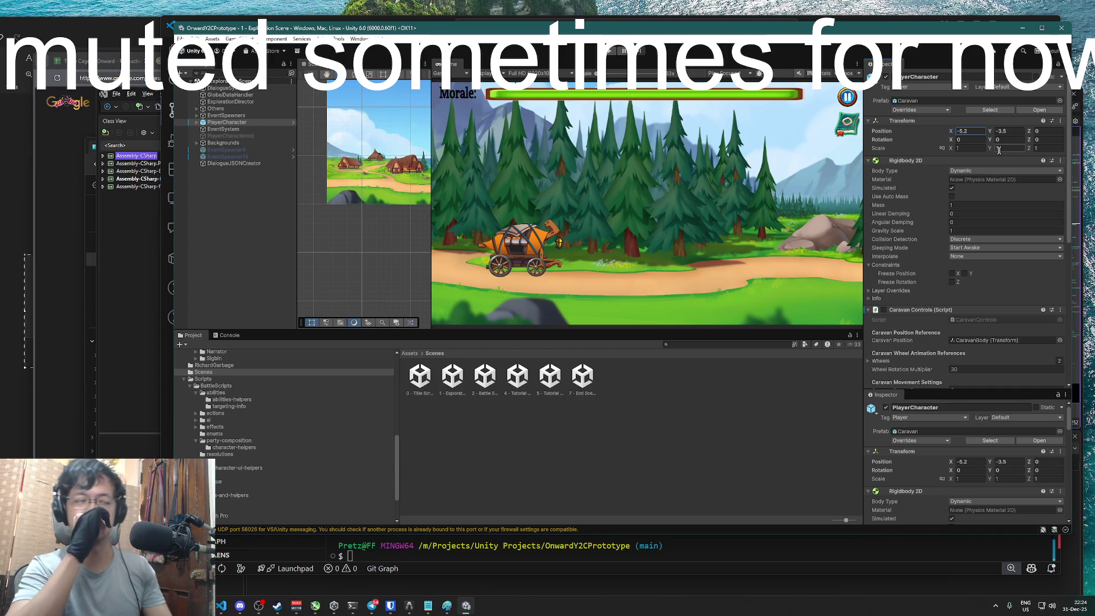
pyautogui.scroll(-5, 402, 239)
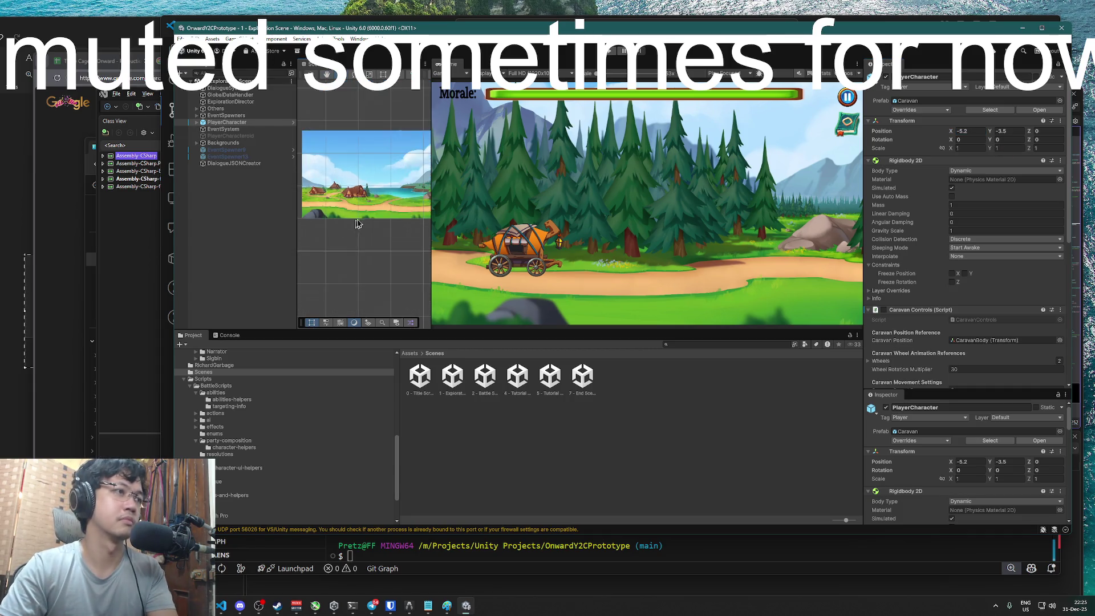
pyautogui.scroll(3, 402, 238)
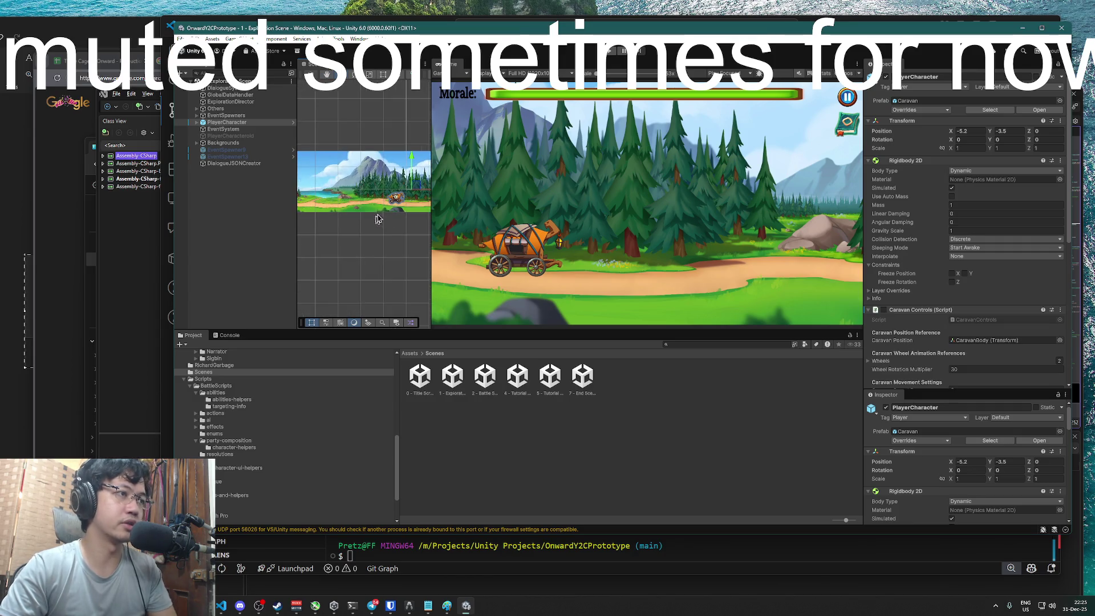
# Maximize the editor, widen the Scene view over the Game view and frame the caravan, then open Task View
pyautogui.doubleClick(516, 30)
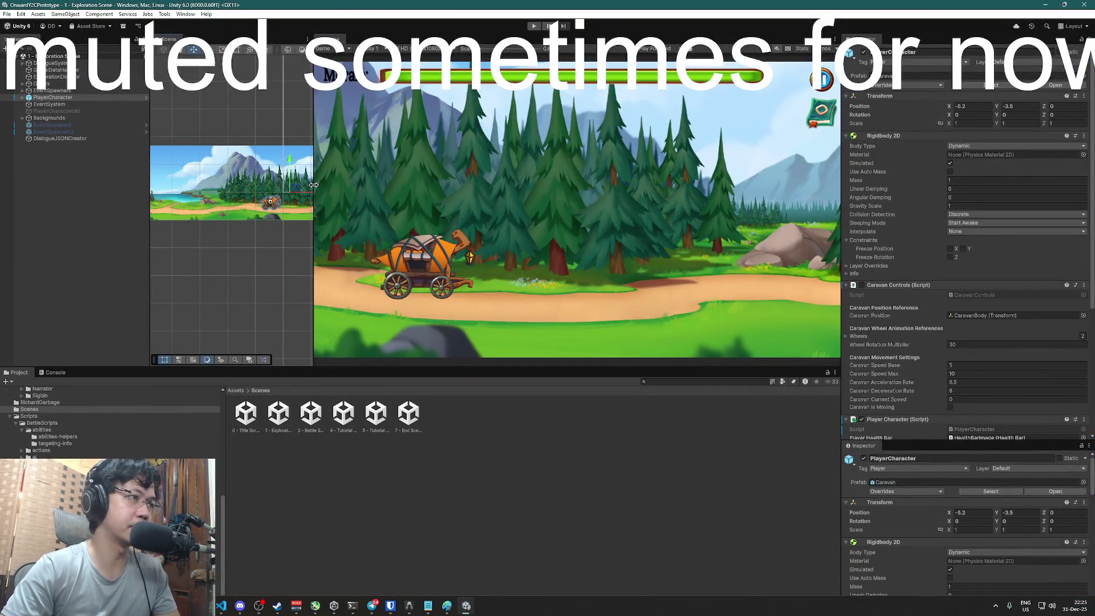
pyautogui.moveTo(314, 185); pyautogui.dragTo(479, 184)
pyautogui.scroll(-2, 357, 256)
pyautogui.scroll(2, 327, 251)
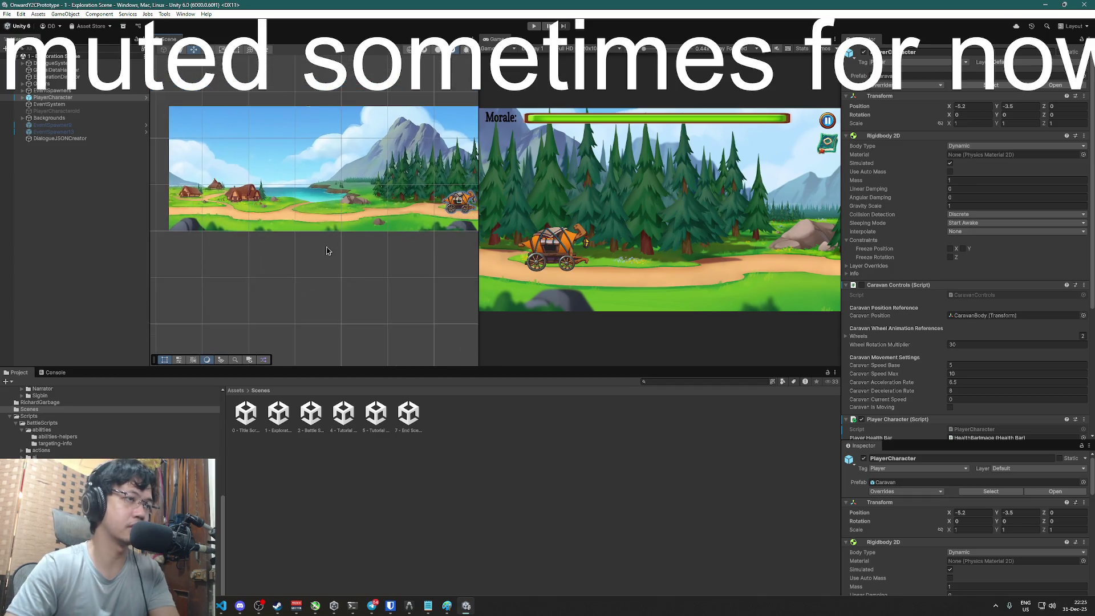
pyautogui.press('f')
pyautogui.scroll(2, 318, 258)
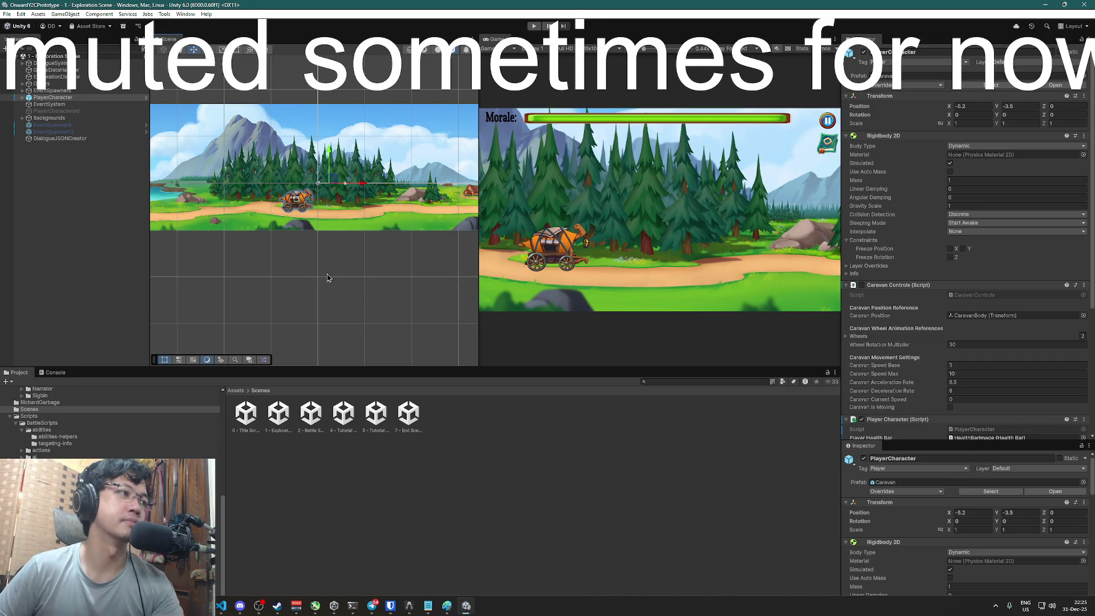
pyautogui.moveTo(327, 278)
pyautogui.mouseDown()
pyautogui.moveTo(367, 281)
pyautogui.moveTo(305, 279)
pyautogui.mouseUp()
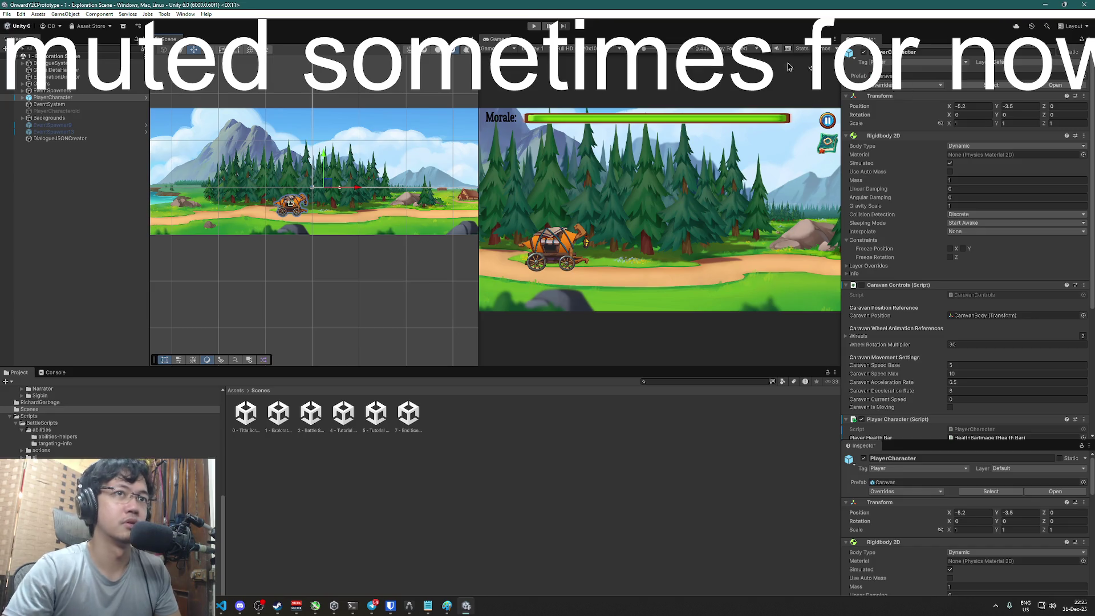
pyautogui.press('super+Tab')
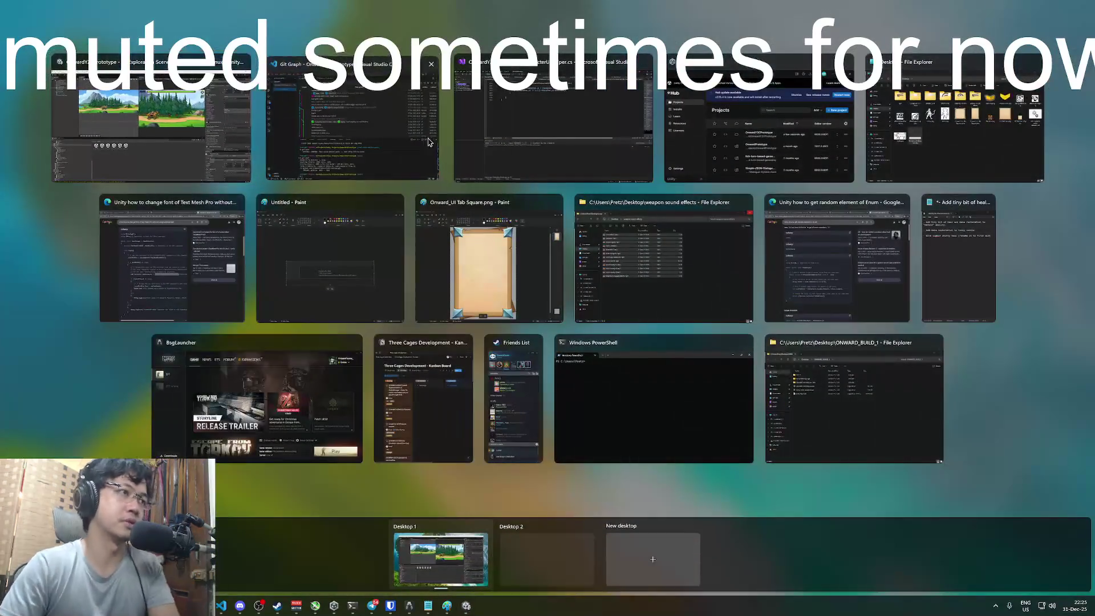
# Stage all changes with git add --a in the VS Code terminal
pyautogui.click(621, 458)
pyautogui.write('git ad--al')
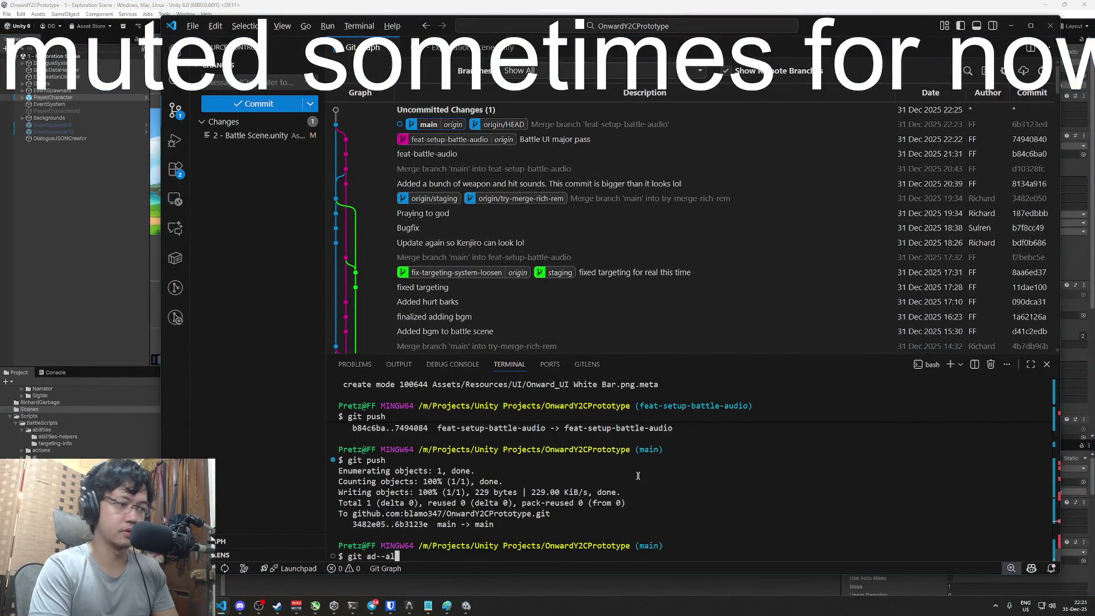
pyautogui.press('BackSpace')
pyautogui.press('BackSpace')
pyautogui.write('d --a')
pyautogui.press('Return')
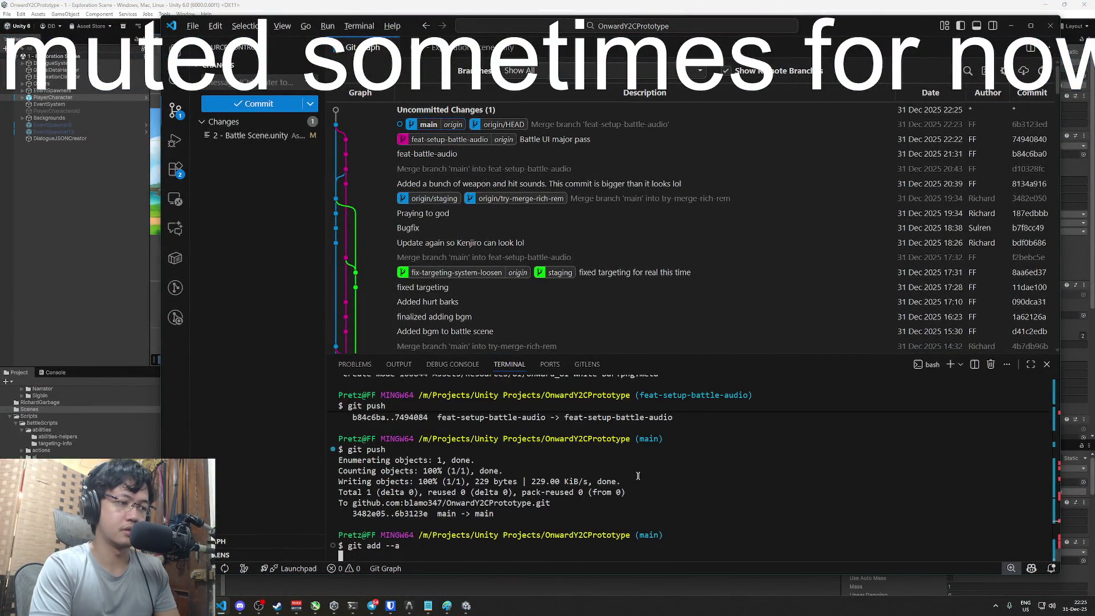
# Commit the staged changes with the message 'Restored scenes'
pyautogui.press('Return')
pyautogui.press('Up')
pyautogui.press('BackSpace')
pyautogui.press('BackSpace')
pyautogui.press('BackSpace')
pyautogui.write('commit -m ""')
pyautogui.write('Fixed scenes')
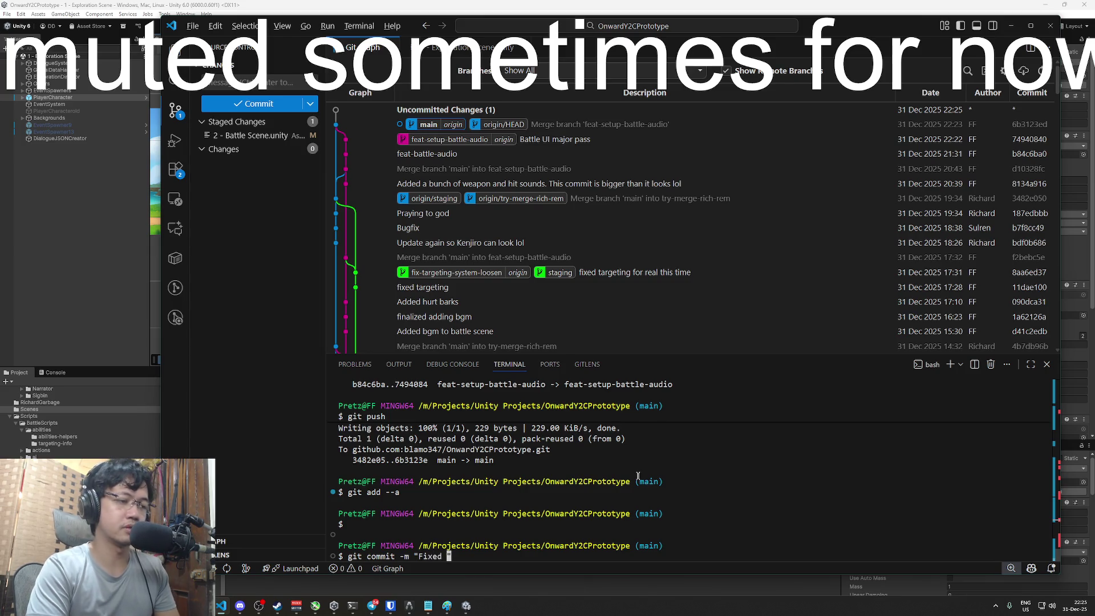
pyautogui.press('BackSpace')
pyautogui.press('BackSpace')
pyautogui.press('BackSpace')
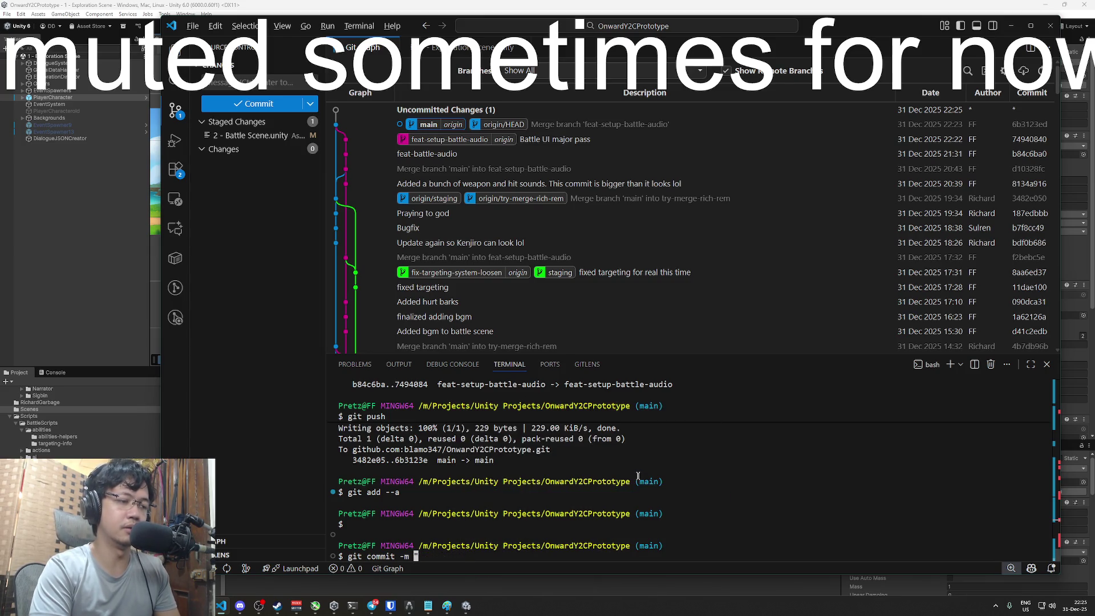
pyautogui.write('"r')
pyautogui.press('BackSpace')
pyautogui.write('Restored scenes"')
pyautogui.press('Return')
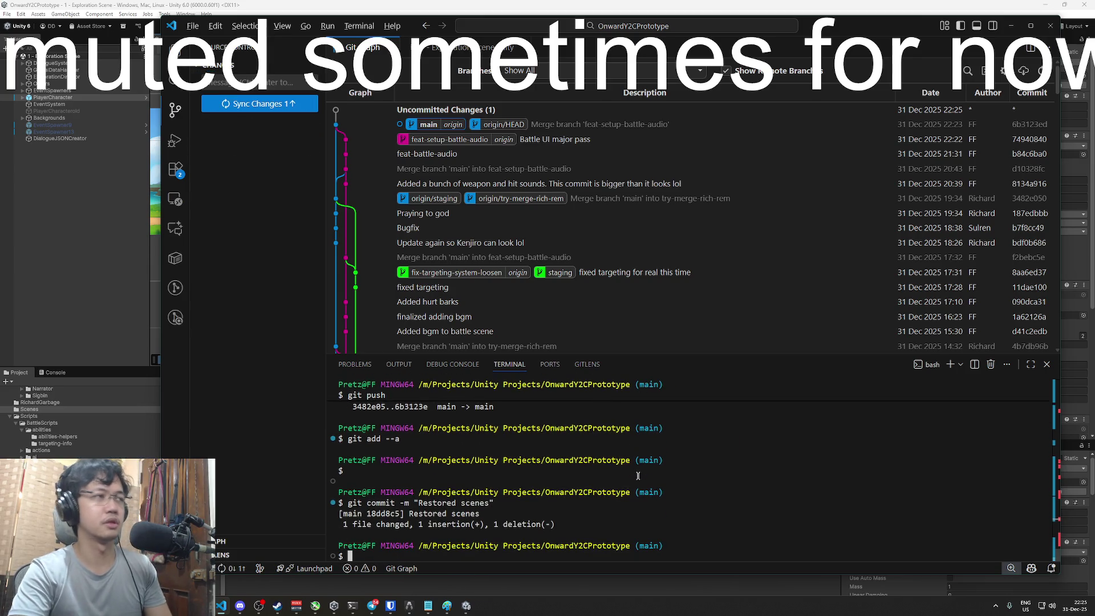
# Push the new commit to main with git push
pyautogui.write('guiit push')
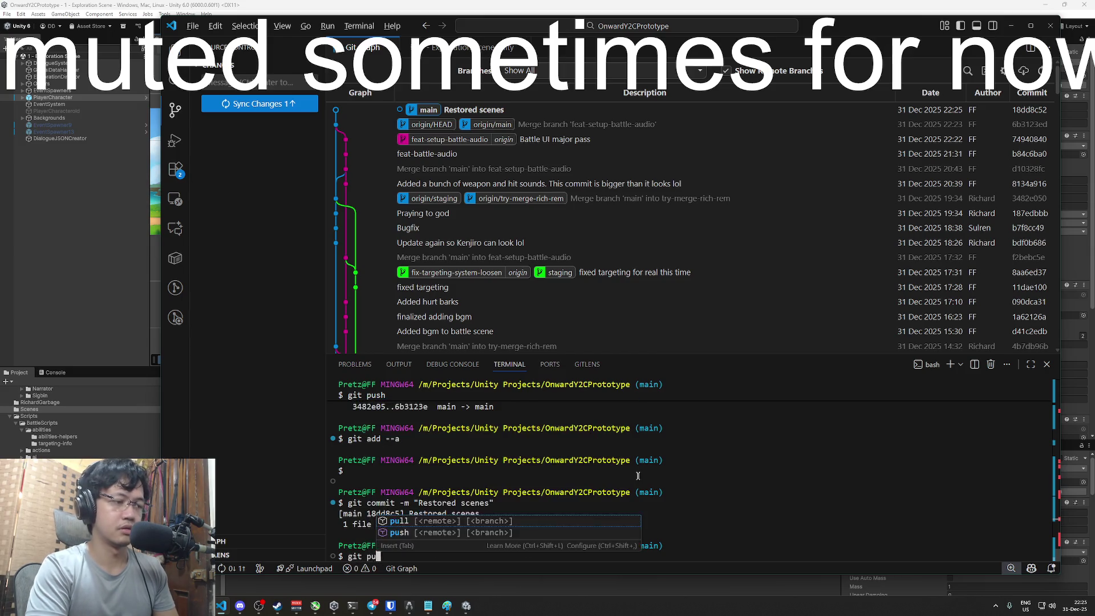
pyautogui.press('Return')
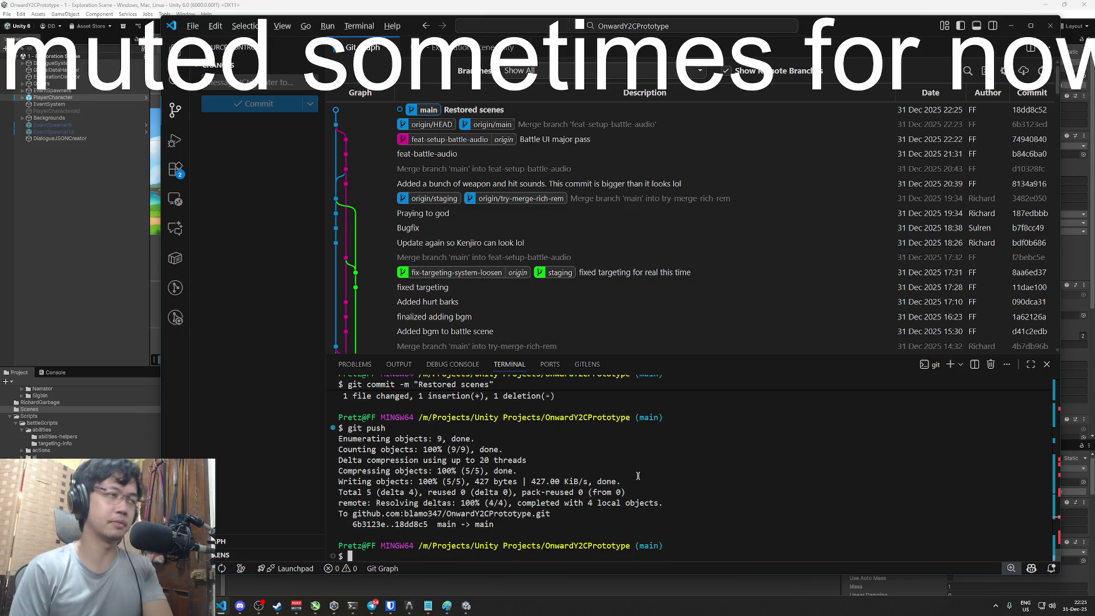
pyautogui.click(822, 3)
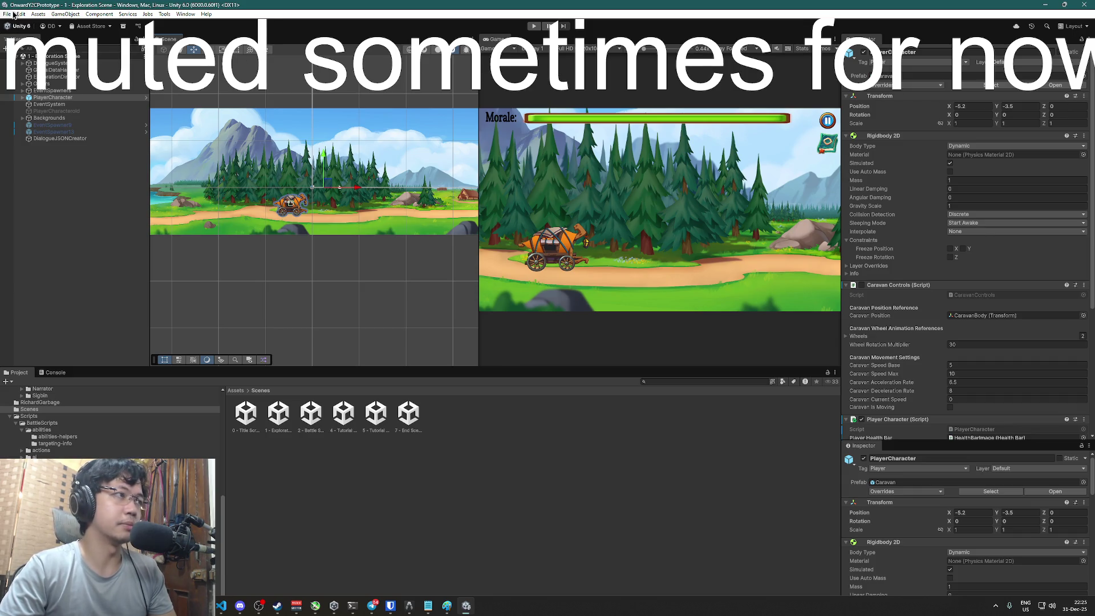
# Open File > Build Profiles and start the Windows build
pyautogui.click(6, 14)
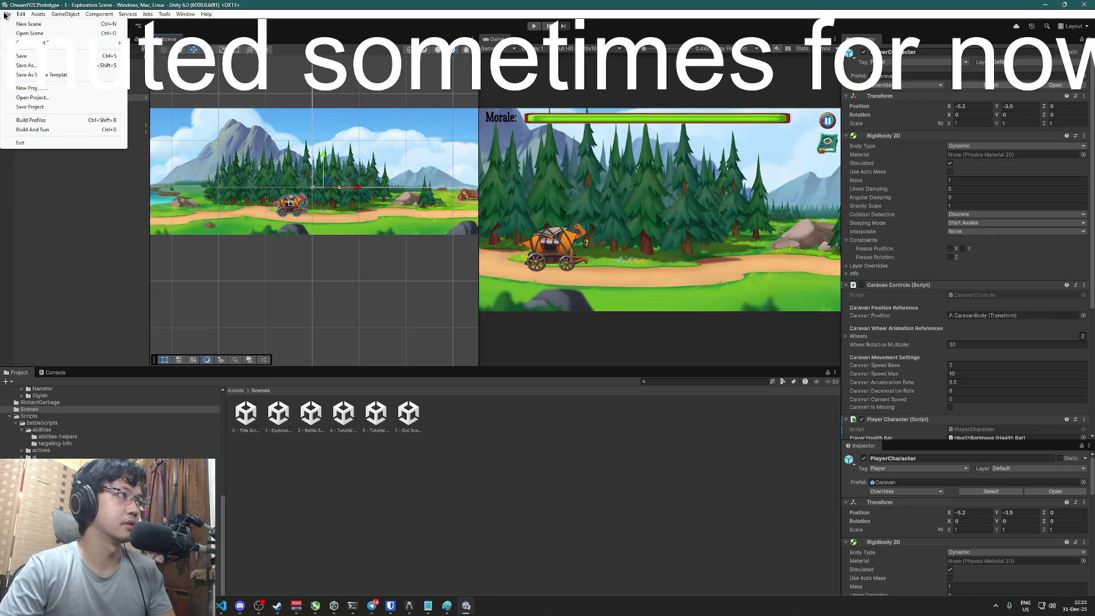
pyautogui.click(32, 122)
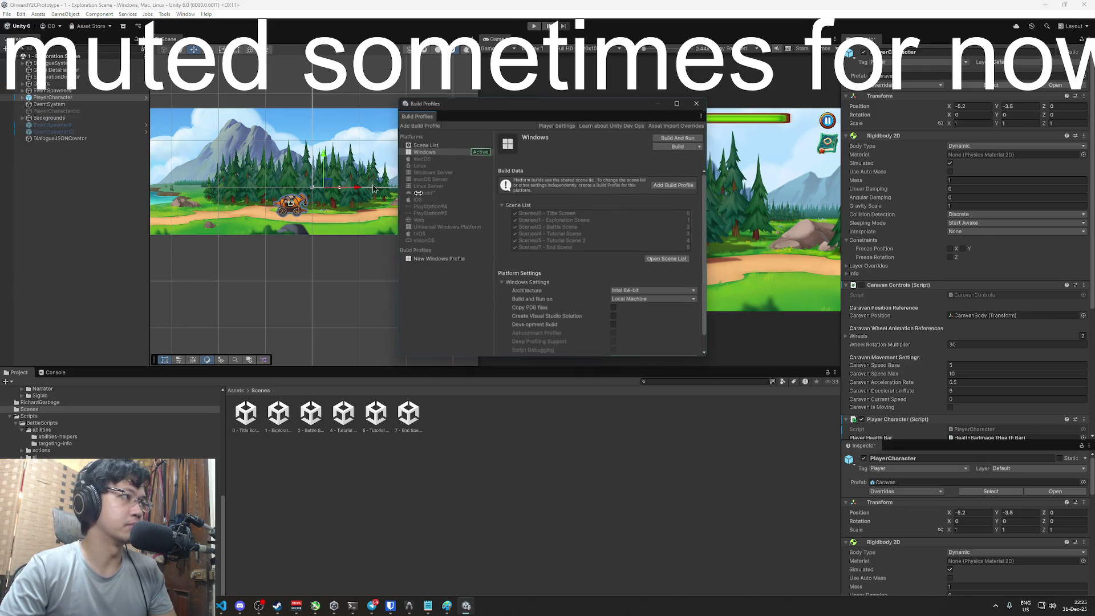
pyautogui.click(691, 148)
# Create and select the ONWARD_BUILD_PRE_SUBMISSION folder as destination, accepting the missing project ID
pyautogui.write('hehe2')
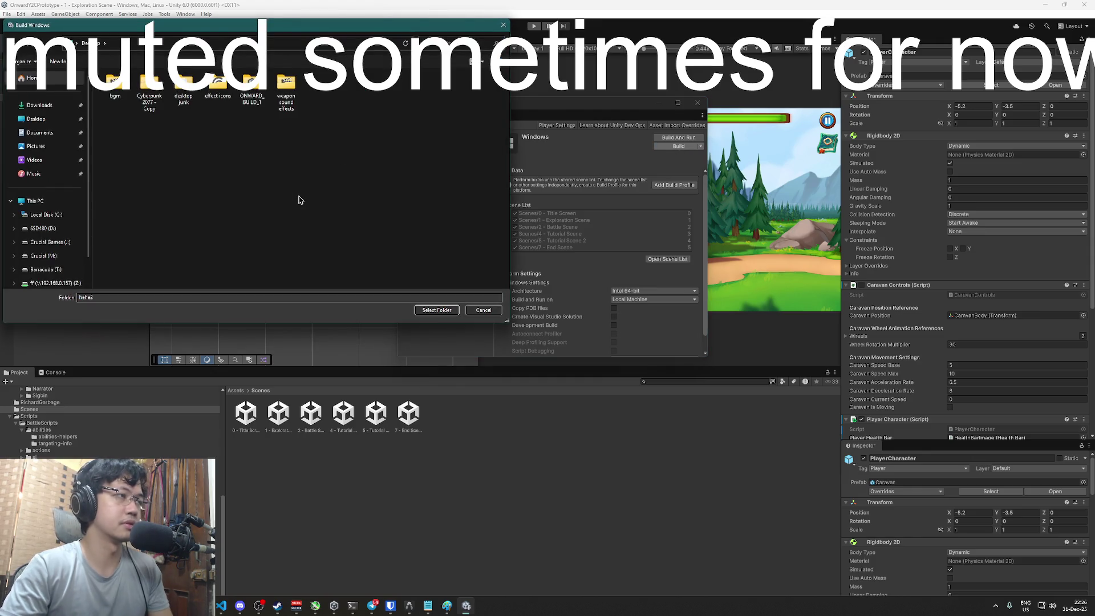
pyautogui.rightClick(267, 149)
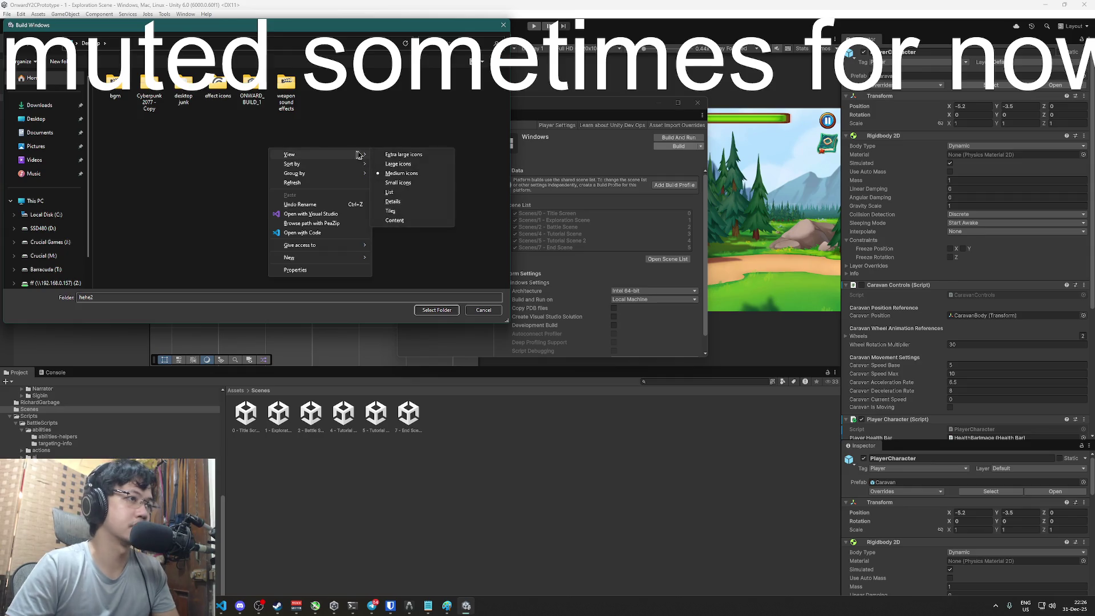
pyautogui.moveTo(326, 260)
pyautogui.click(392, 259)
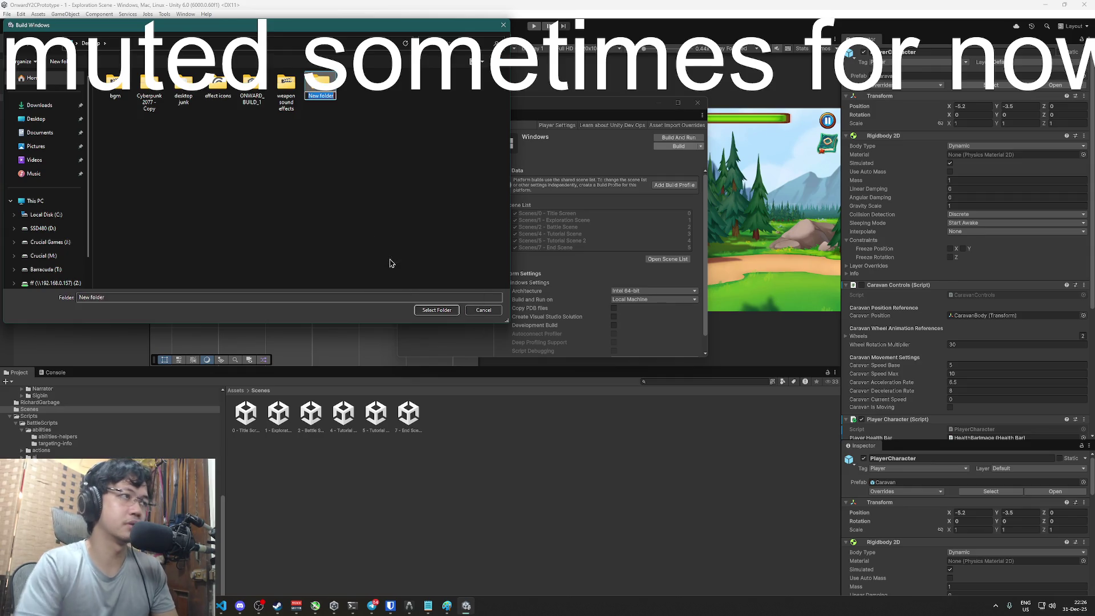
pyautogui.write('ONWARD_B')
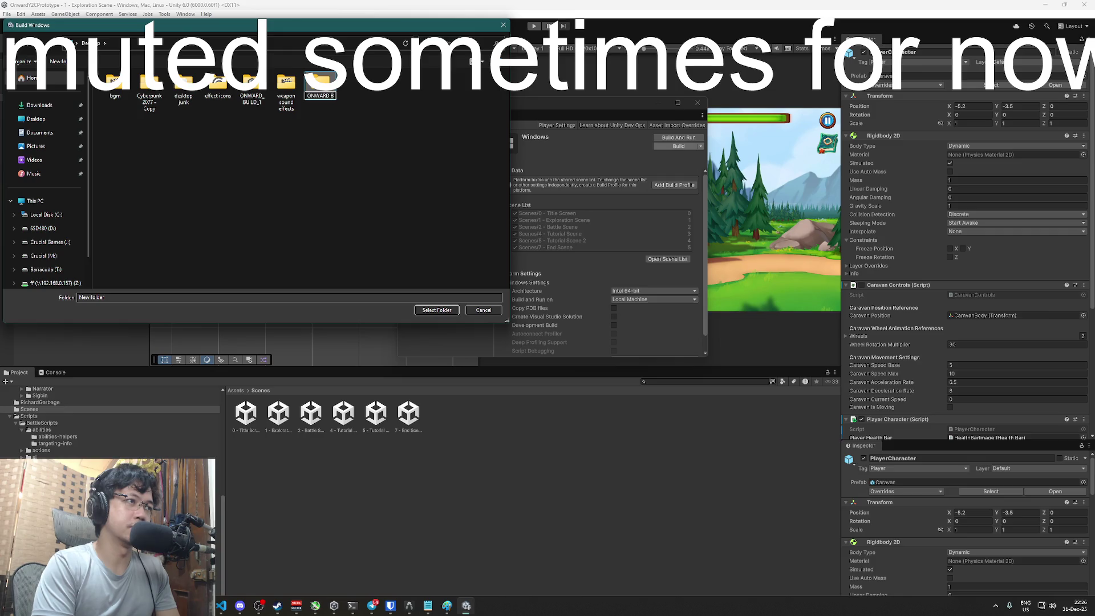
pyautogui.write('UIL')
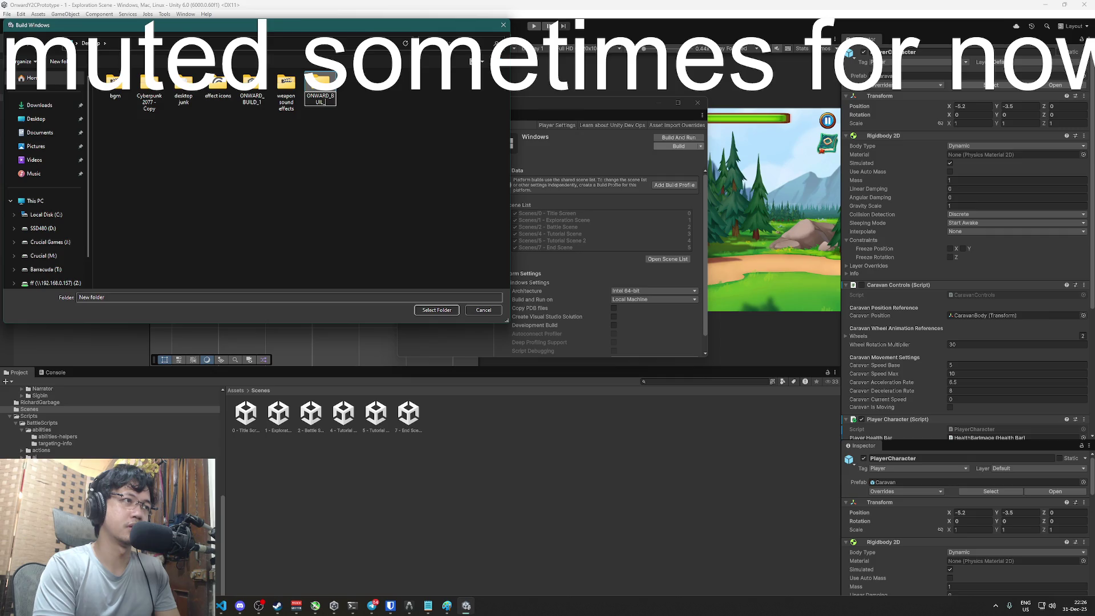
pyautogui.write('D_PRE_SUBM')
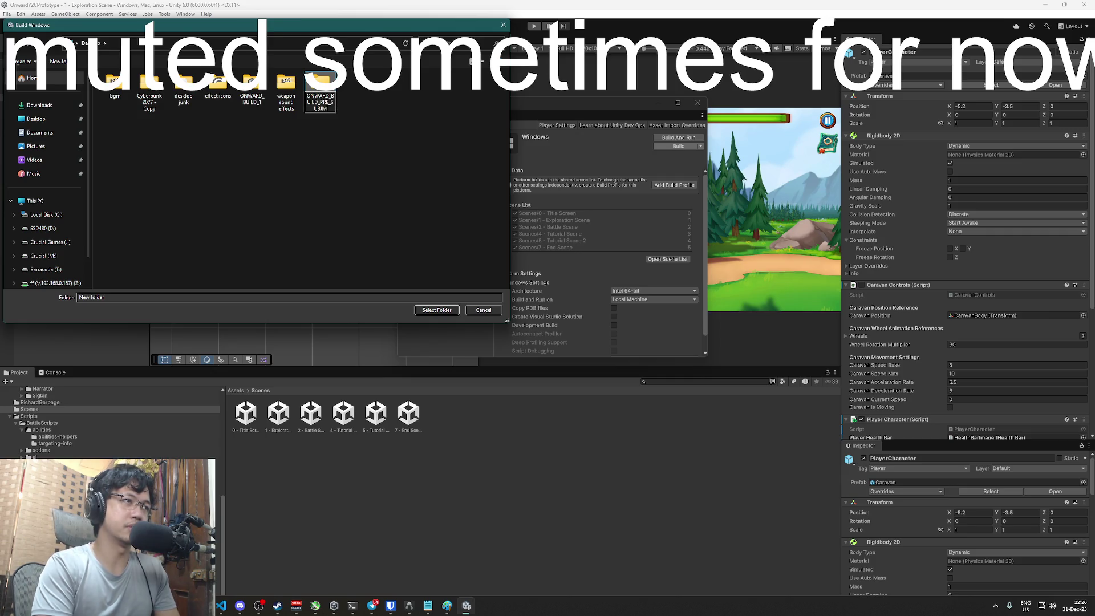
pyautogui.press('Return')
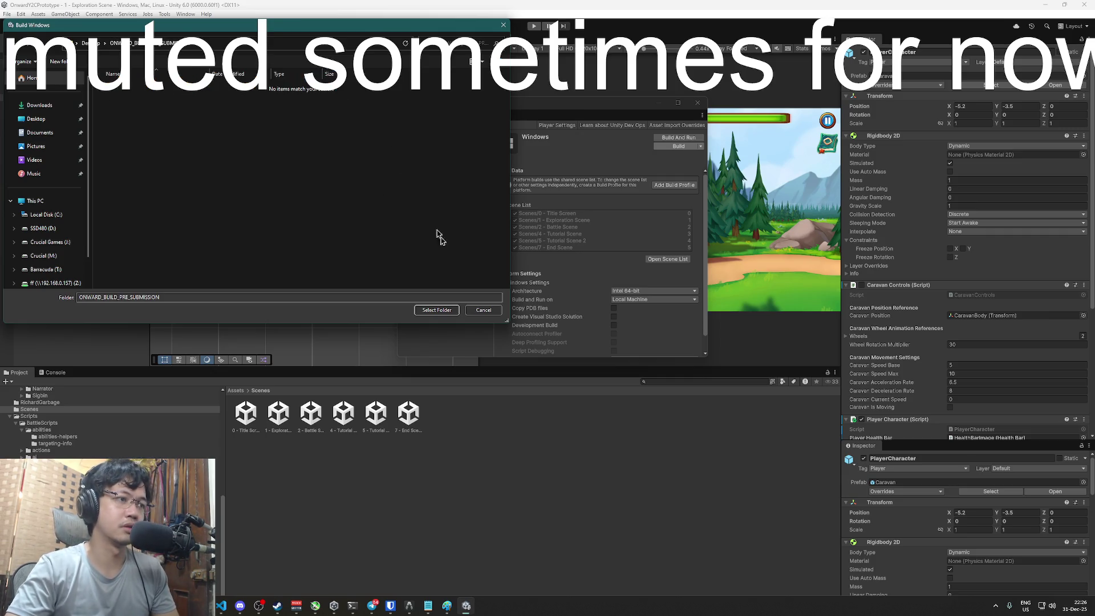
pyautogui.click(437, 310)
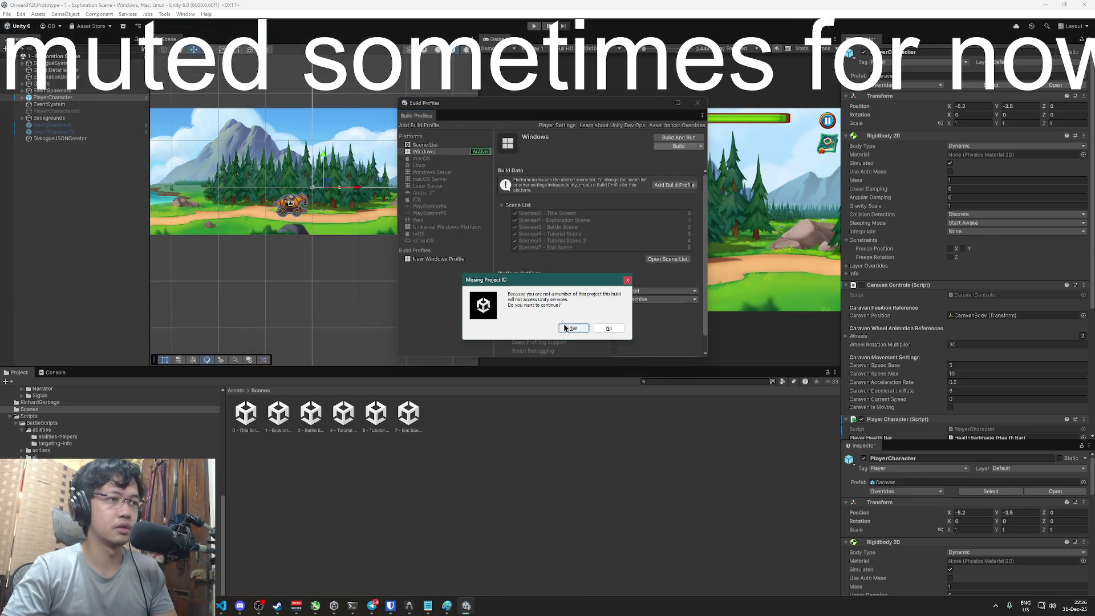
pyautogui.click(565, 328)
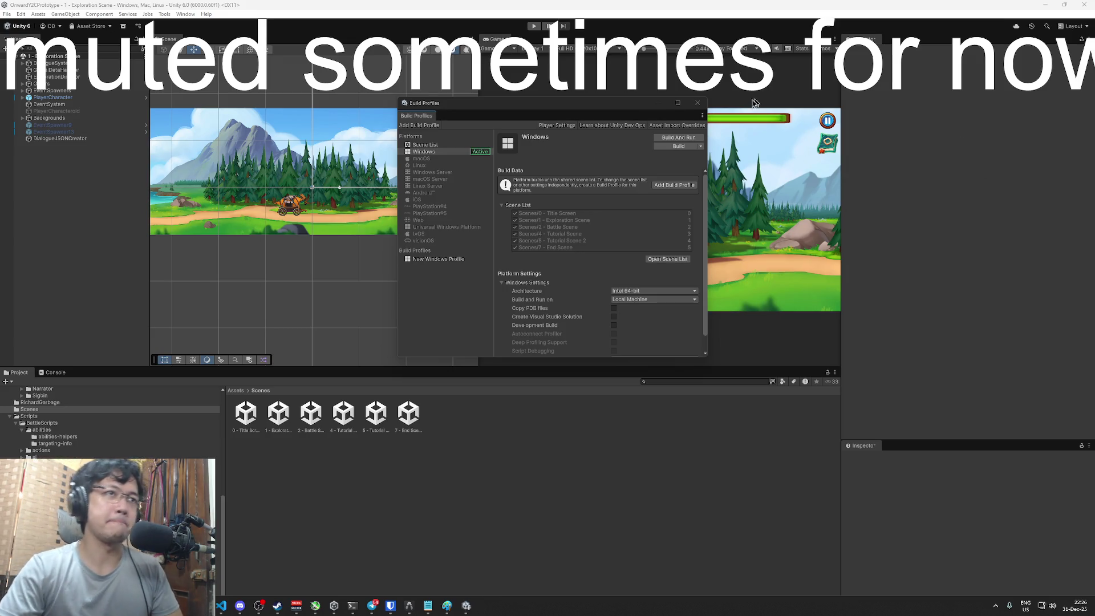
# Close Build Profiles and open the 0 - Title Screen scene
pyautogui.click(697, 103)
pyautogui.doubleClick(246, 432)
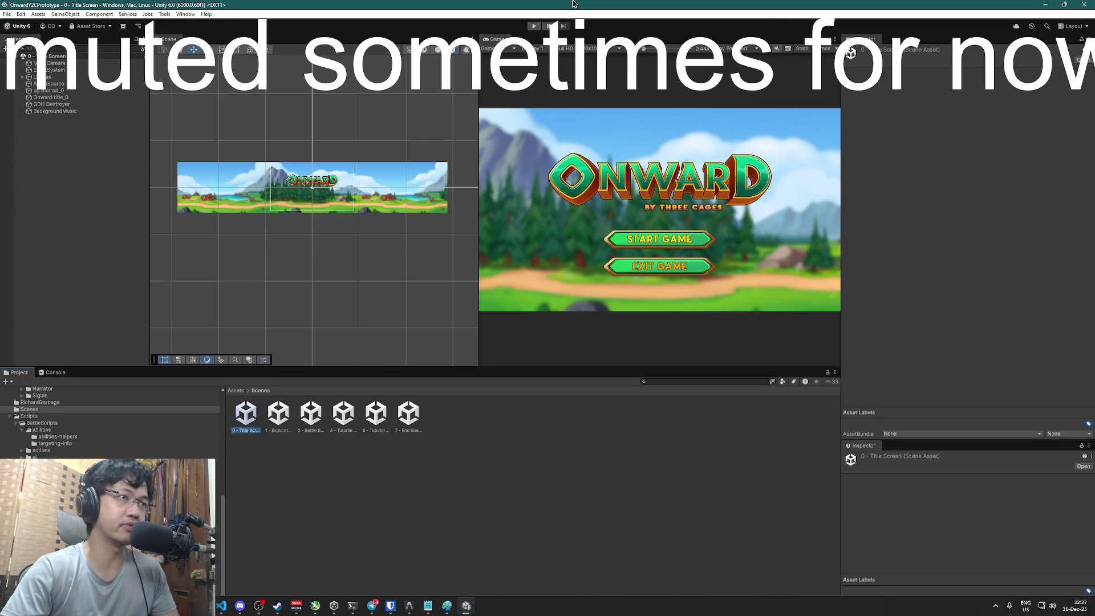
pyautogui.doubleClick(88, 79)
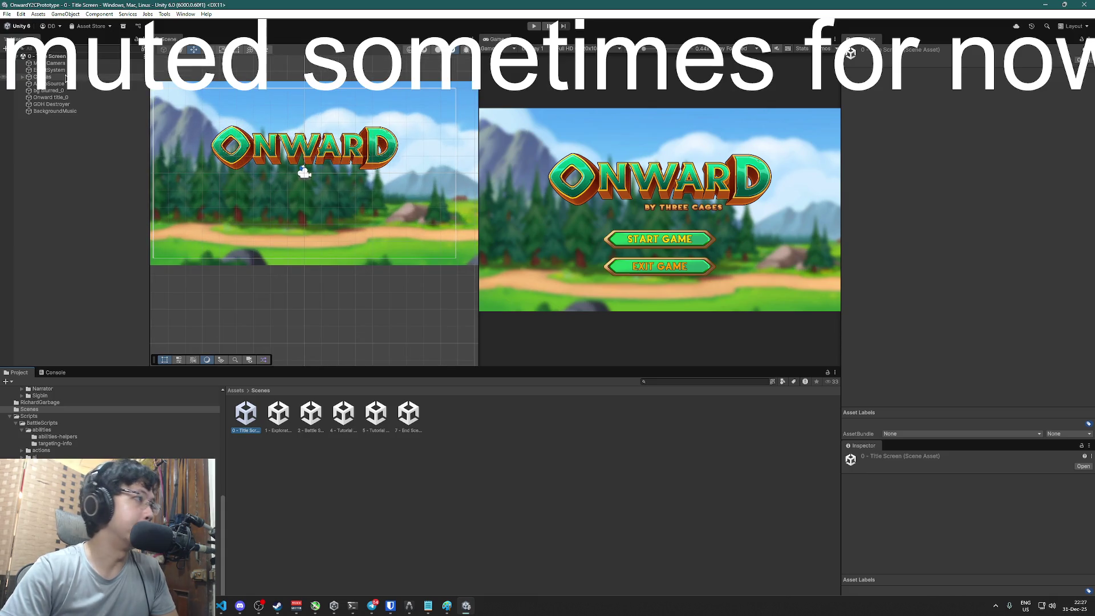
# Expand the title-screen Canvas, inspect the ExitButton and reposition the view
pyautogui.click(66, 78)
pyautogui.click(22, 77)
pyautogui.click(50, 91)
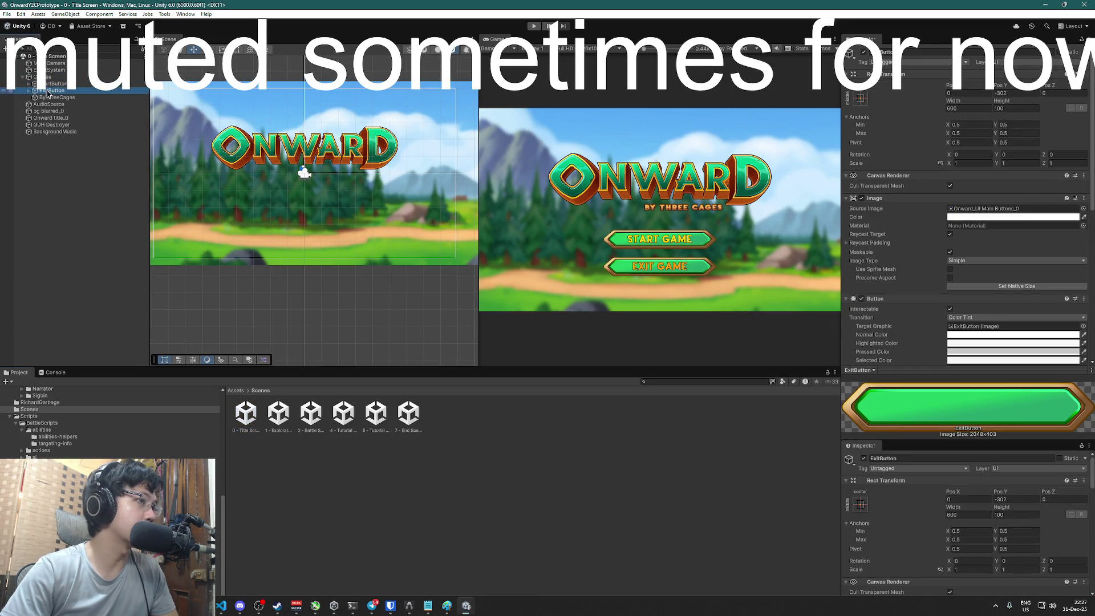
pyautogui.scroll(-5, 268, 234)
pyautogui.scroll(-3, 199, 259)
pyautogui.moveTo(199, 259)
pyautogui.mouseDown()
pyautogui.moveTo(374, 238)
pyautogui.moveTo(247, 235)
pyautogui.moveTo(315, 241)
pyautogui.mouseUp()
pyautogui.click(245, 419)
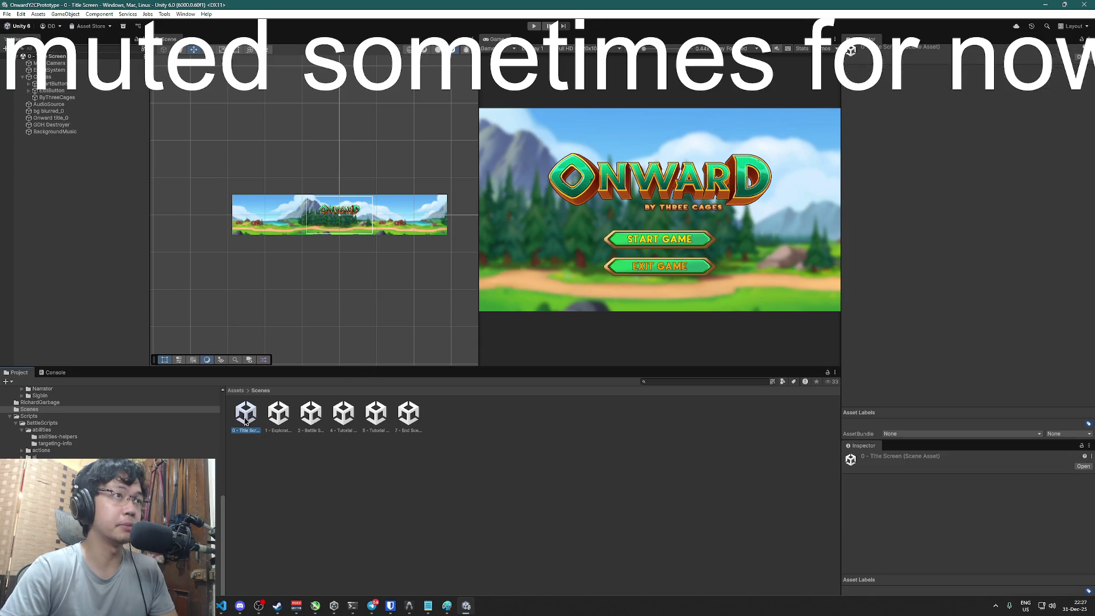
pyautogui.scroll(5, 306, 214)
pyautogui.scroll(4, 305, 213)
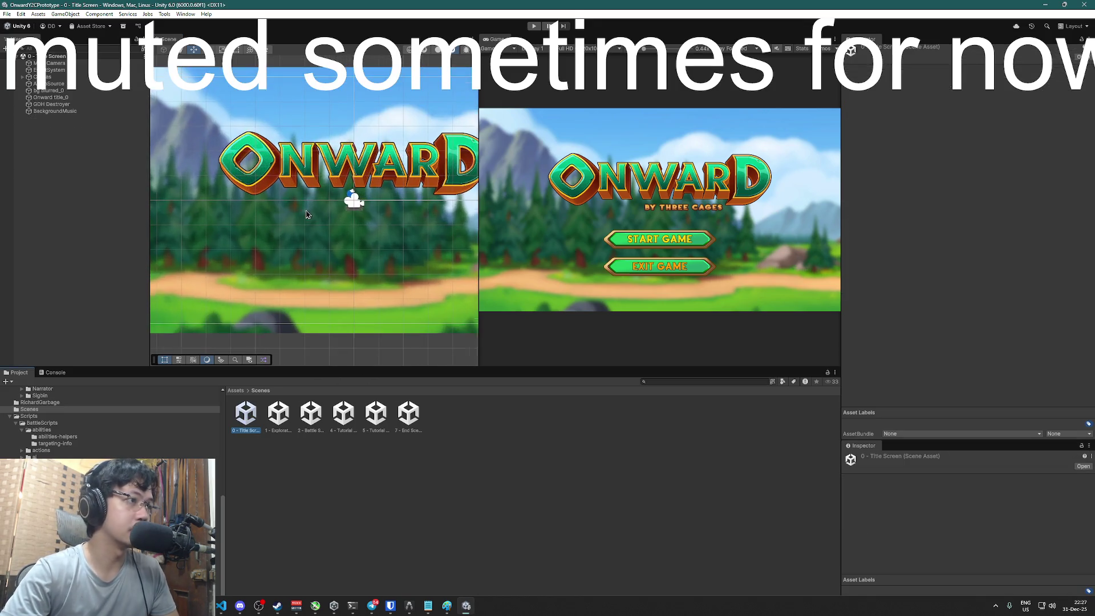
# Browse the Canvas children, framing the ExitButton and the whole canvas in the Scene view
pyautogui.click(40, 84)
pyautogui.click(22, 77)
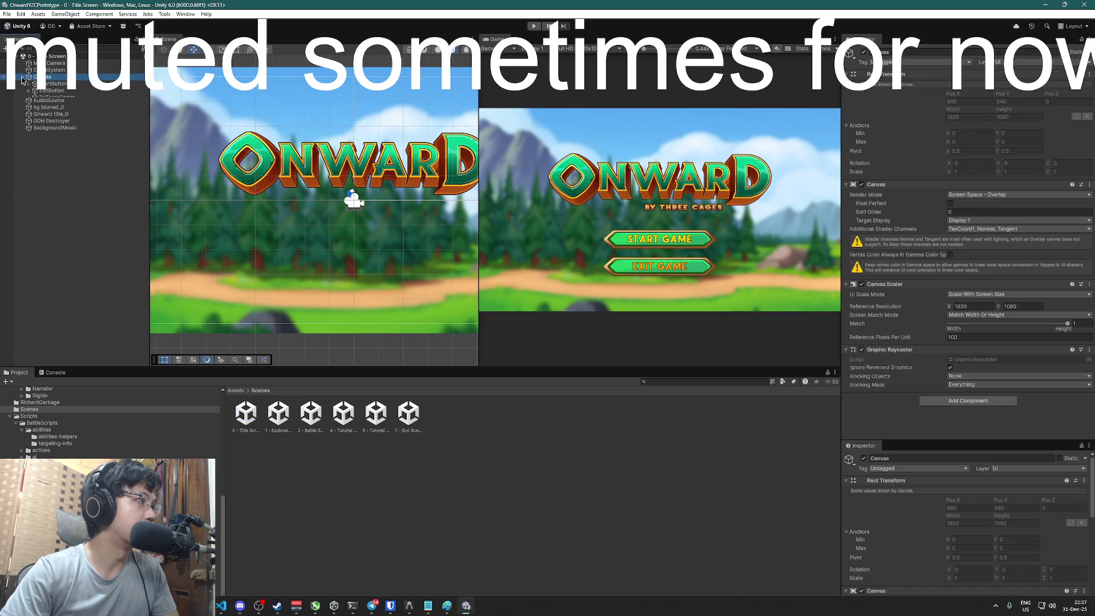
pyautogui.click(51, 83)
pyautogui.click(47, 91)
pyautogui.doubleClick(47, 91)
pyautogui.doubleClick(49, 77)
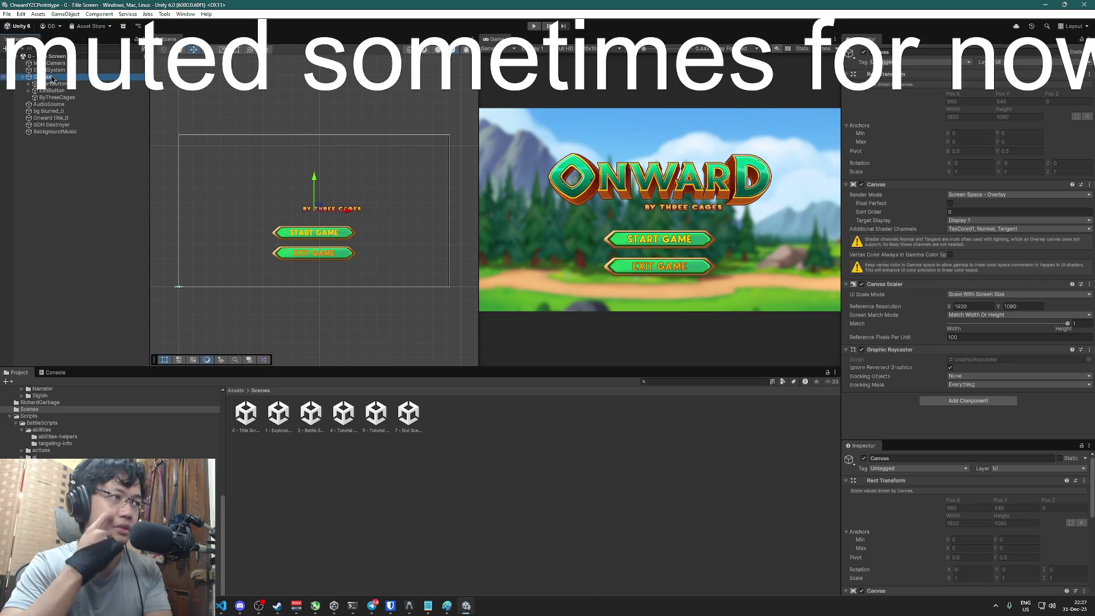
pyautogui.click(52, 83)
pyautogui.click(49, 90)
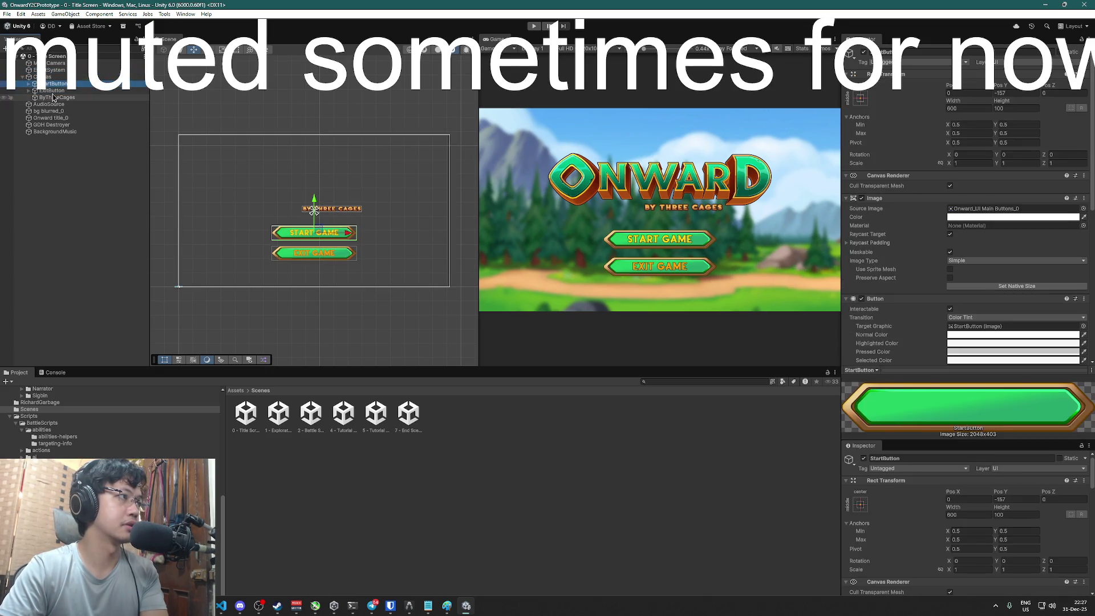
# Deactivate the ByThreeCages label and restore the editor window size
pyautogui.click(54, 97)
pyautogui.click(864, 52)
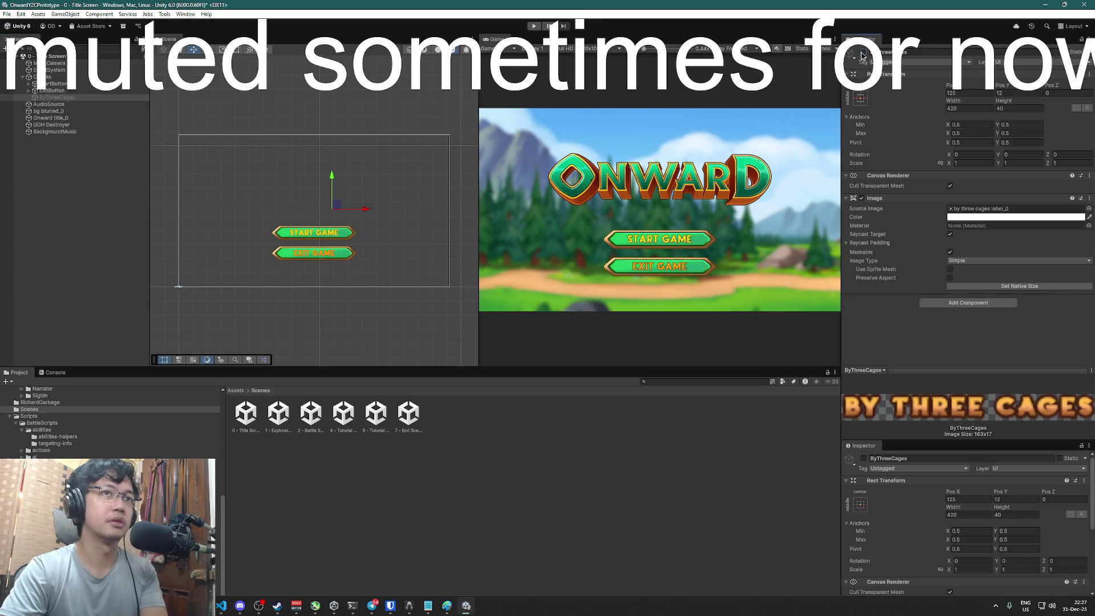
pyautogui.doubleClick(686, 4)
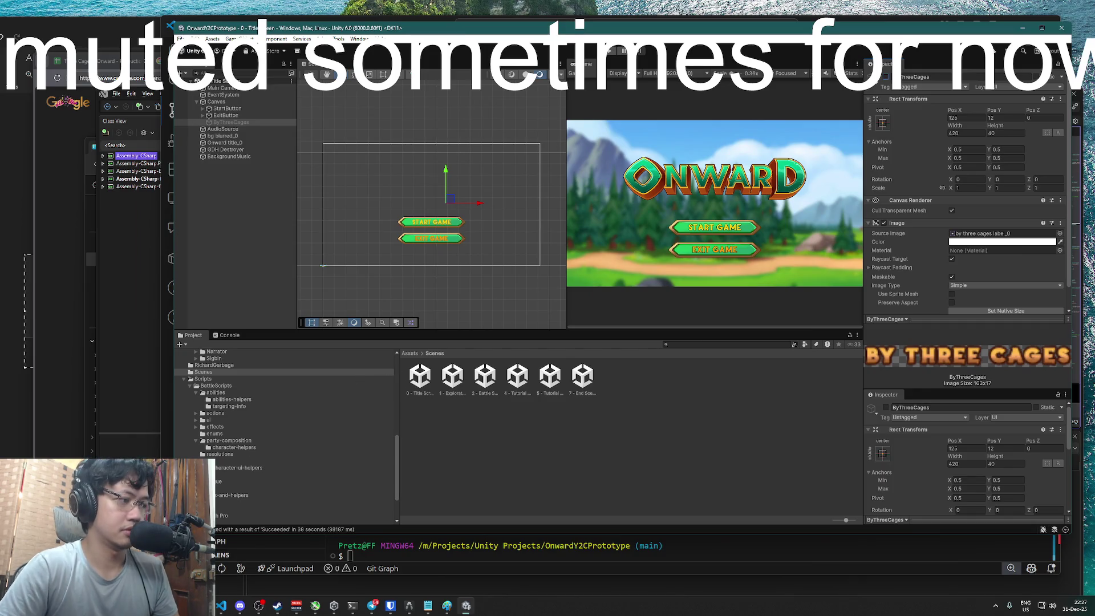
# Go to Desktop > ONWARD_BUILD_PRE_SUBMISSION in Explorer and launch OnwardY2CPrototype.exe
pyautogui.click(292, 556)
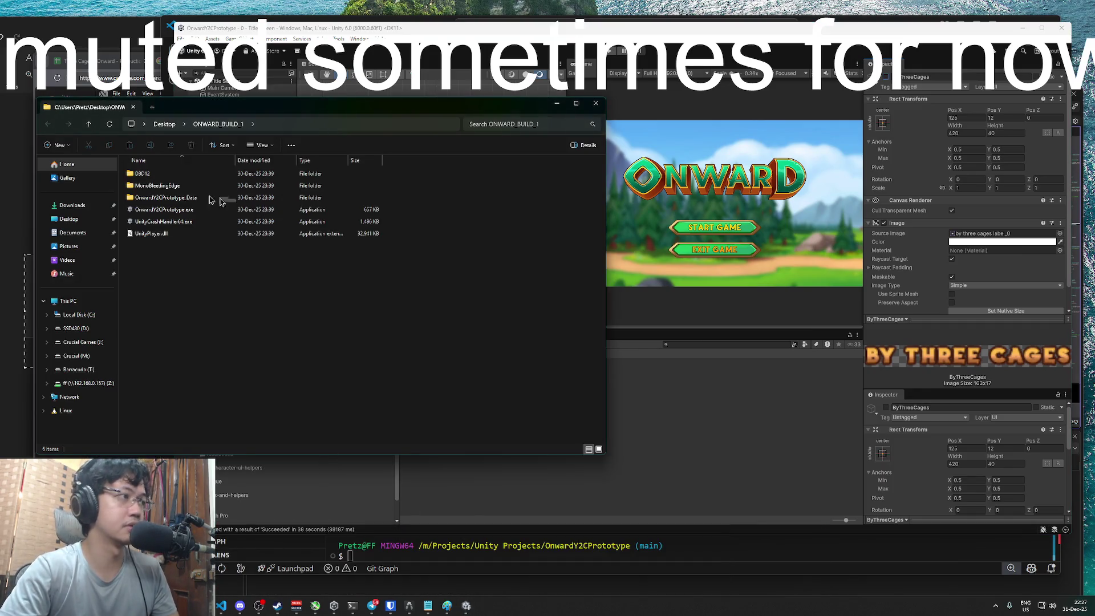
pyautogui.moveTo(264, 105); pyautogui.dragTo(316, 117)
pyautogui.click(215, 136)
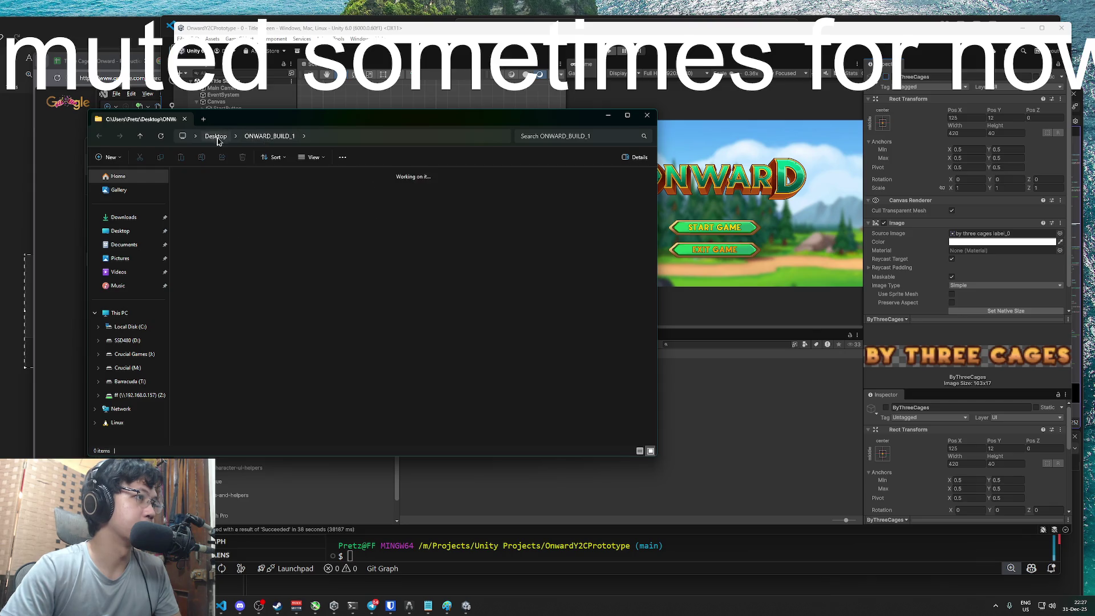
pyautogui.doubleClick(447, 199)
pyautogui.doubleClick(244, 237)
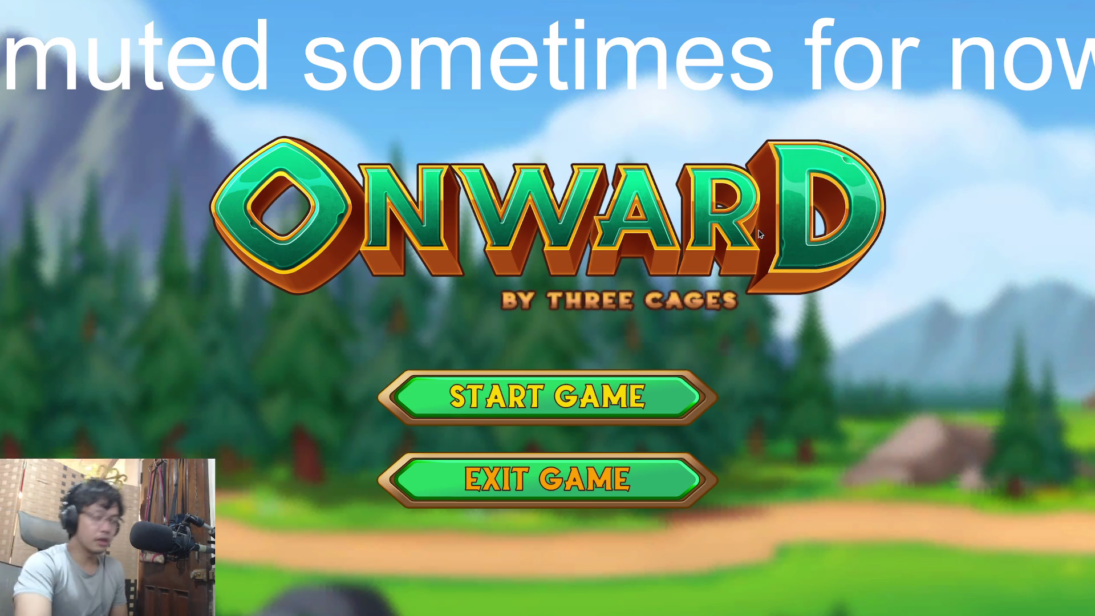
# Start a new game and finish the tutorial, picking the 'And this.' sample choice
pyautogui.click(664, 402)
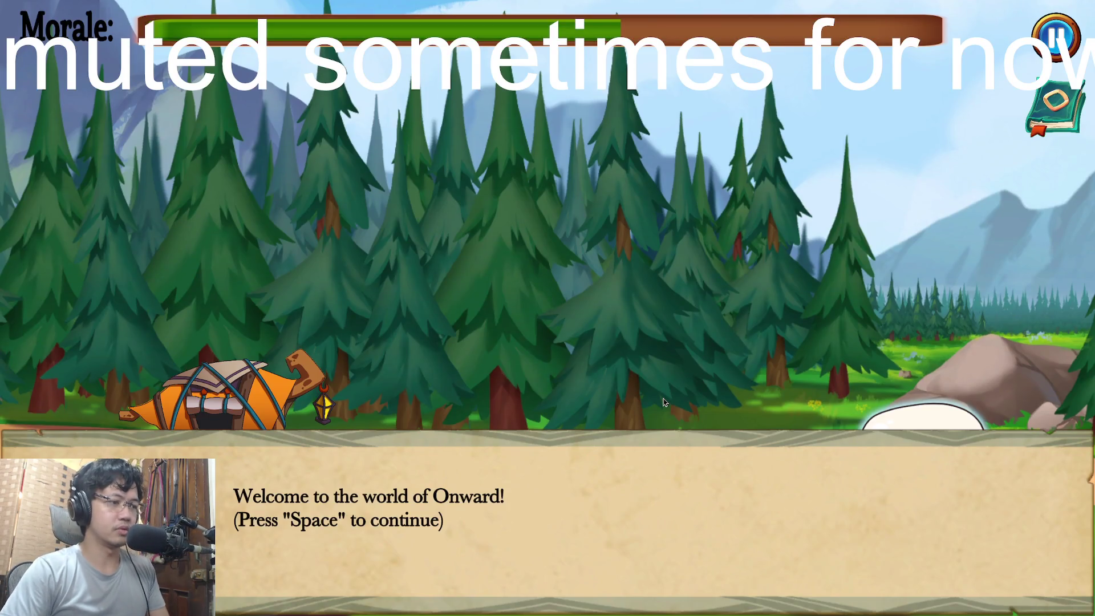
pyautogui.press('space')
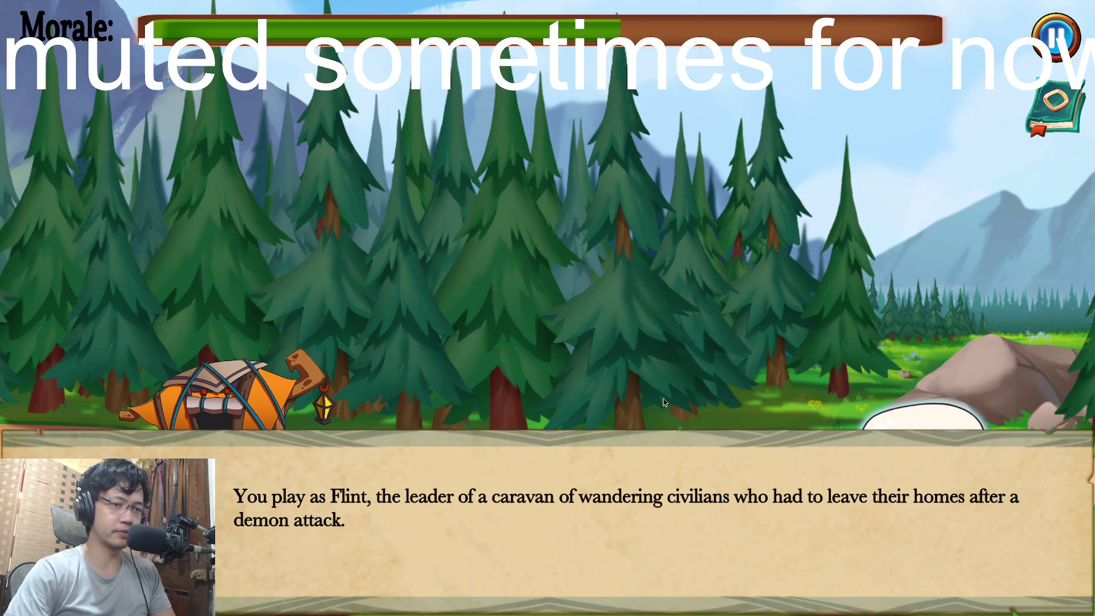
pyautogui.press('space')
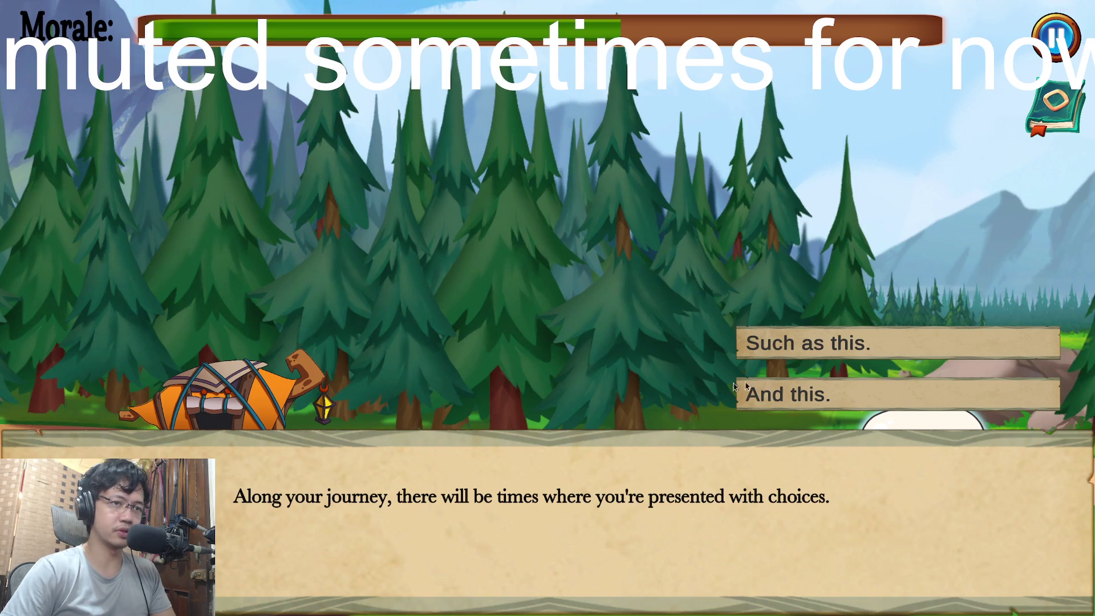
pyautogui.click(842, 400)
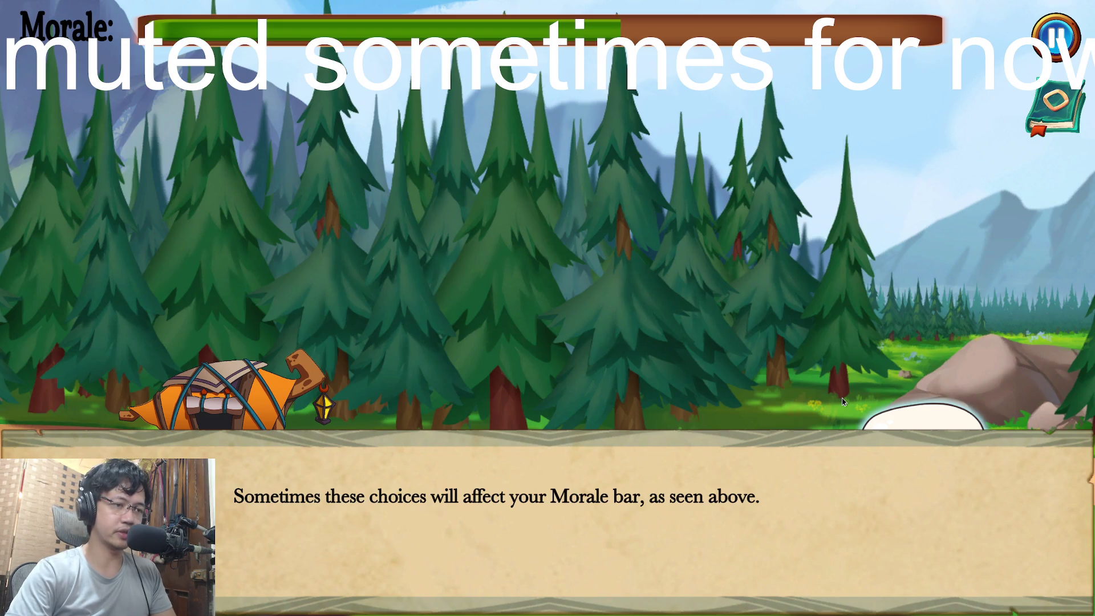
pyautogui.press('space')
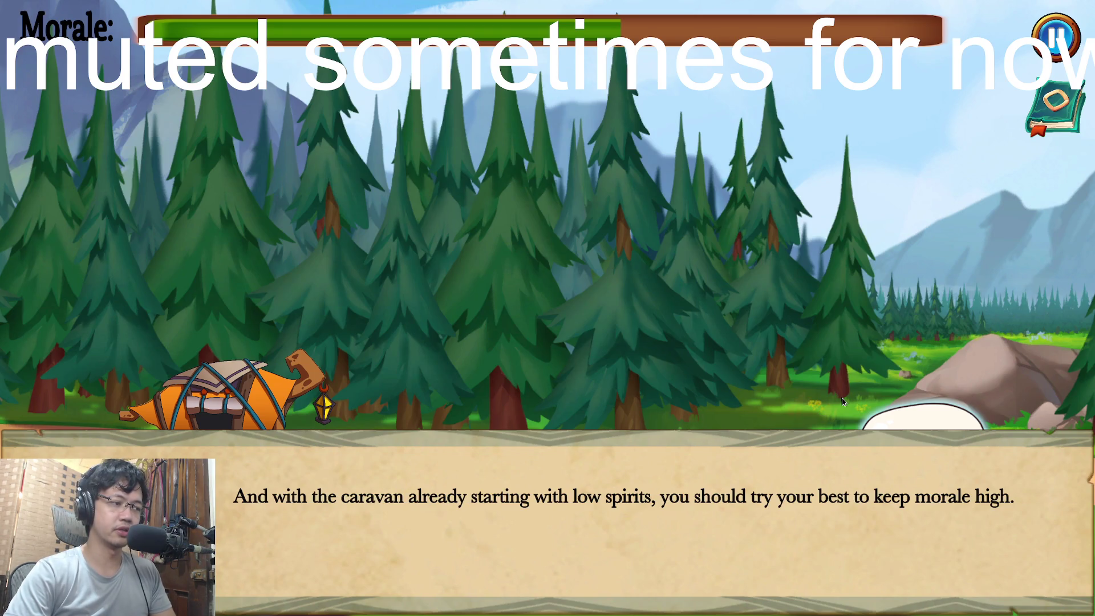
pyautogui.press('space')
pyautogui.press('space')
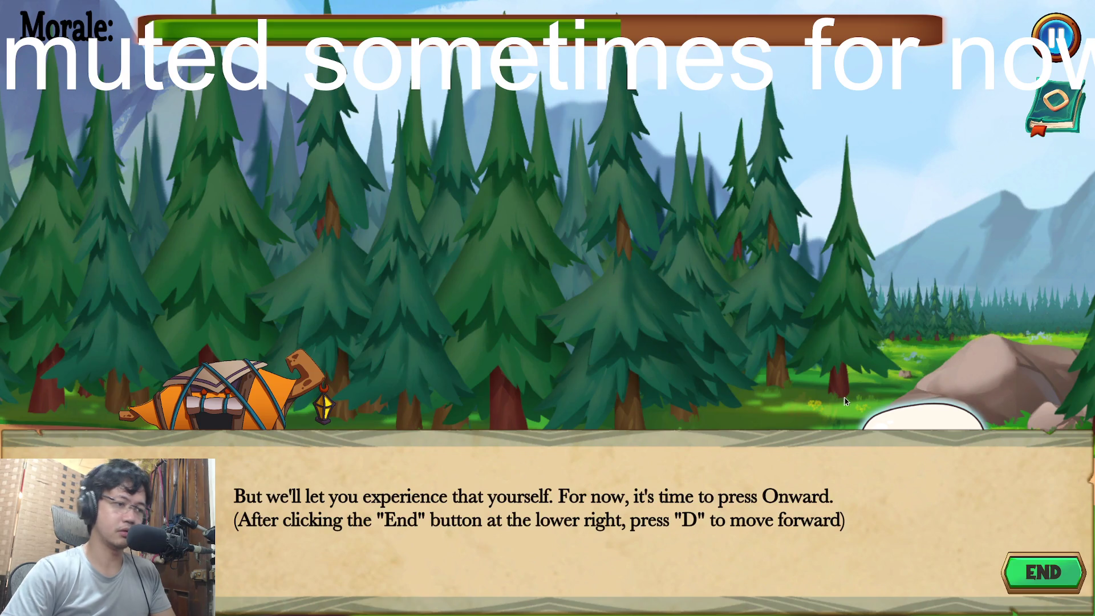
pyautogui.click(1048, 576)
# Travel along the road and click through Esme's conversation
pyautogui.press('d')
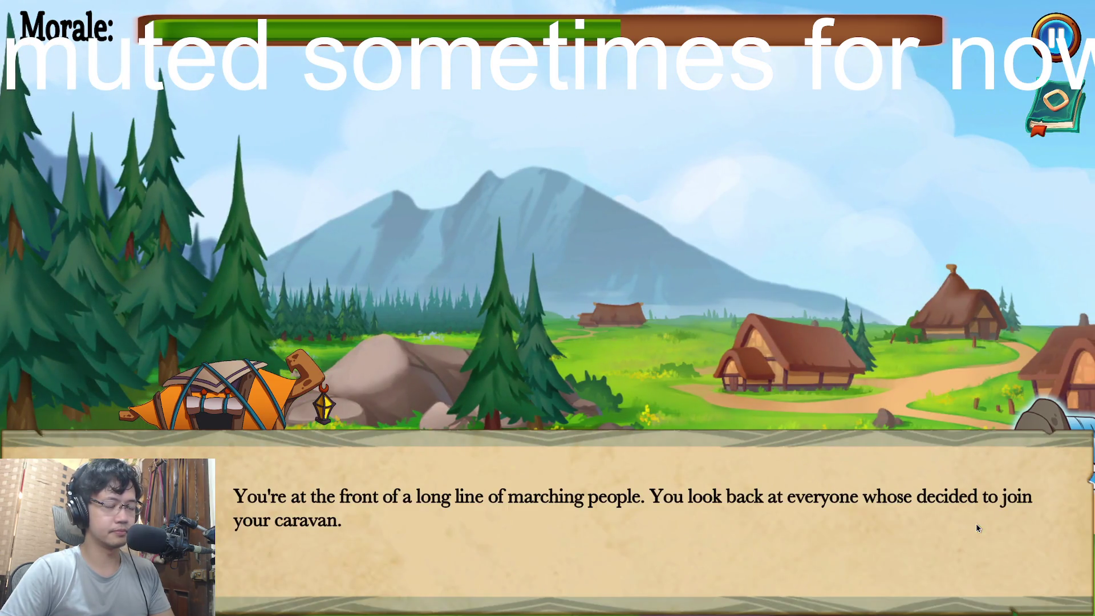
pyautogui.click(977, 528)
pyautogui.click(977, 528)
pyautogui.click(977, 529)
pyautogui.click(977, 528)
pyautogui.click(976, 529)
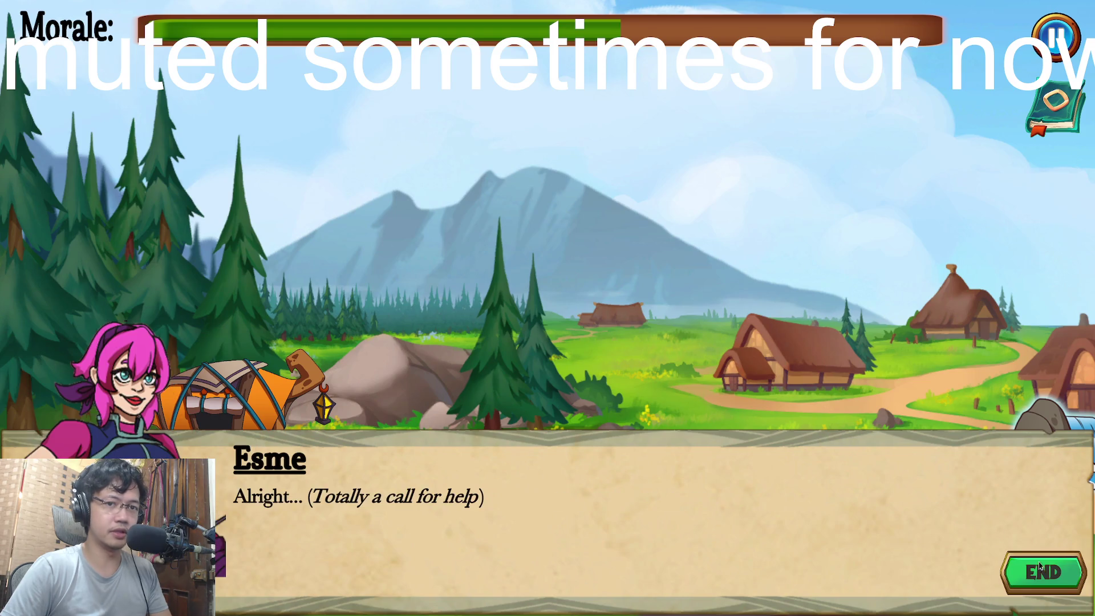
pyautogui.click(976, 523)
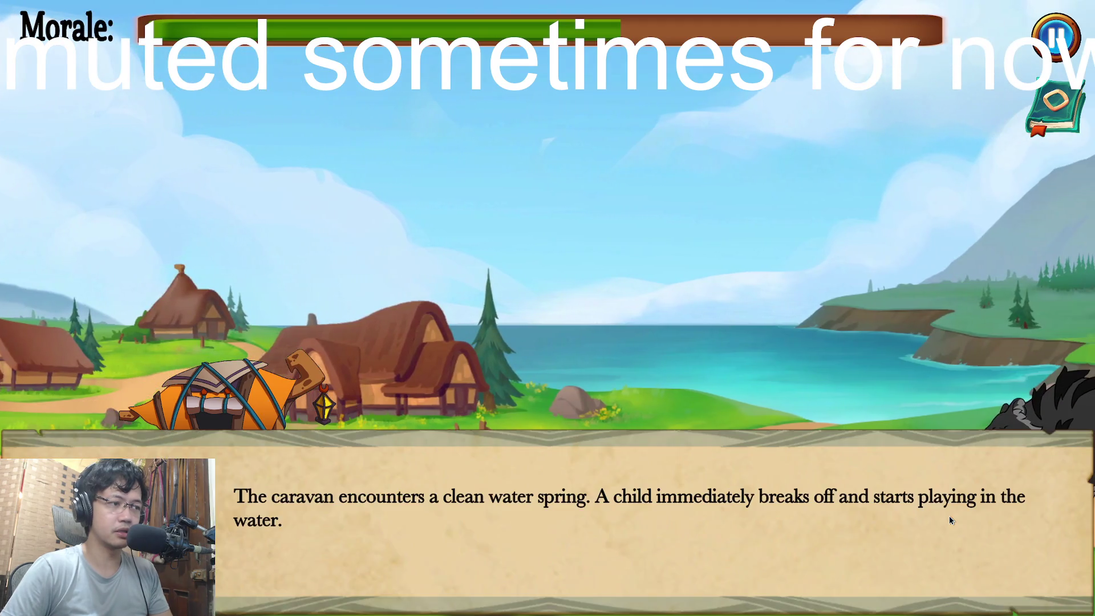
# At the water spring, allow the caravan to rest, then advance to Flint's bear lines
pyautogui.click(950, 516)
pyautogui.click(949, 516)
pyautogui.click(888, 393)
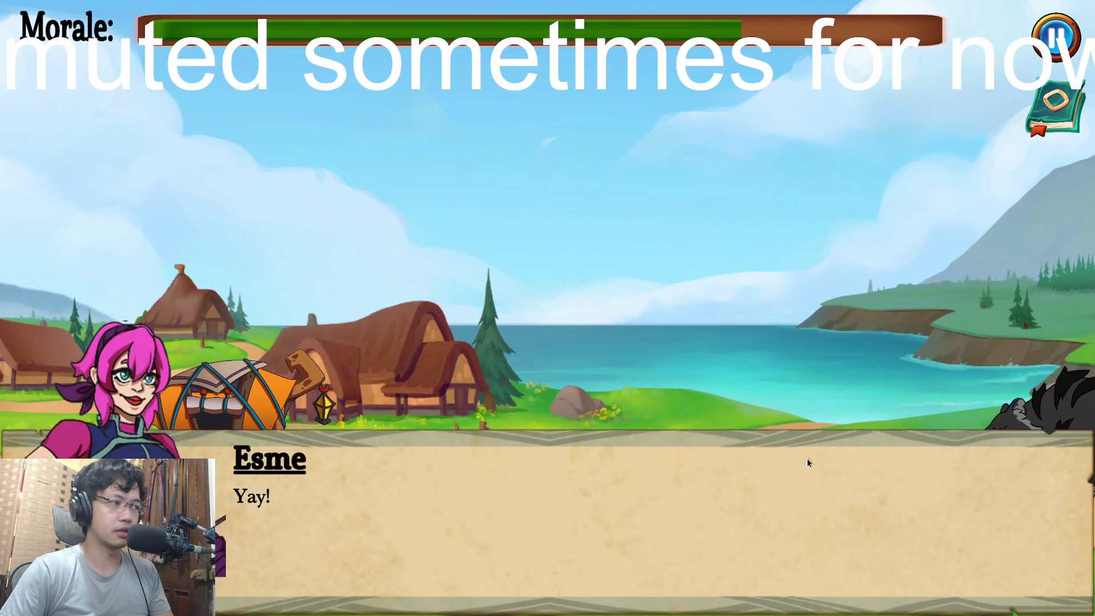
pyautogui.click(839, 478)
pyautogui.click(1007, 558)
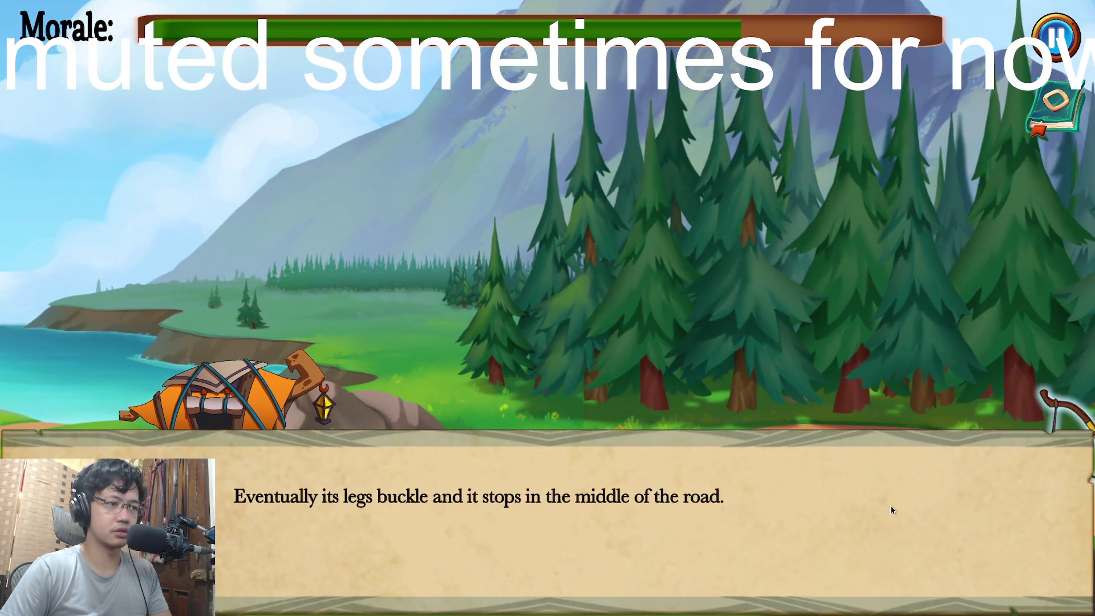
pyautogui.click(891, 505)
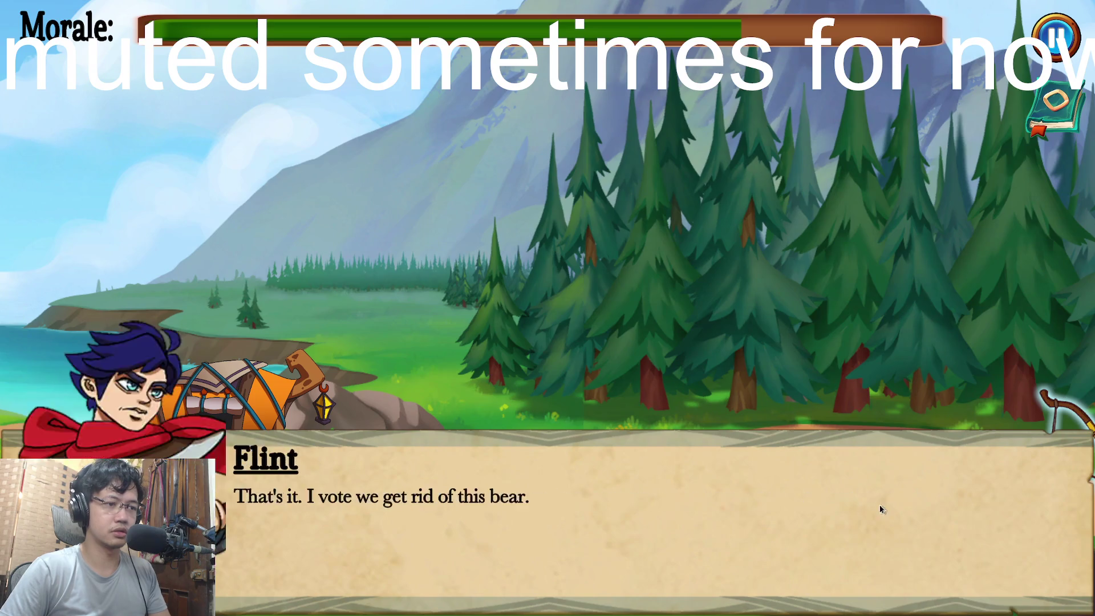
# Enter combat with the bear and dismiss the three combat tutorials
pyautogui.click(878, 502)
pyautogui.click(807, 405)
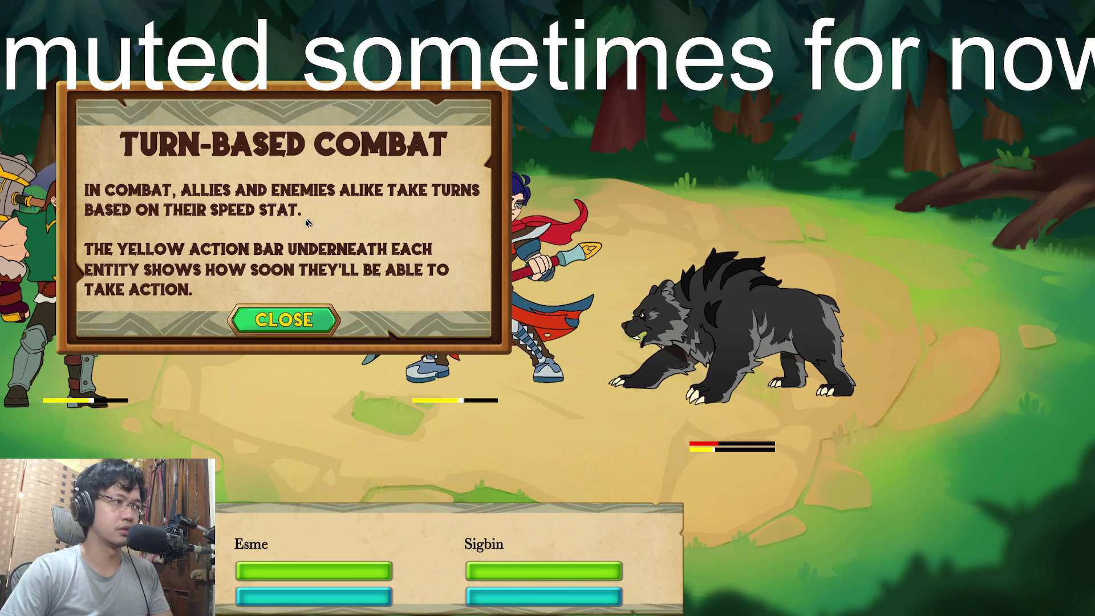
pyautogui.click(297, 321)
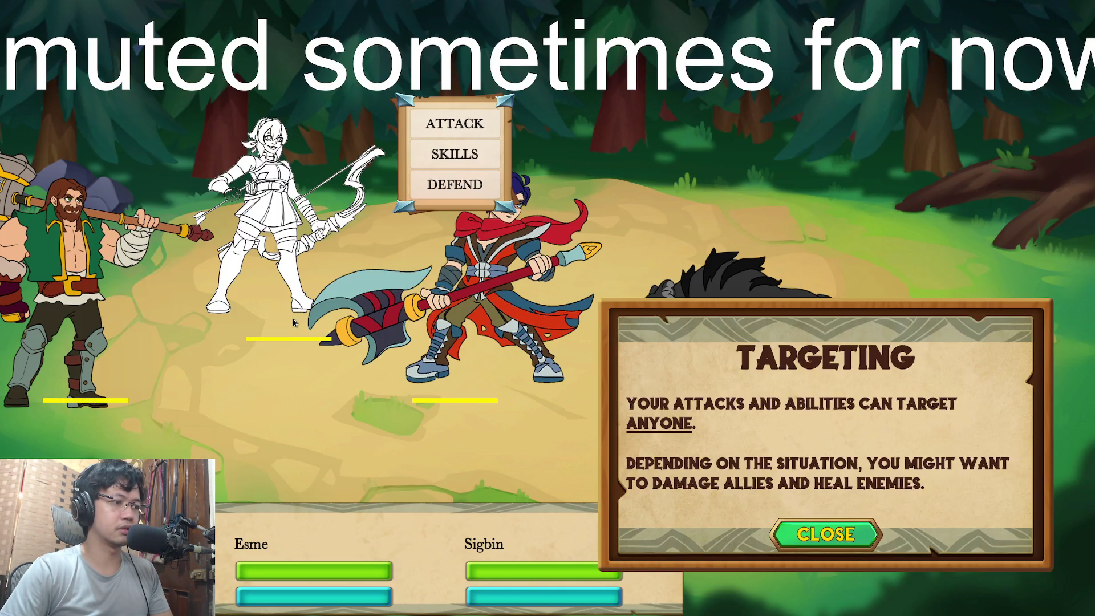
pyautogui.click(810, 533)
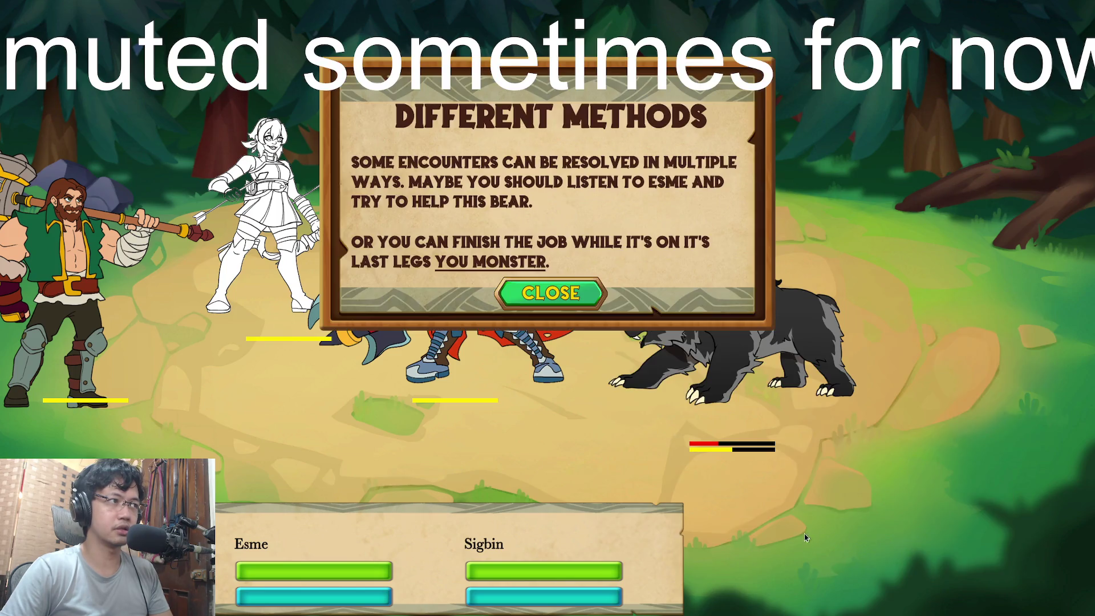
pyautogui.click(583, 295)
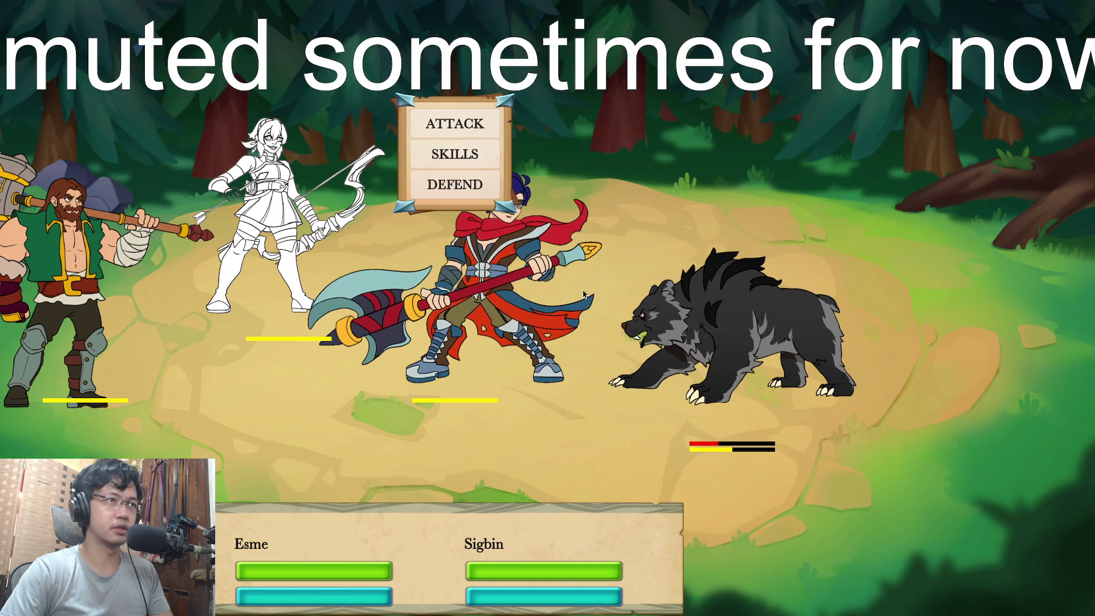
# First turn: Regen the bear, use an archer support skill on it, dwarf defends
pyautogui.click(456, 159)
pyautogui.click(552, 206)
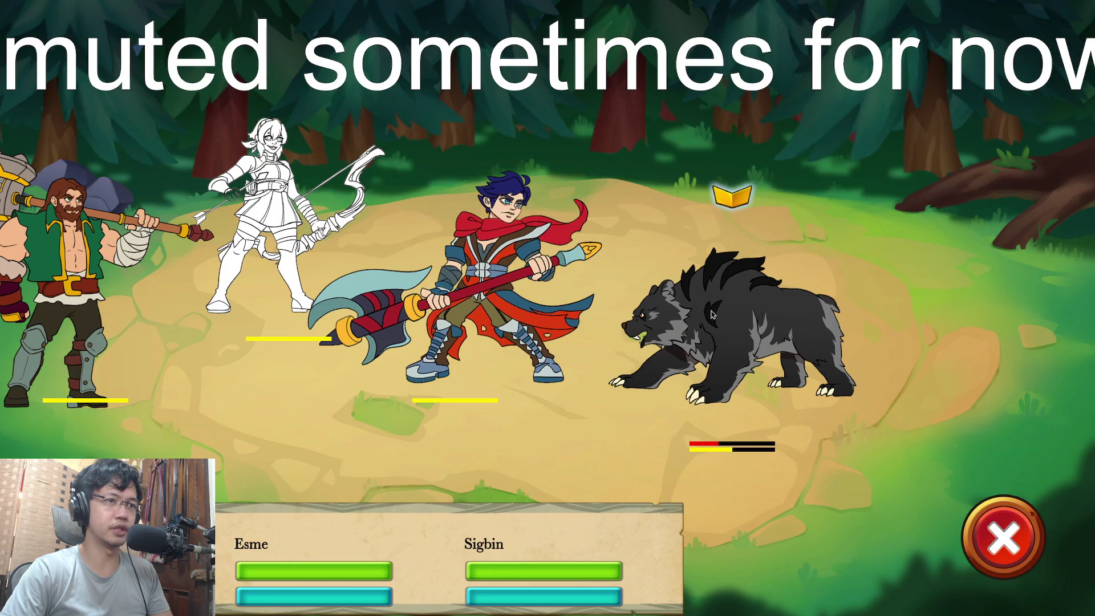
pyautogui.click(731, 319)
pyautogui.click(320, 109)
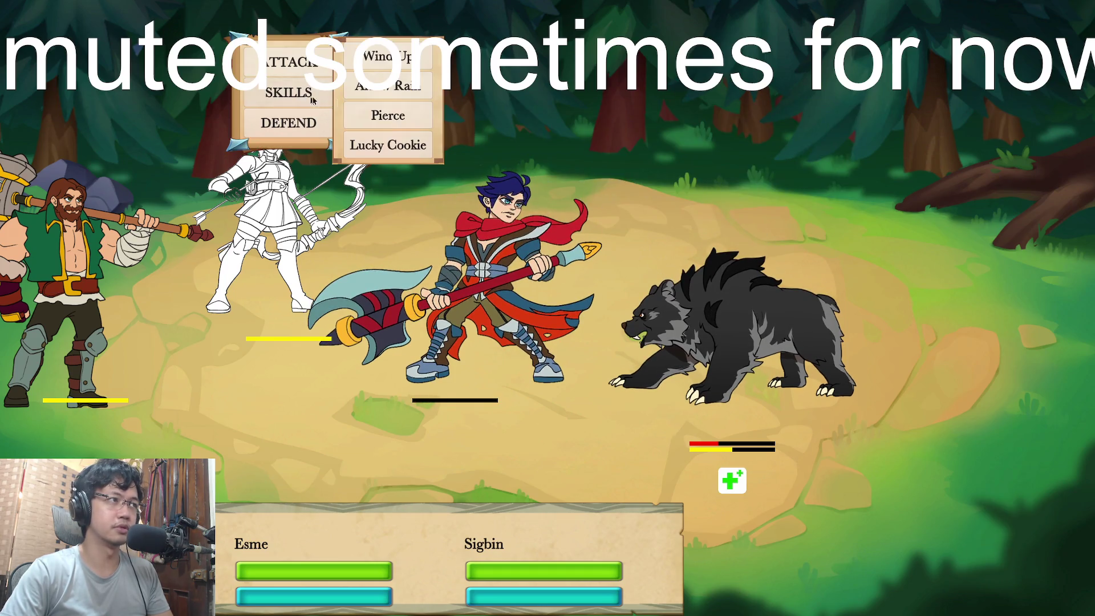
pyautogui.click(382, 83)
pyautogui.click(728, 321)
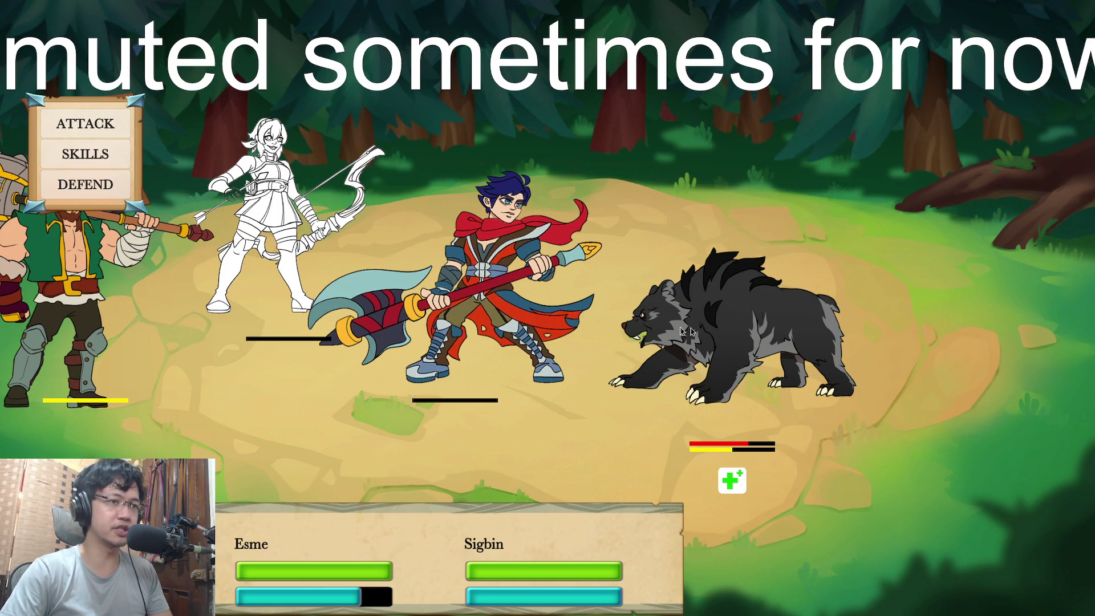
pyautogui.click(93, 184)
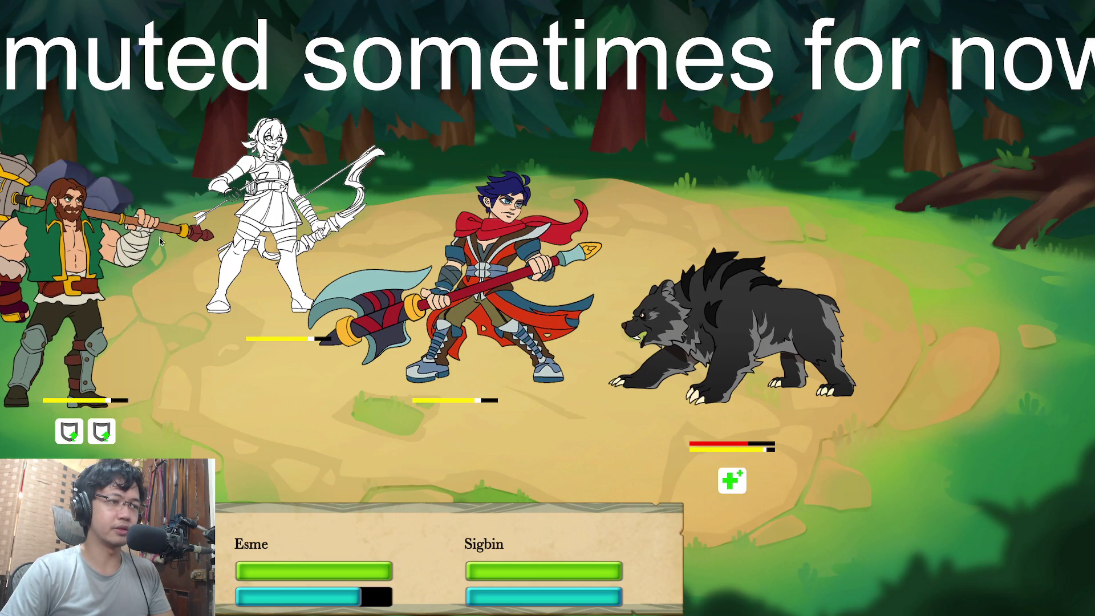
# Second turn: Regen and Lucky Cookie on the bear, then leave the finished battle
pyautogui.click(462, 157)
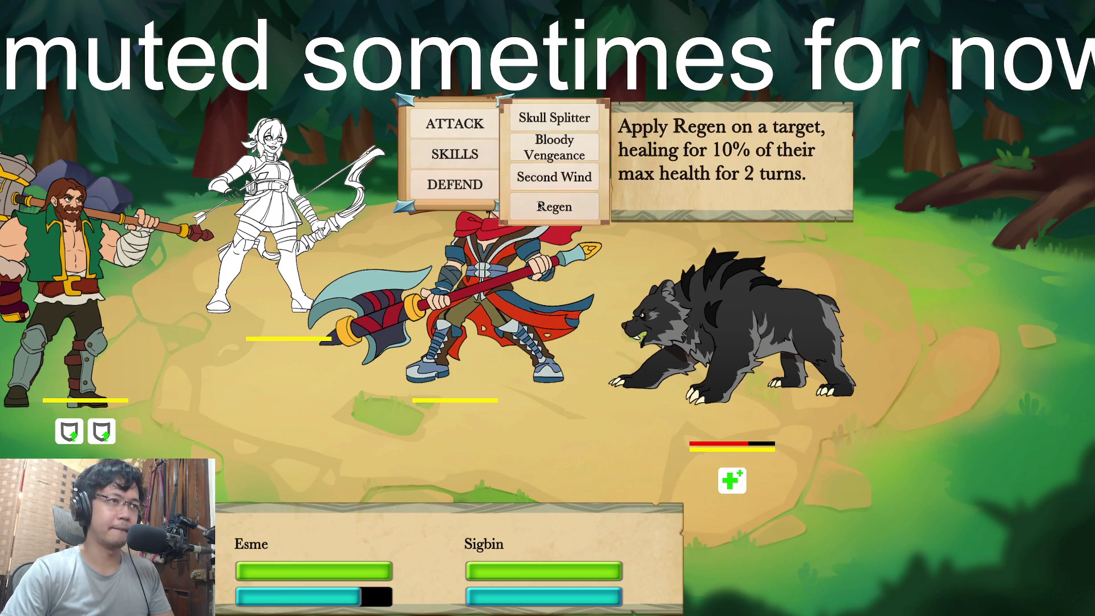
pyautogui.click(553, 205)
pyautogui.click(727, 310)
pyautogui.click(298, 92)
pyautogui.click(387, 147)
pyautogui.click(704, 308)
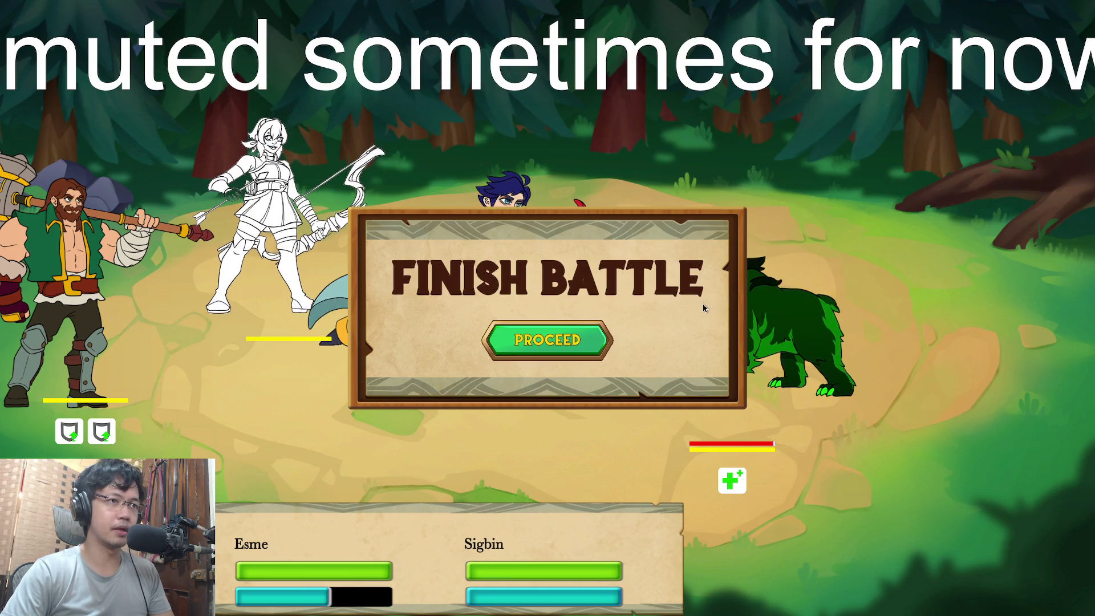
pyautogui.click(557, 341)
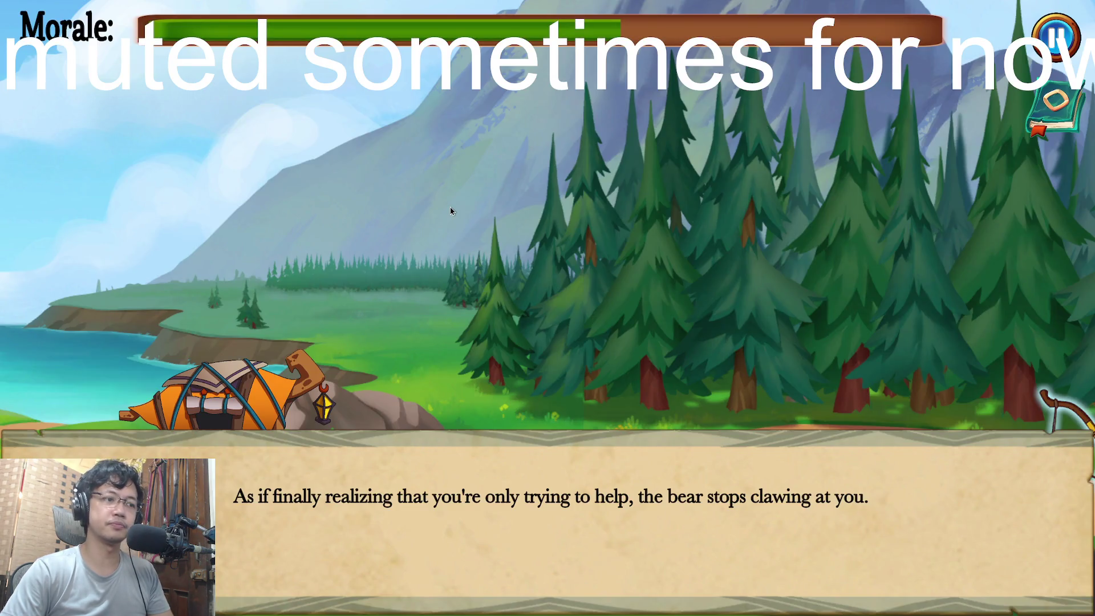
# Play through the bear event, choosing 'Wave goodbye' and finishing the companions' dialogue
pyautogui.click(451, 211)
pyautogui.click(451, 212)
pyautogui.click(450, 211)
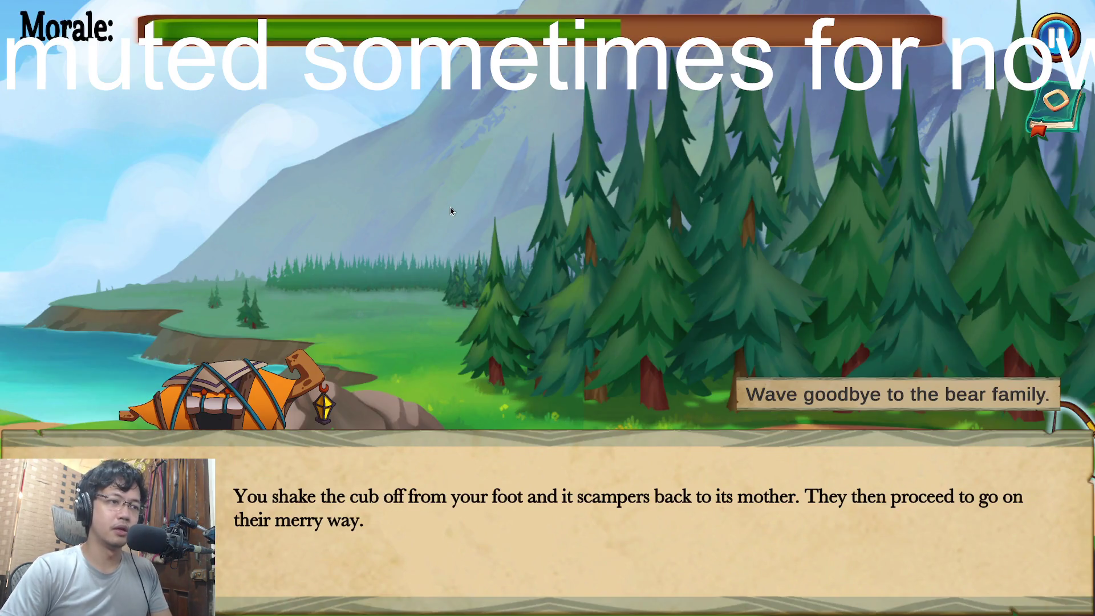
pyautogui.click(771, 380)
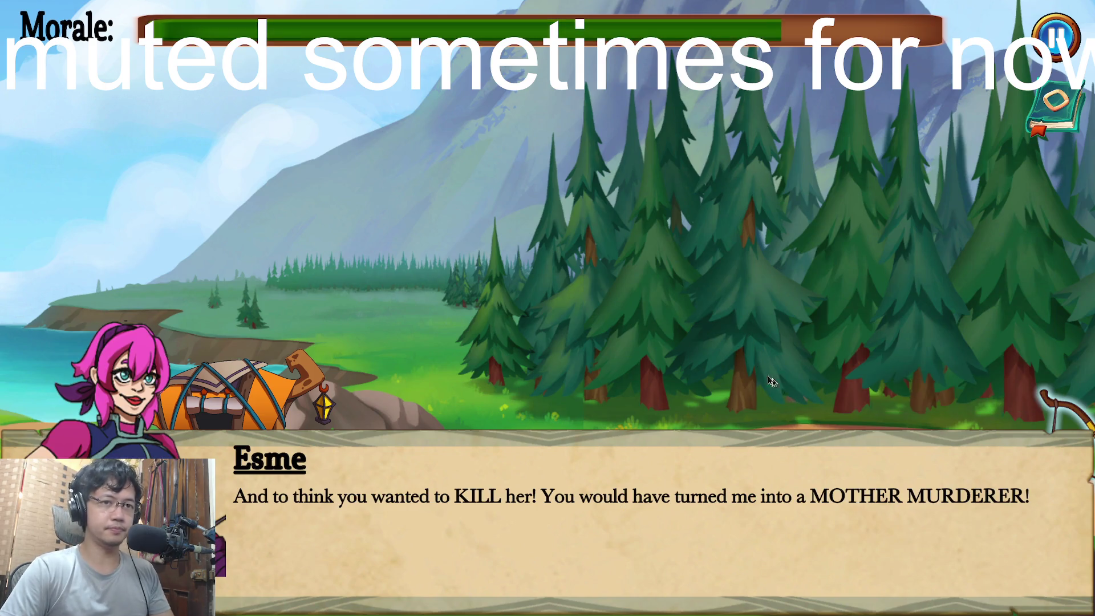
pyautogui.click(710, 357)
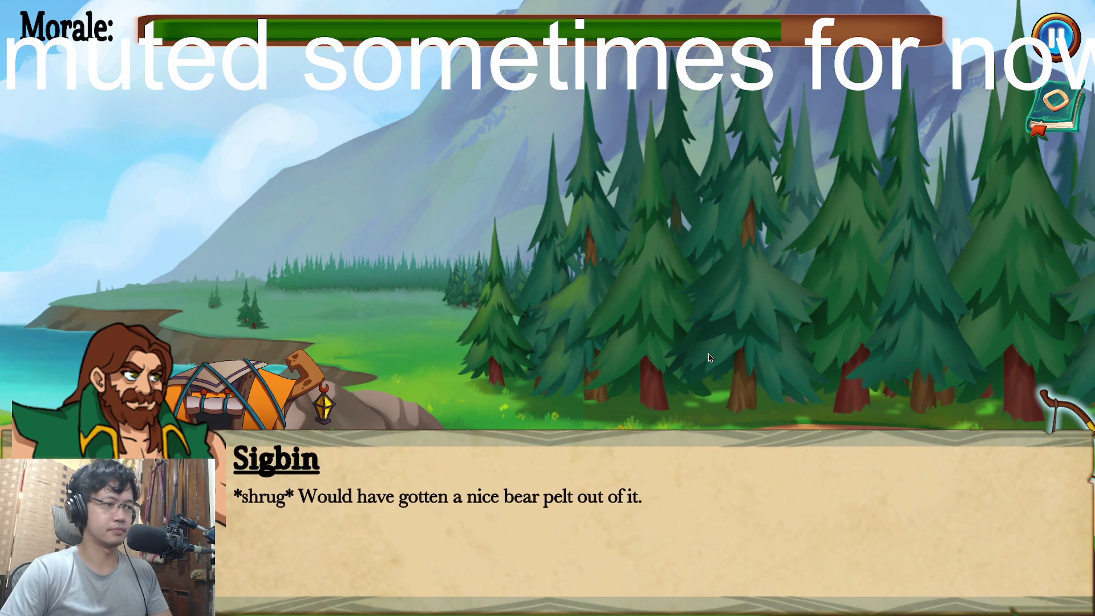
pyautogui.click(709, 357)
pyautogui.click(827, 439)
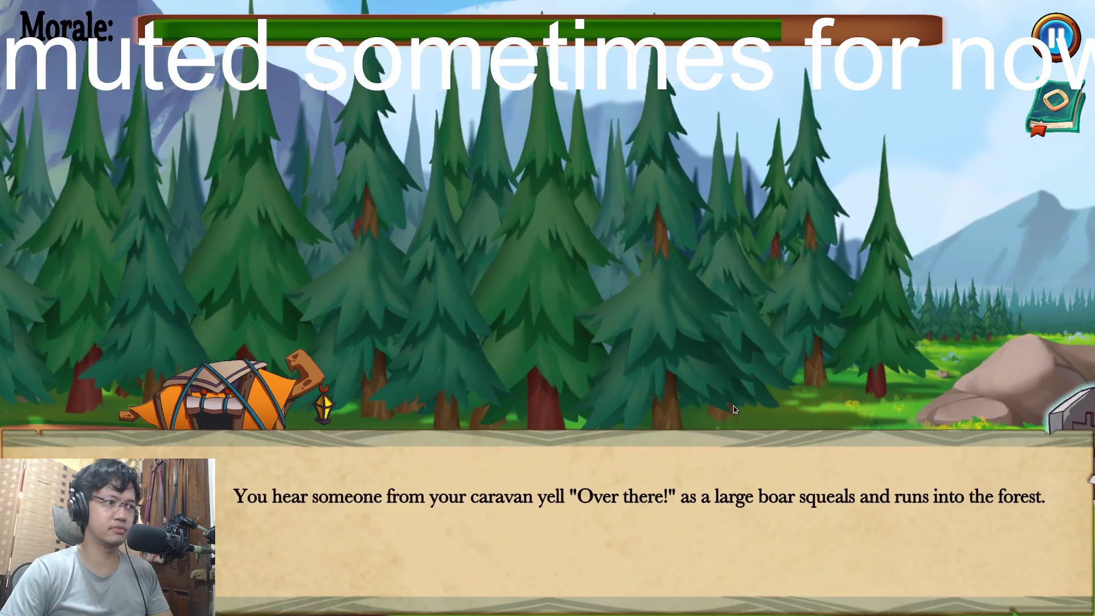
# Resolve the boar event by choosing 'Stop the caravan' and resuming travel
pyautogui.click(735, 409)
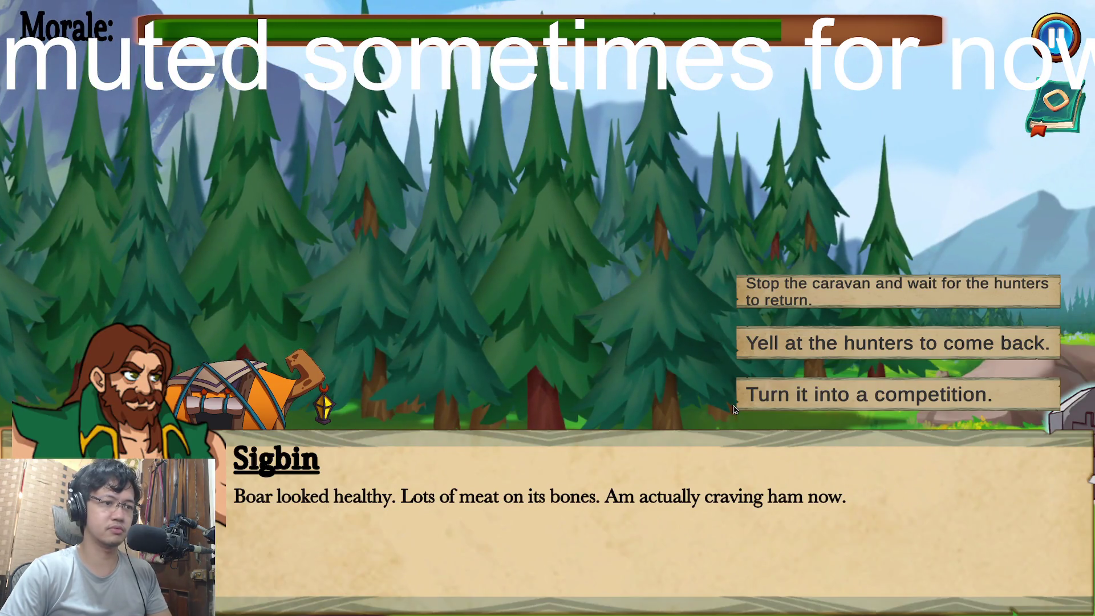
pyautogui.click(844, 302)
pyautogui.click(698, 361)
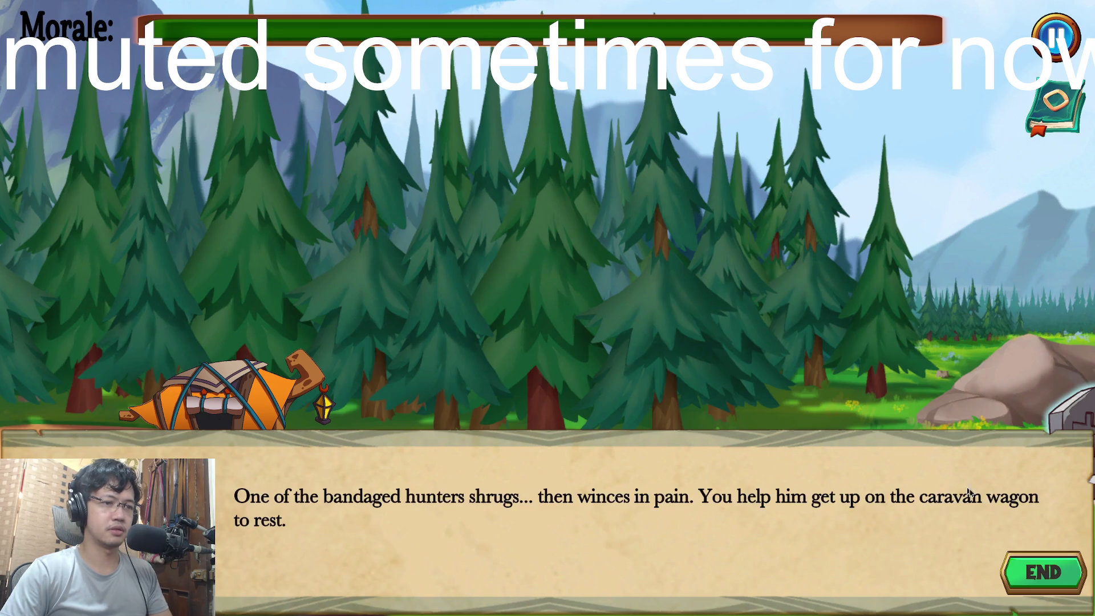
pyautogui.click(1030, 562)
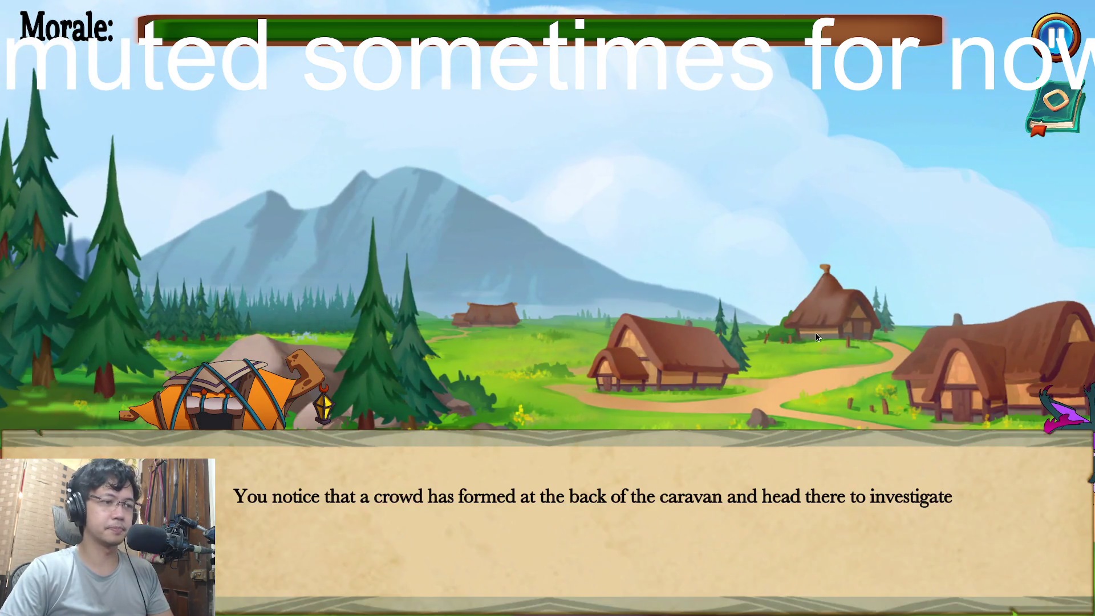
# Complete the grieving-family event by choosing to wait out the daughter's grief
pyautogui.click(815, 340)
pyautogui.click(812, 349)
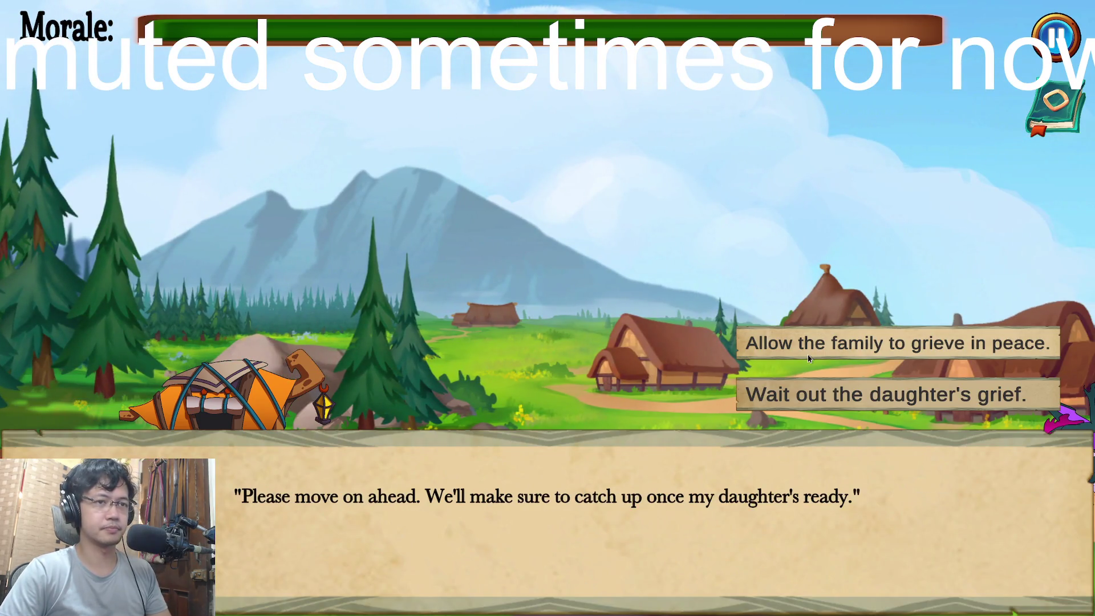
pyautogui.click(850, 397)
pyautogui.click(850, 418)
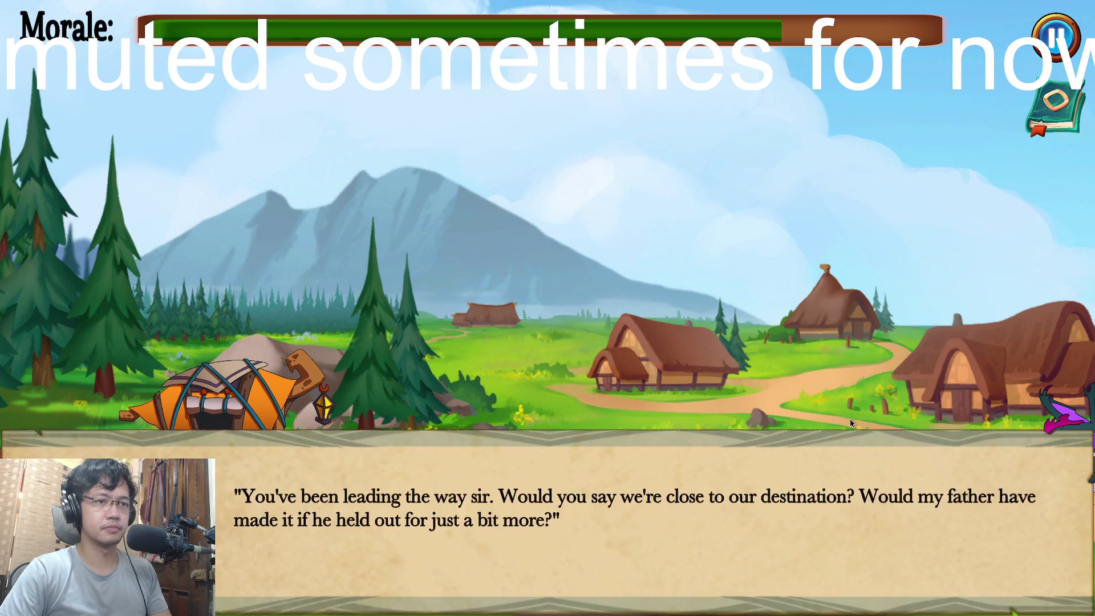
pyautogui.click(849, 421)
pyautogui.click(1046, 562)
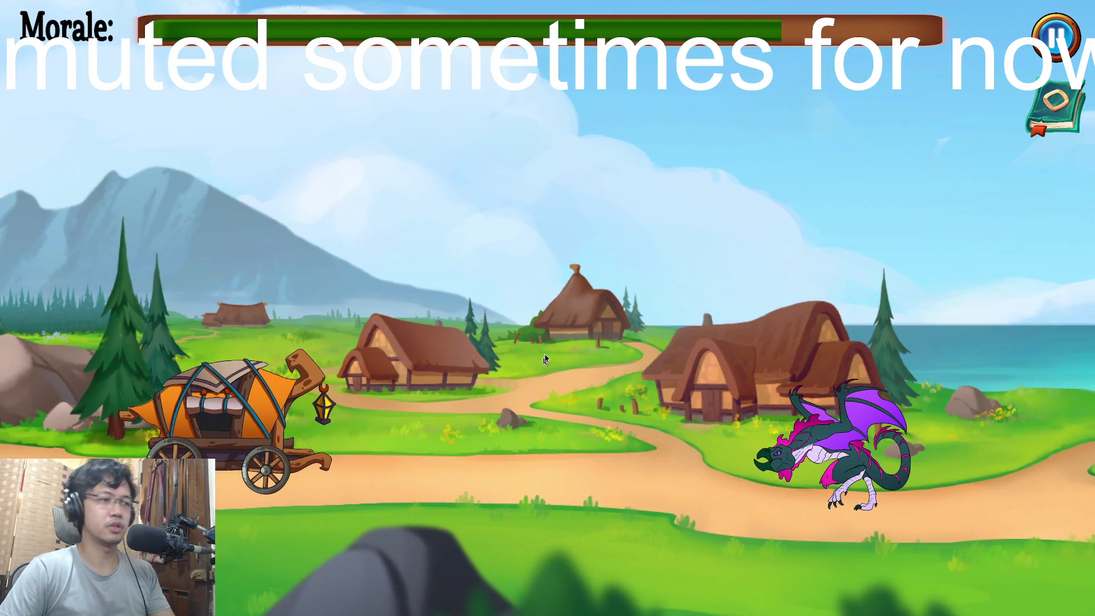
# Pause, return to the title screen, exit the game and bring Unity forward
pyautogui.click(1056, 35)
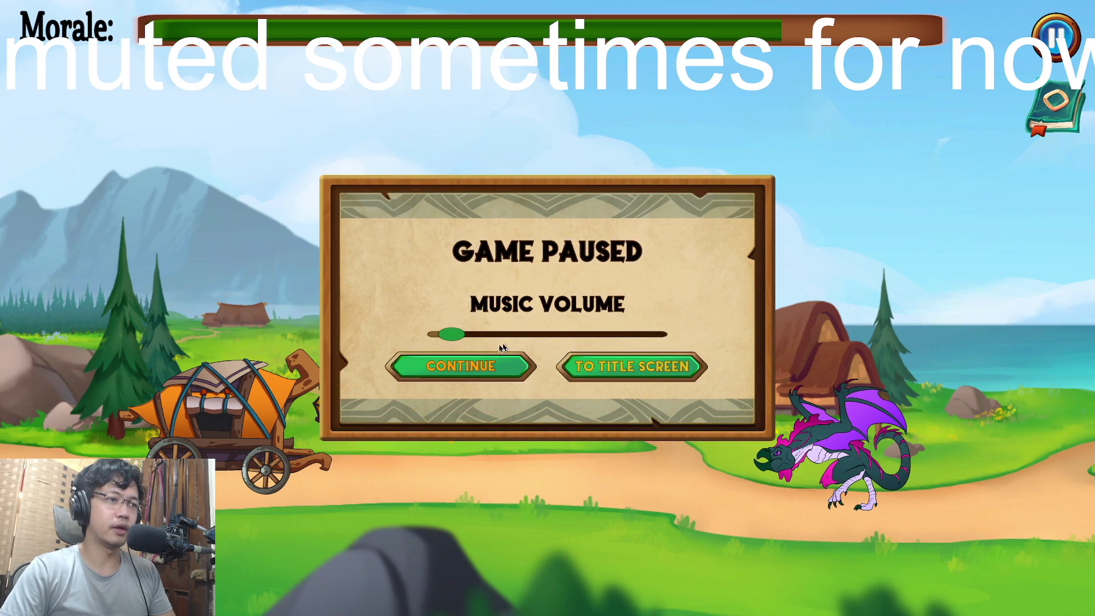
pyautogui.click(583, 370)
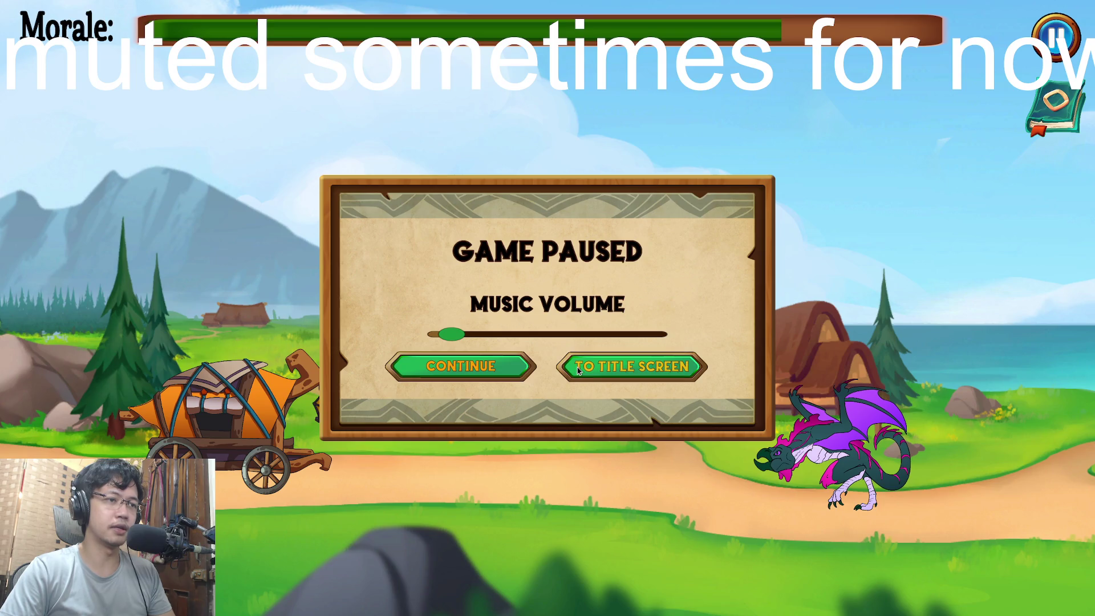
pyautogui.click(548, 472)
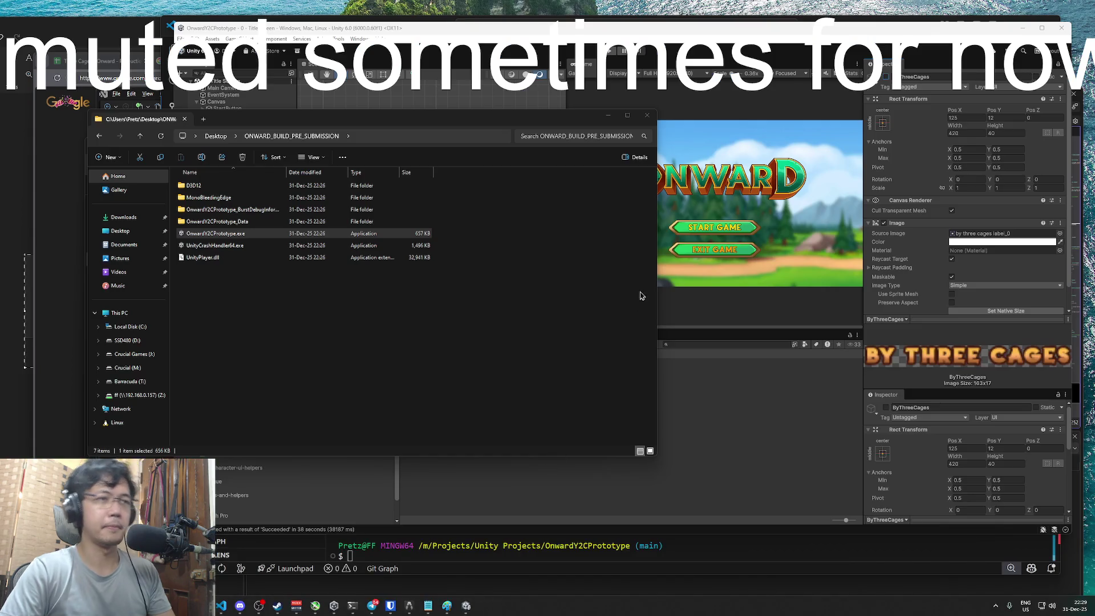
pyautogui.click(719, 39)
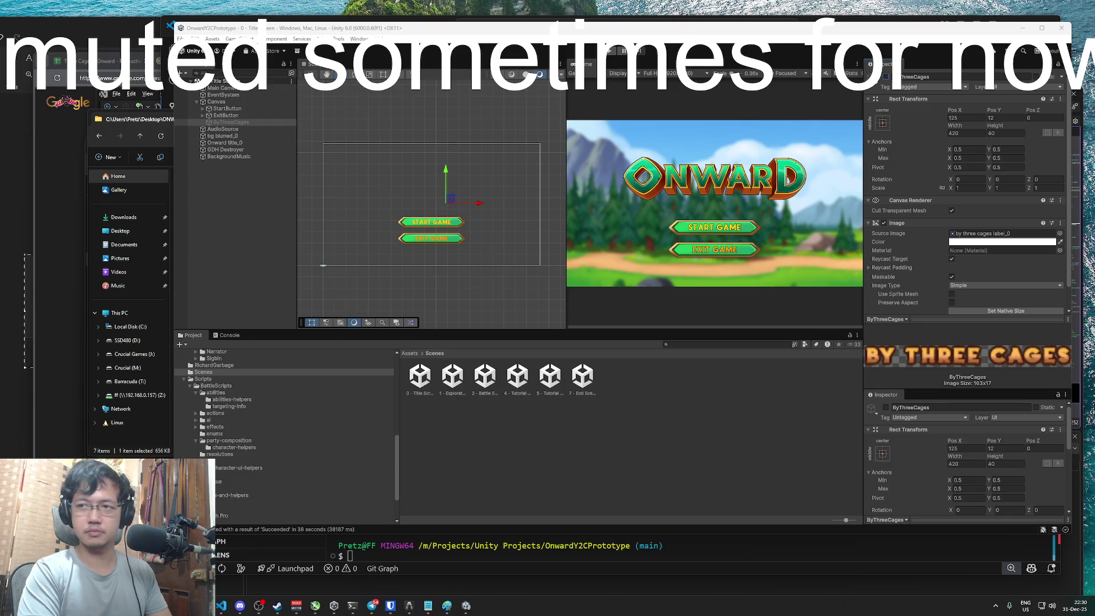
# Focus the Unity editor on the 0 - Title Screen scene and clear the current selection
pyautogui.click(708, 35)
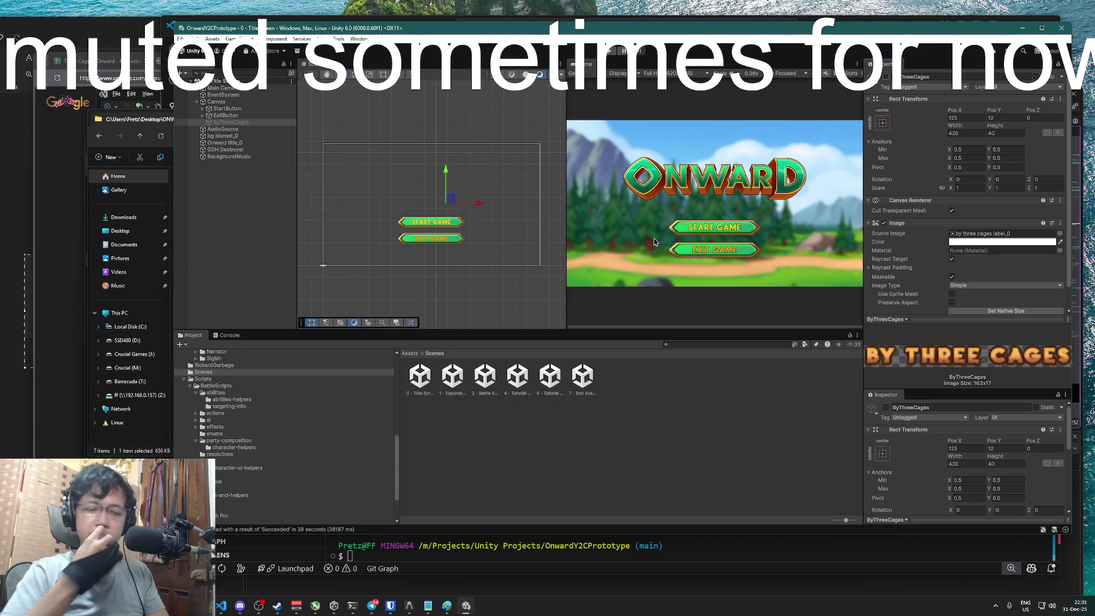
pyautogui.click(684, 431)
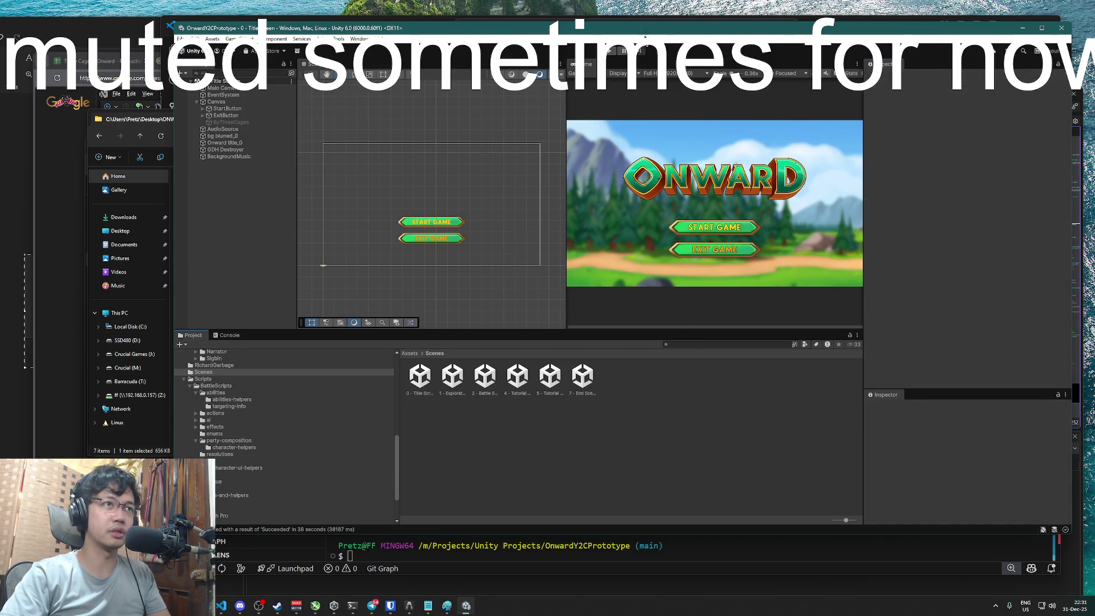
# Shift the Unity window left, then switch to the VS Code window via the Start menu
pyautogui.moveTo(643, 28); pyautogui.dragTo(598, 17)
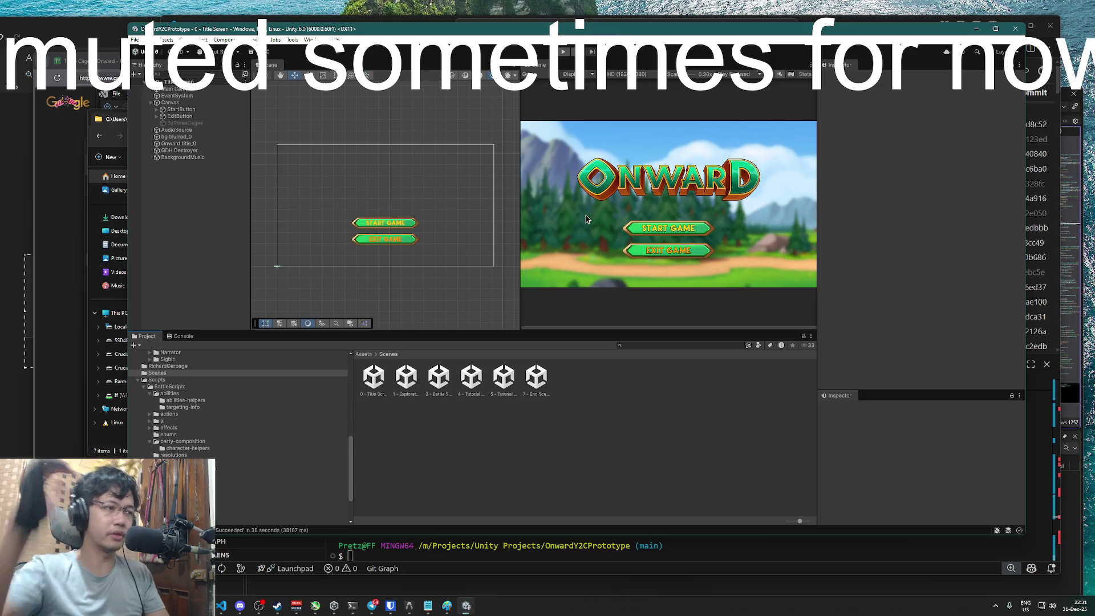
pyautogui.scroll(-3, 195, 410)
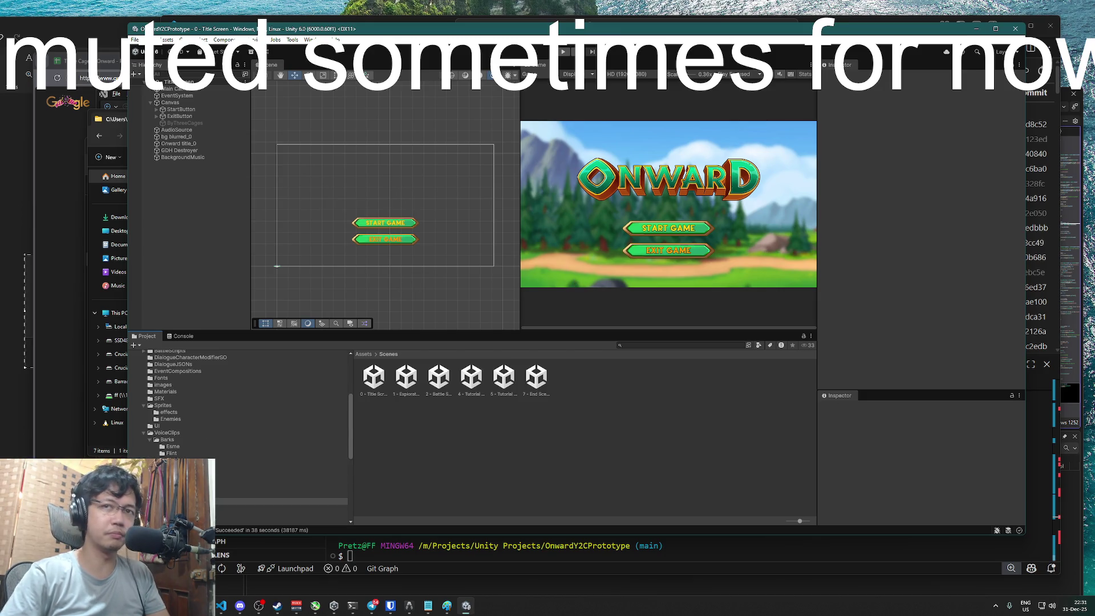
pyautogui.press('super')
pyautogui.moveTo(258, 605)
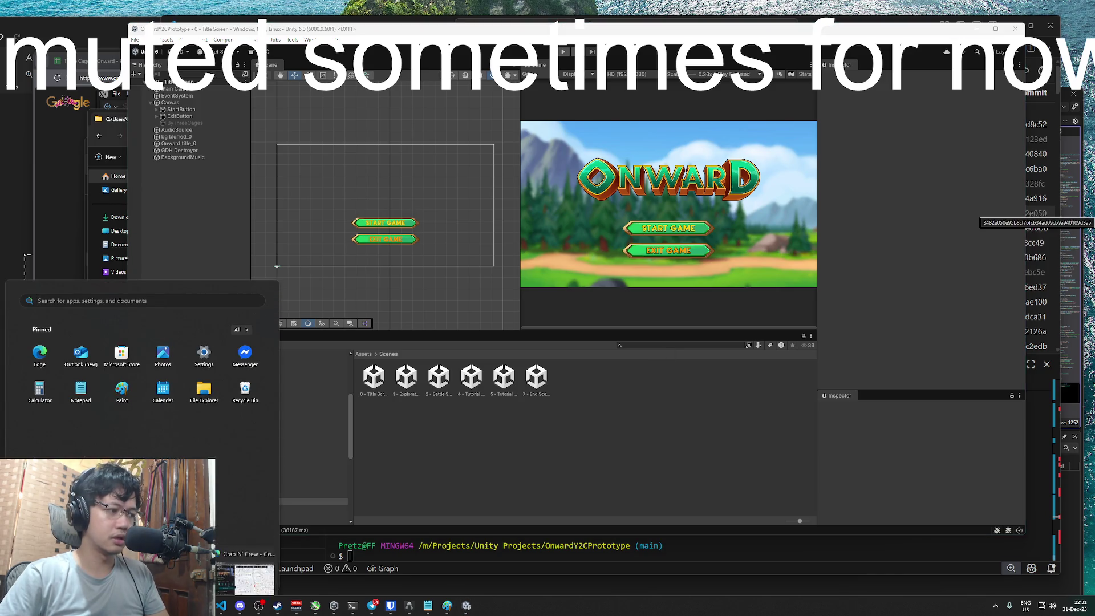
pyautogui.press('Escape')
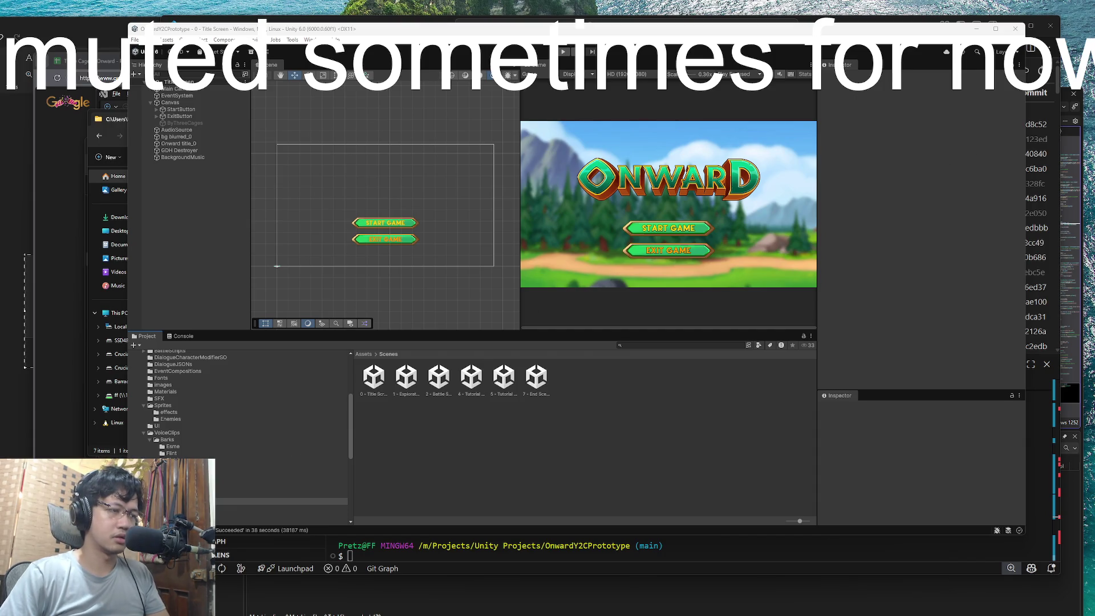
pyautogui.press('super')
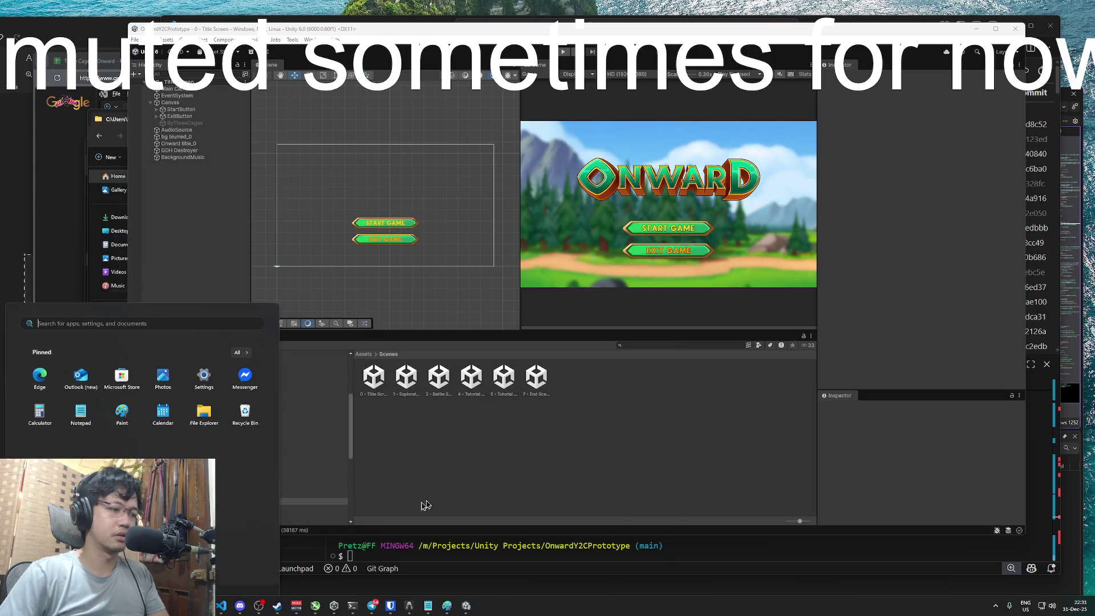
pyautogui.click(224, 609)
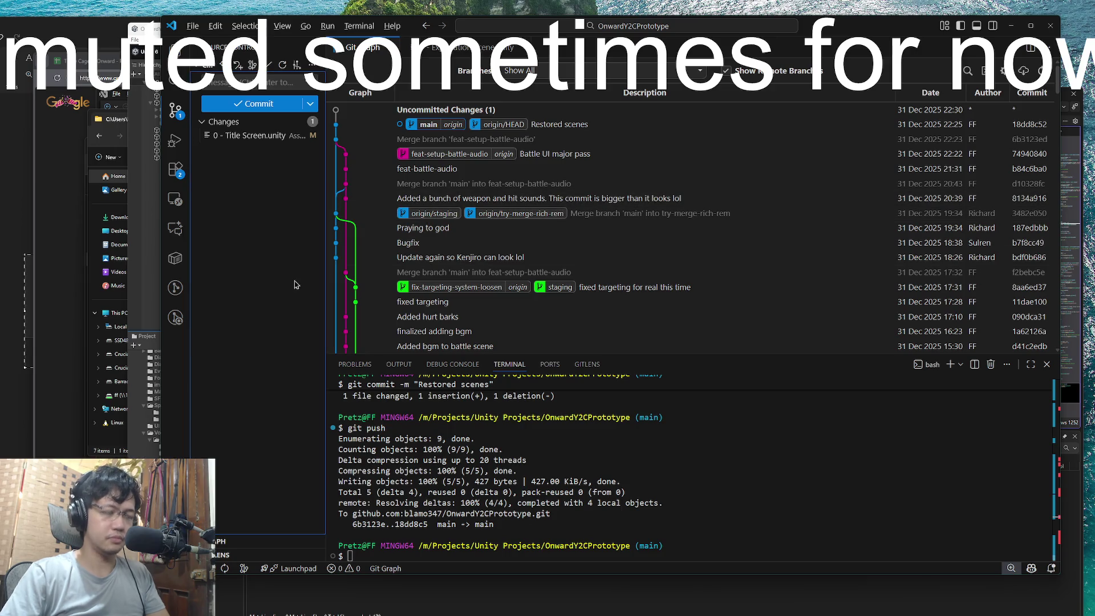
# Open the dialogue JSON file and run Format Document to indent its one-line contents
pyautogui.hotkey('ctrl', 'p')
pyautogui.press('Return')
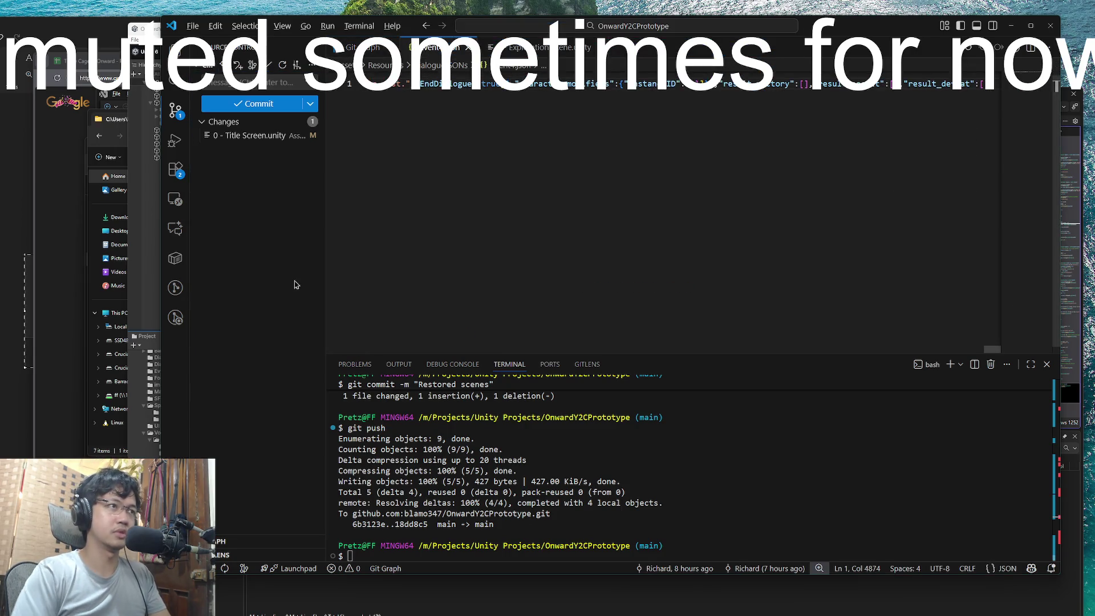
pyautogui.hotkey('ctrl', 'shift', 'p')
pyautogui.write('prettif')
pyautogui.press('BackSpace')
pyautogui.press('BackSpace')
pyautogui.press('BackSpace')
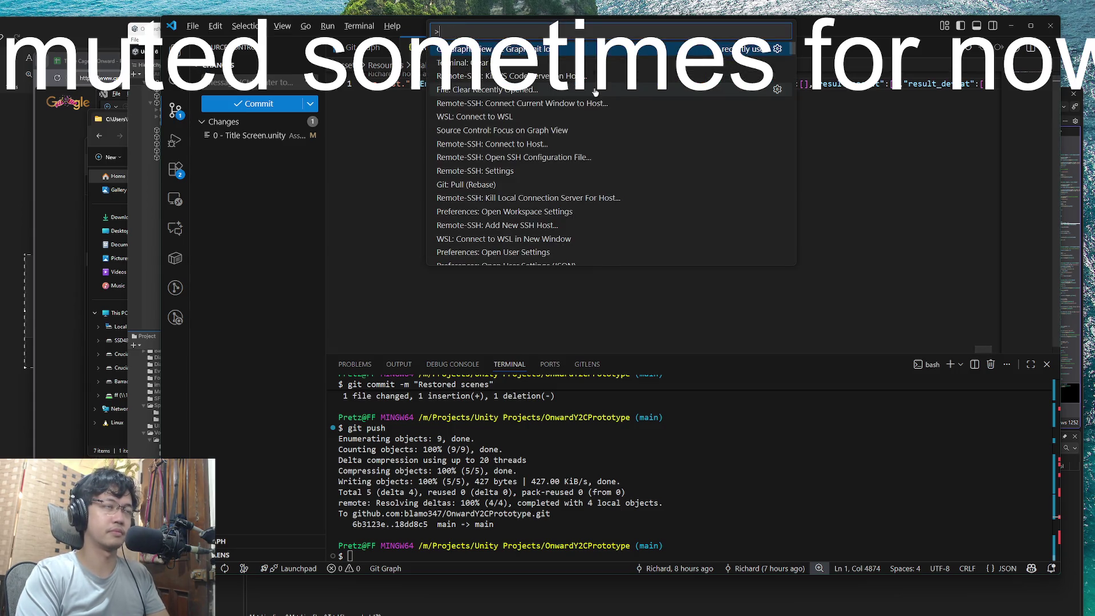
pyautogui.write('format')
pyautogui.press('Return')
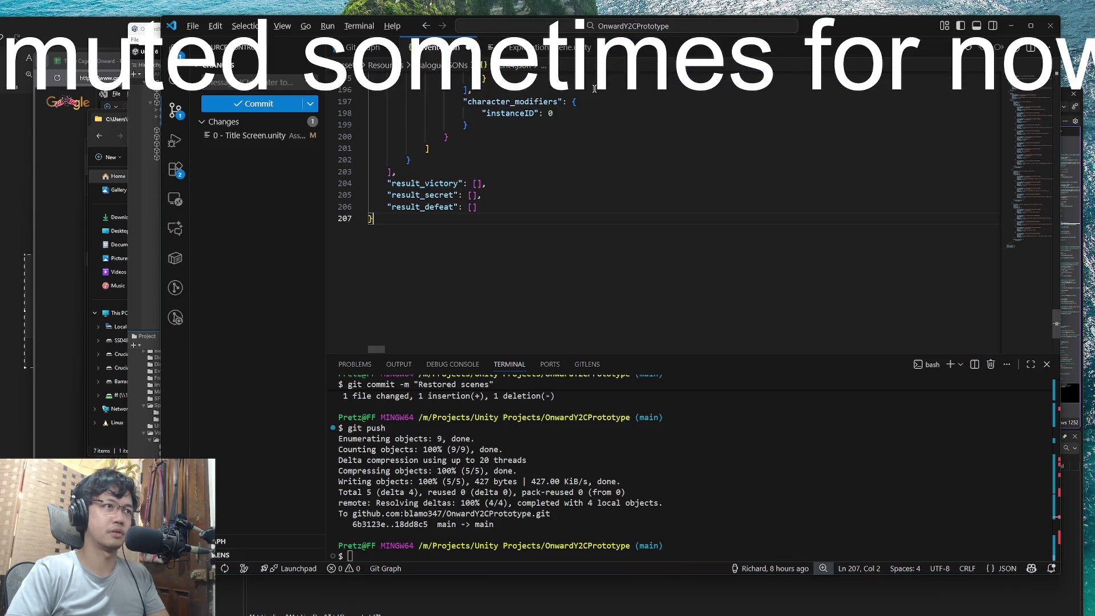